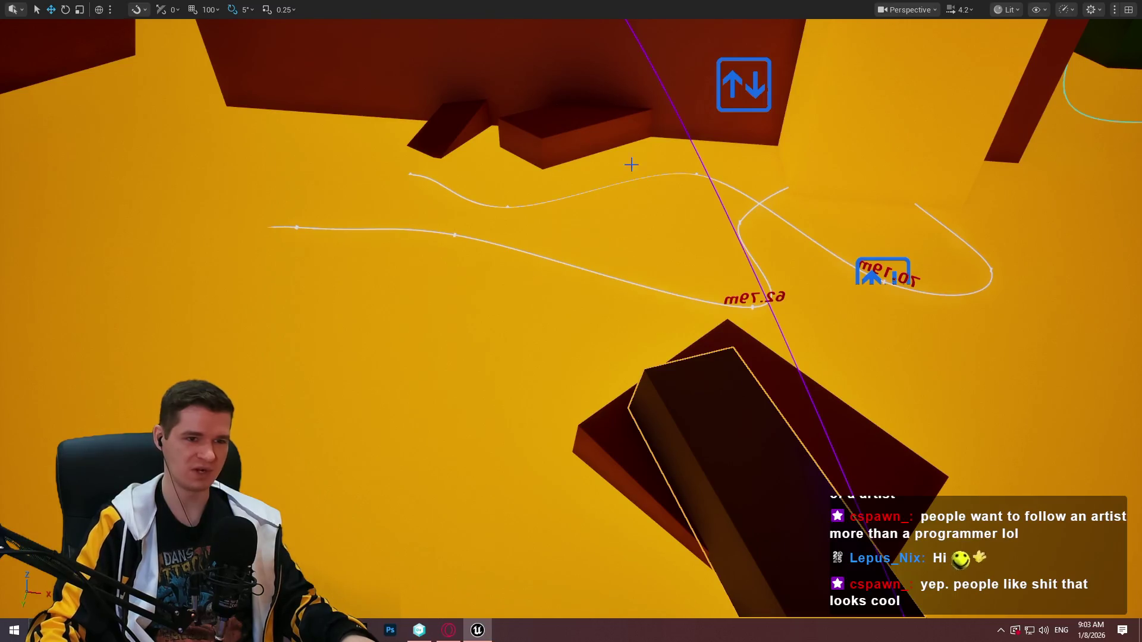
Play-test from the selected block, running and climbing across the red ledges, then stop the session
{"action": "right_click", "coordinate": [767, 446]}
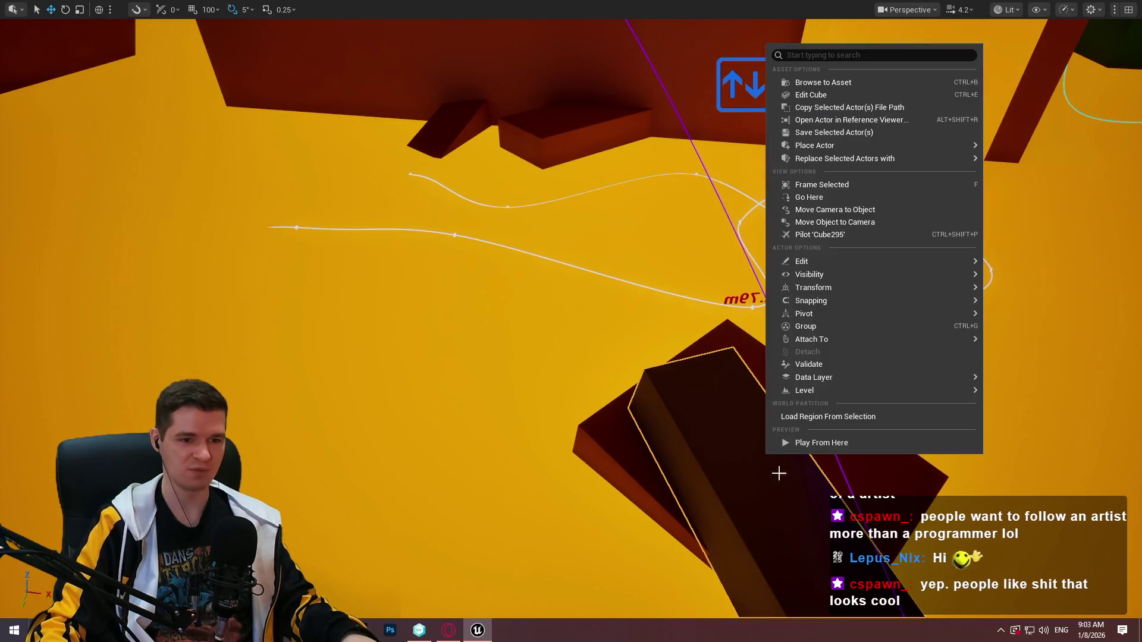
{"action": "left_click", "coordinate": [803, 445]}
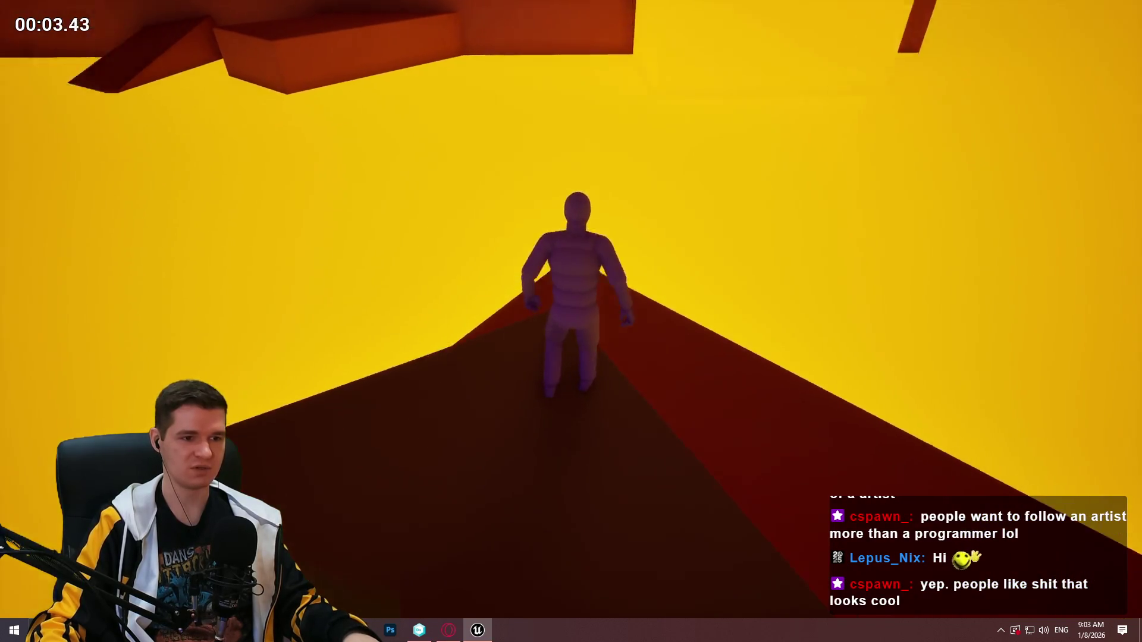
{"action": "key", "text": "w"}
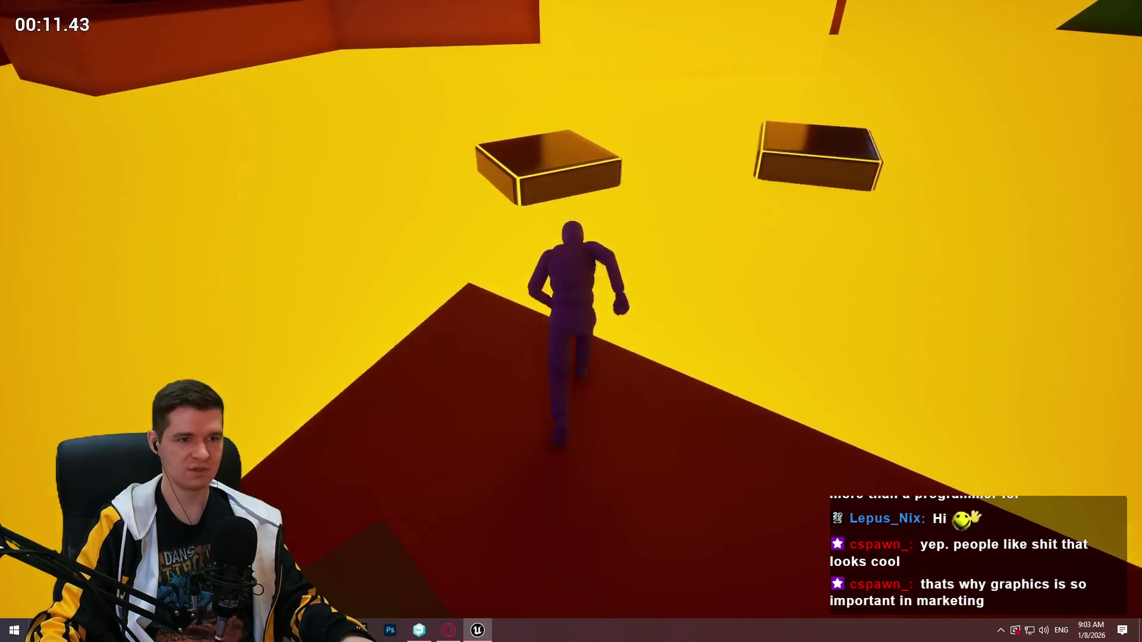
{"action": "key", "text": "space"}
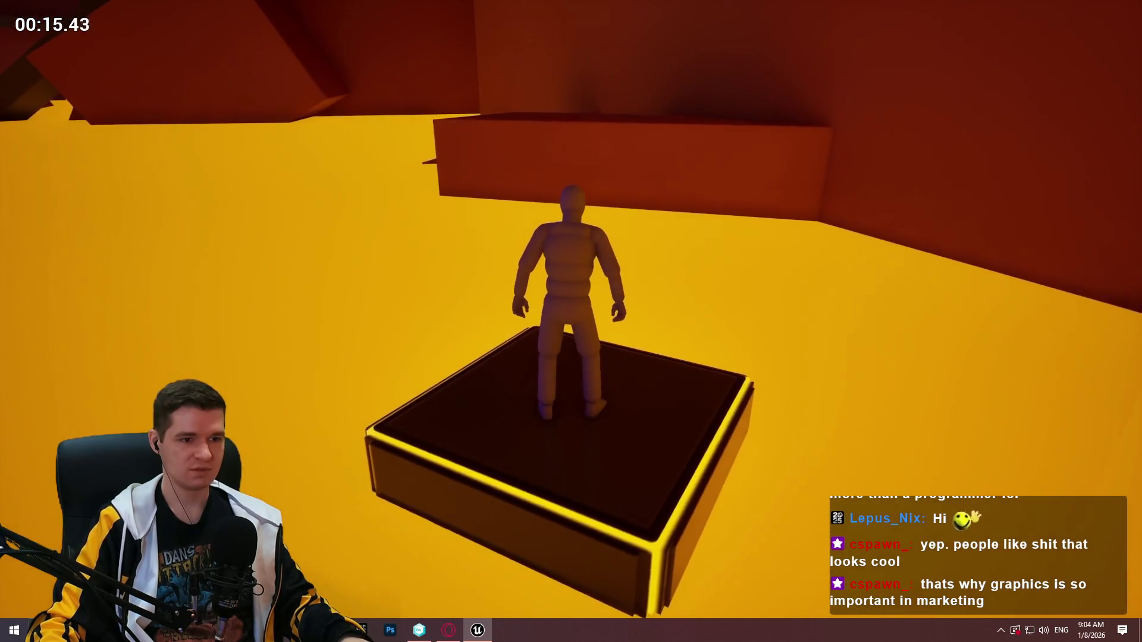
{"action": "key", "text": "space"}
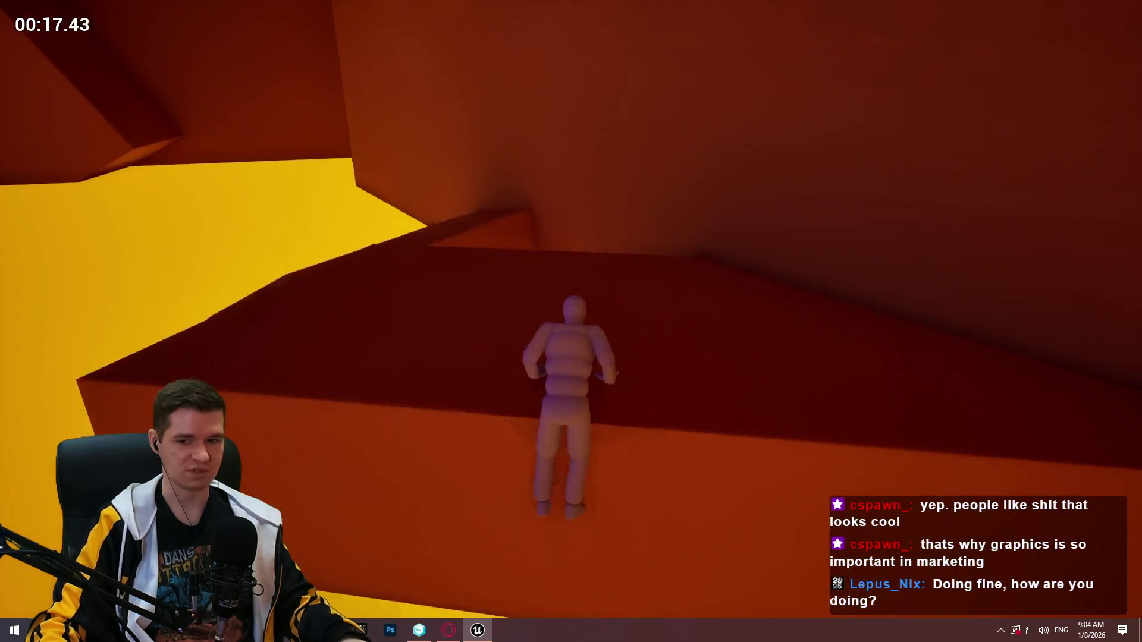
{"action": "key", "text": "w"}
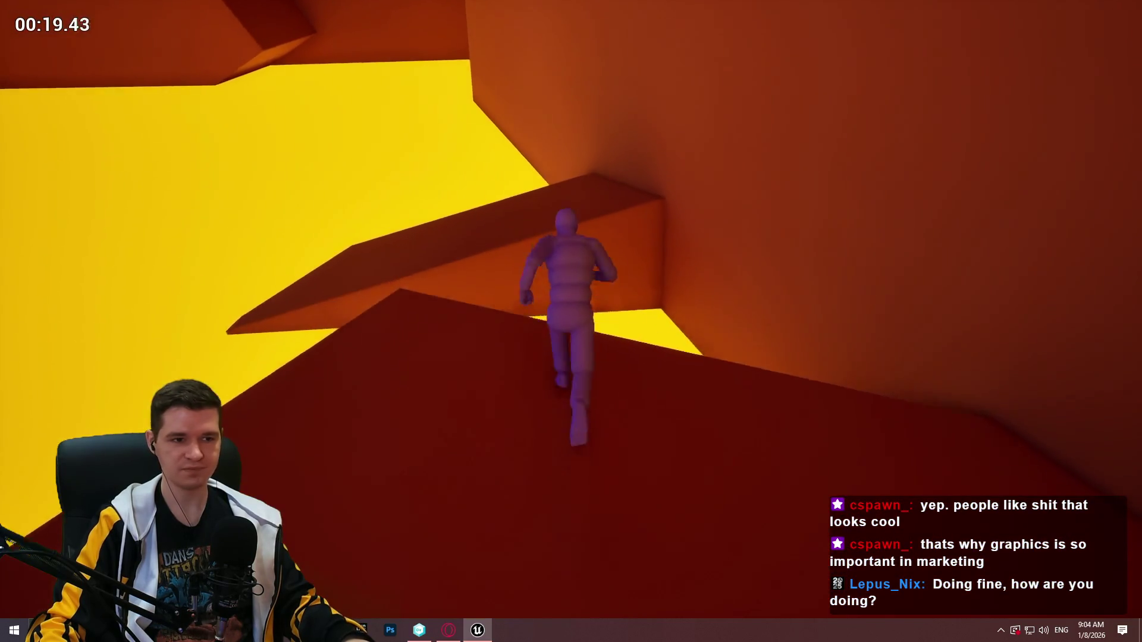
{"action": "key", "text": "w"}
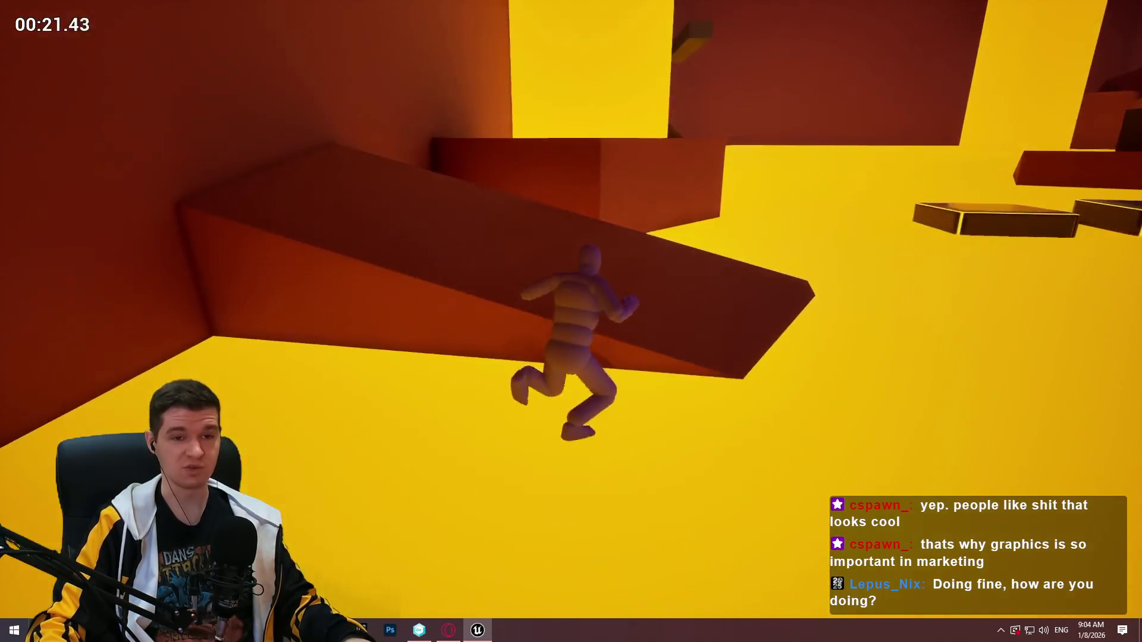
{"action": "key", "text": "space"}
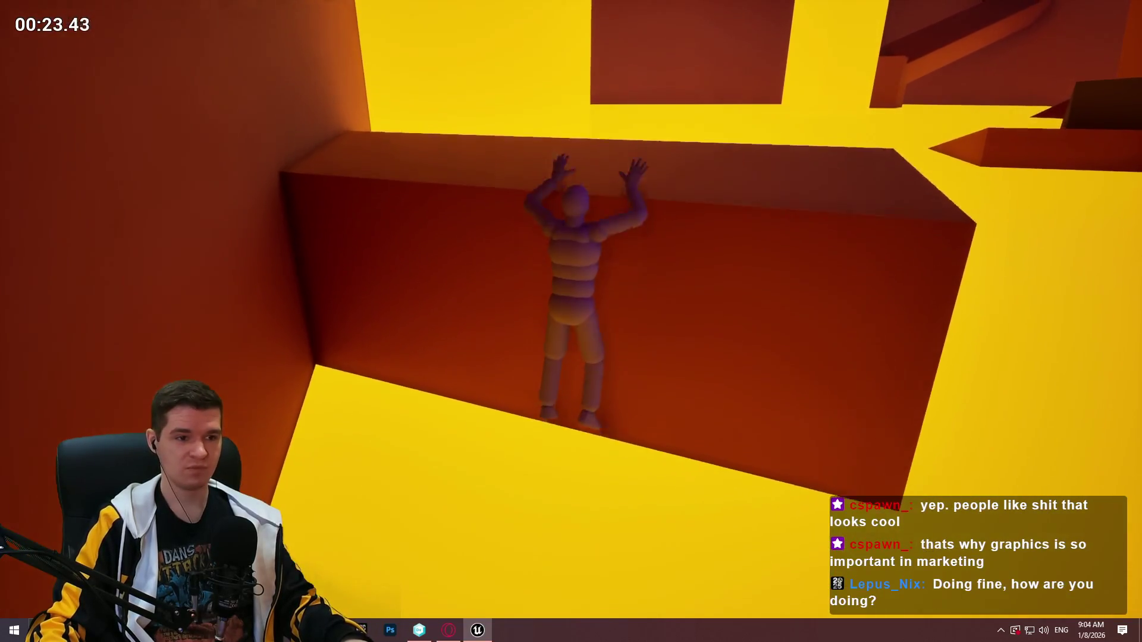
{"action": "key", "text": "w"}
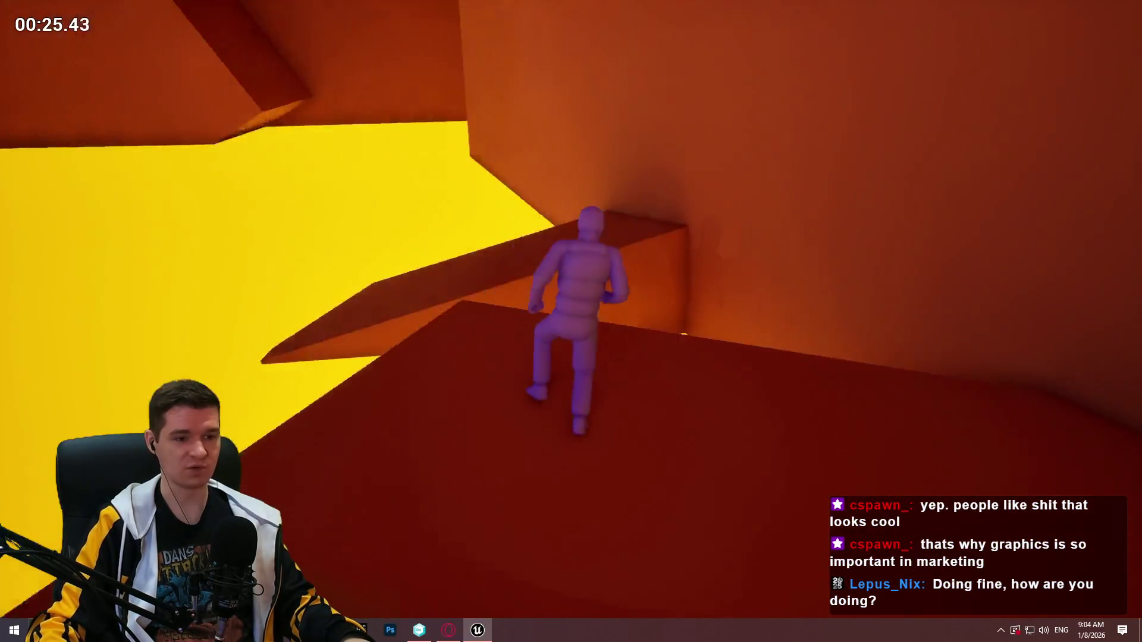
{"action": "key", "text": "Escape"}
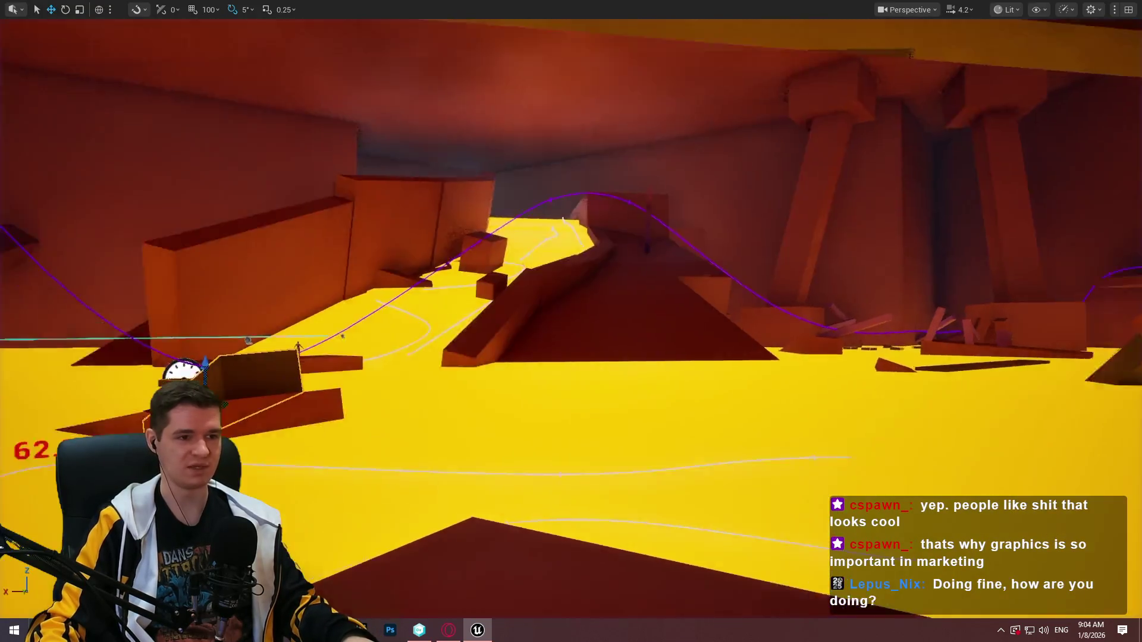
Duplicate the red ledge block with an Alt-drag and move the copy to the left
{"action": "key", "text": "w"}
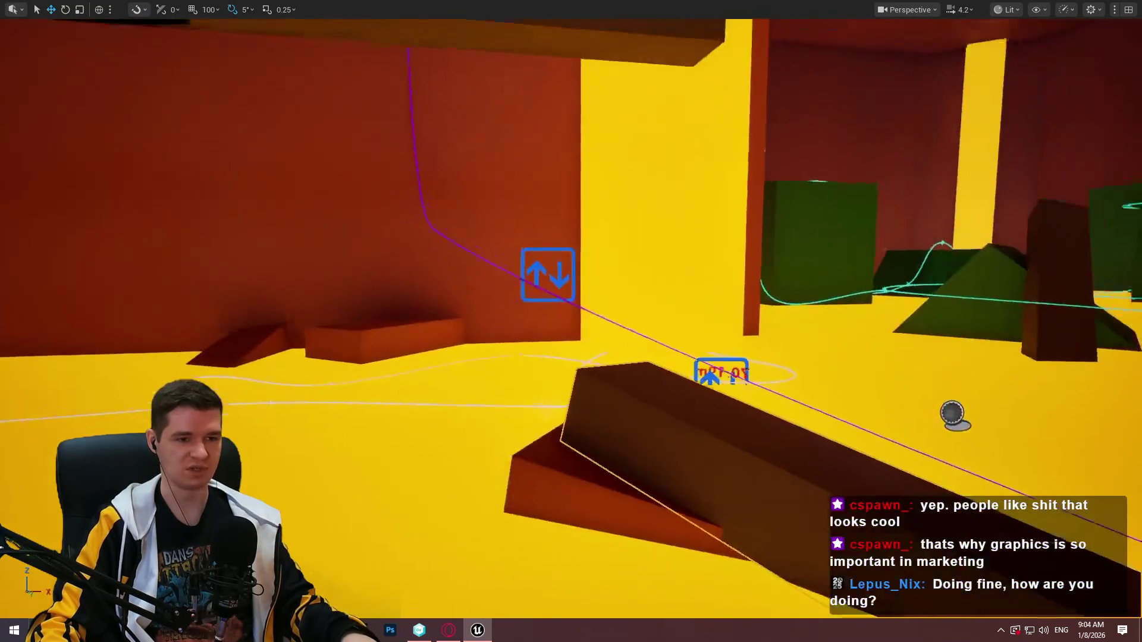
{"action": "key", "text": "d"}
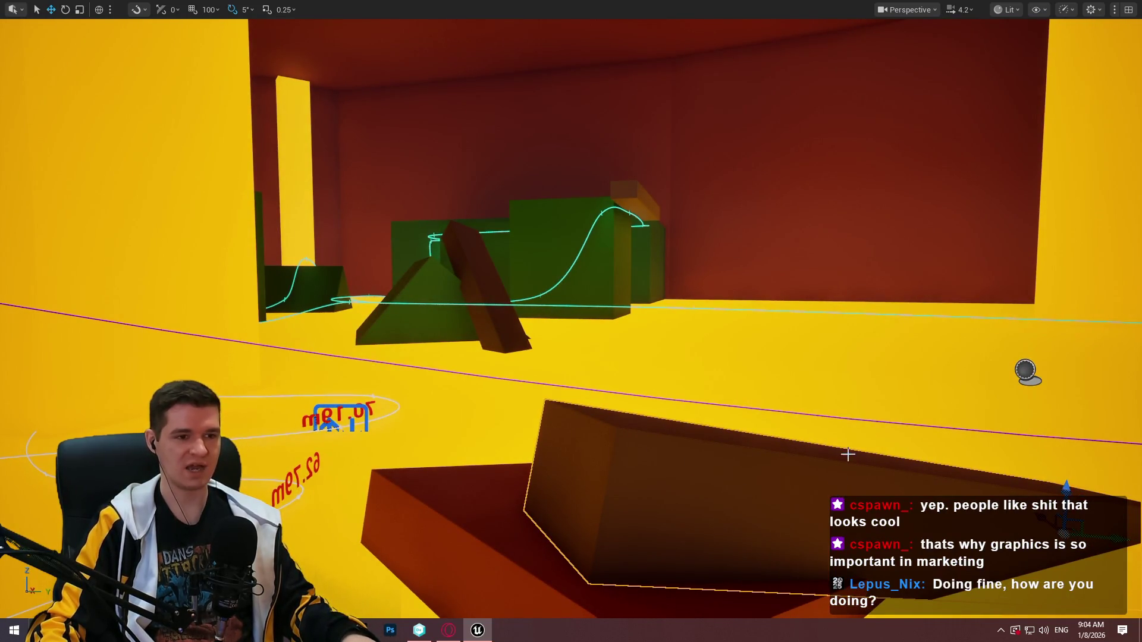
{"action": "left_click_drag", "start_coordinate": [848, 454], "coordinate": [856, 445]}
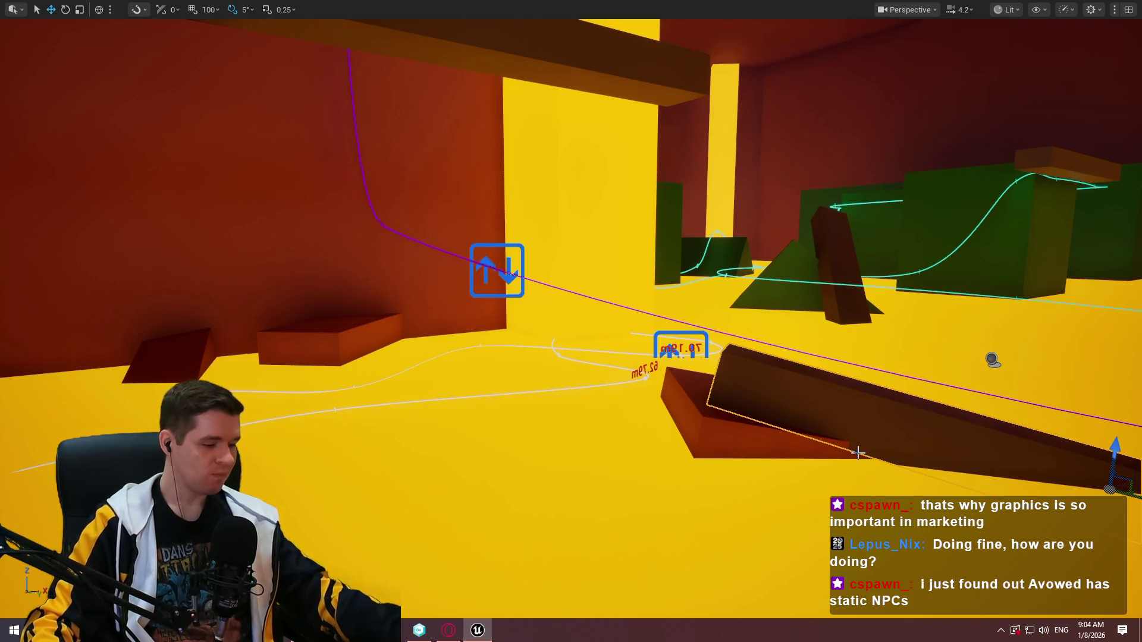
{"action": "left_click_drag", "start_coordinate": [858, 429], "coordinate": [782, 465]}
{"action": "left_click_drag", "start_coordinate": [1105, 477], "coordinate": [1104, 477]}
{"action": "left_click_drag", "start_coordinate": [1017, 454], "coordinate": [1073, 465]}
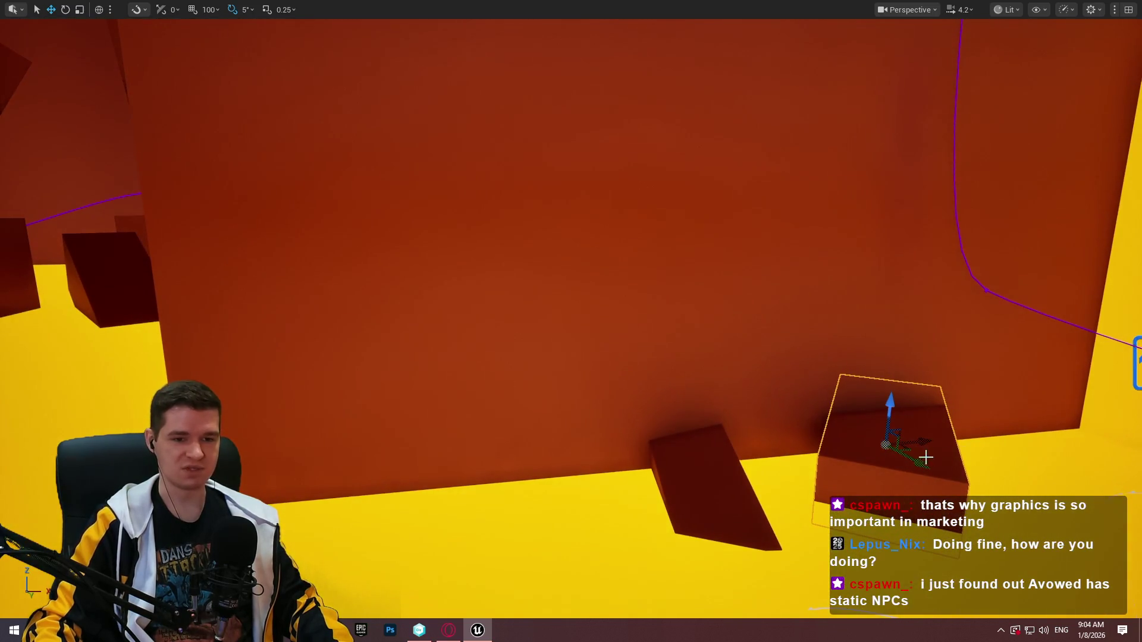
{"action": "mouse_move", "coordinate": [890, 443]}
{"action": "left_mouse_down"}
{"action": "mouse_move", "coordinate": [645, 467]}
{"action": "mouse_move", "coordinate": [548, 502]}
{"action": "mouse_move", "coordinate": [576, 420]}
{"action": "left_mouse_up"}
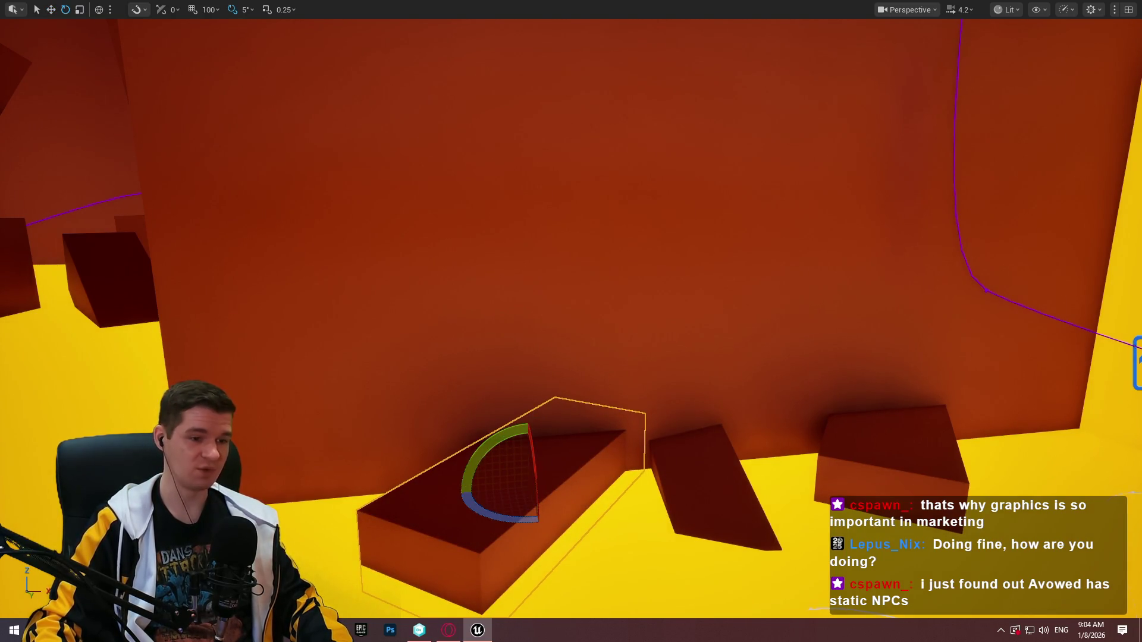
Rotate the copied block fully upright and settle it against the wall above the dark platform
{"action": "mouse_move", "coordinate": [540, 470]}
{"action": "left_mouse_down"}
{"action": "mouse_move", "coordinate": [565, 473]}
{"action": "mouse_move", "coordinate": [560, 494]}
{"action": "left_mouse_up"}
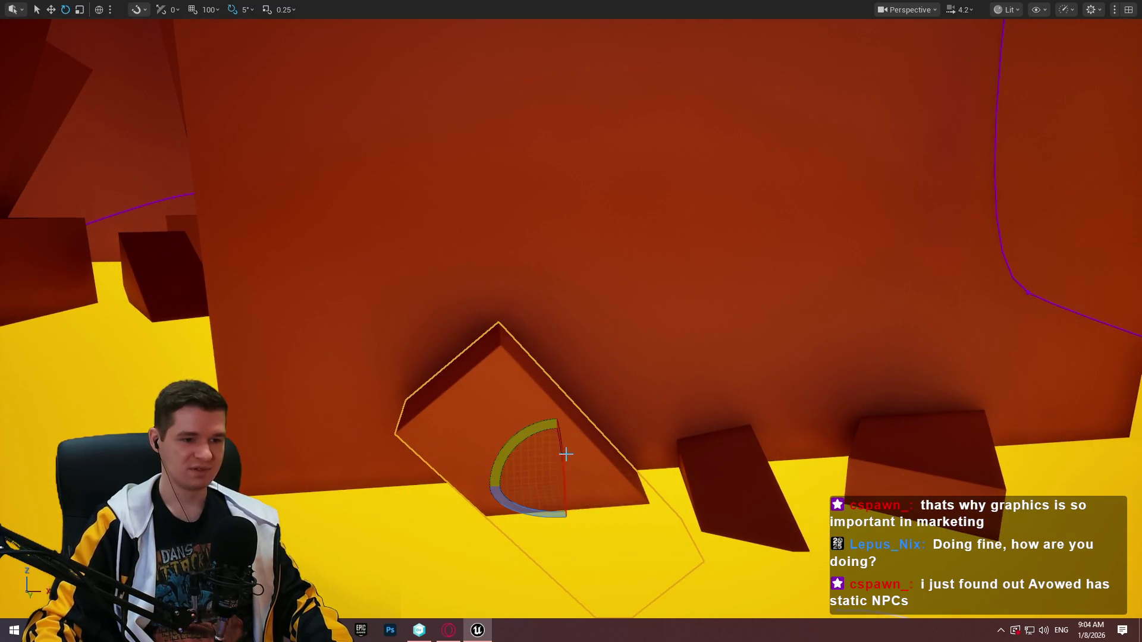
{"action": "left_click_drag", "start_coordinate": [534, 431], "coordinate": [615, 515]}
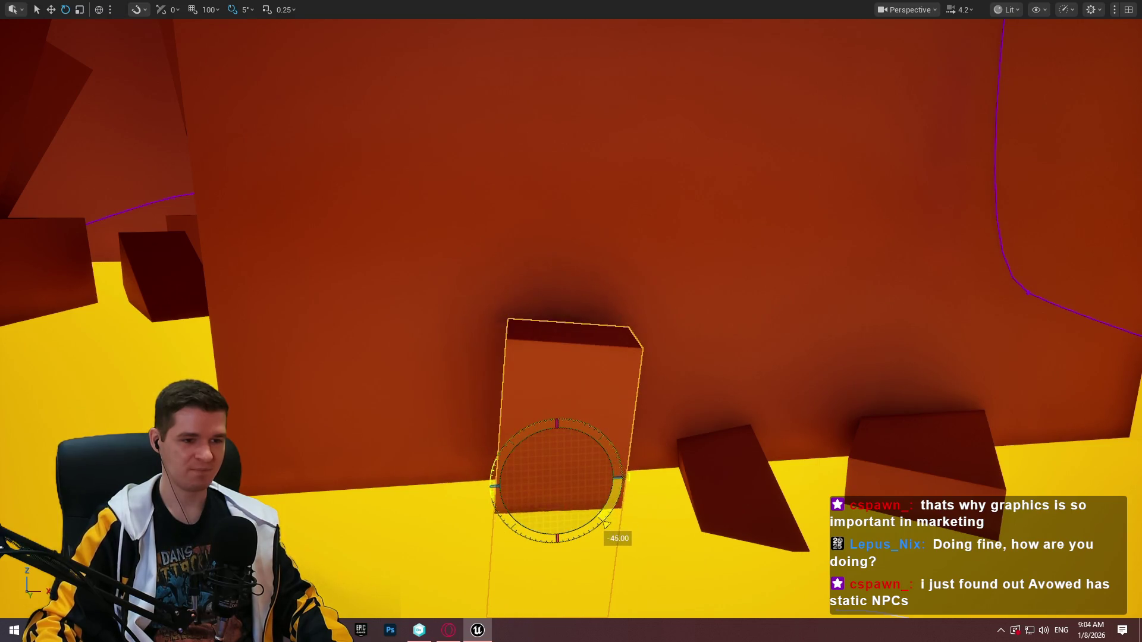
{"action": "left_click_drag", "start_coordinate": [532, 428], "coordinate": [619, 476]}
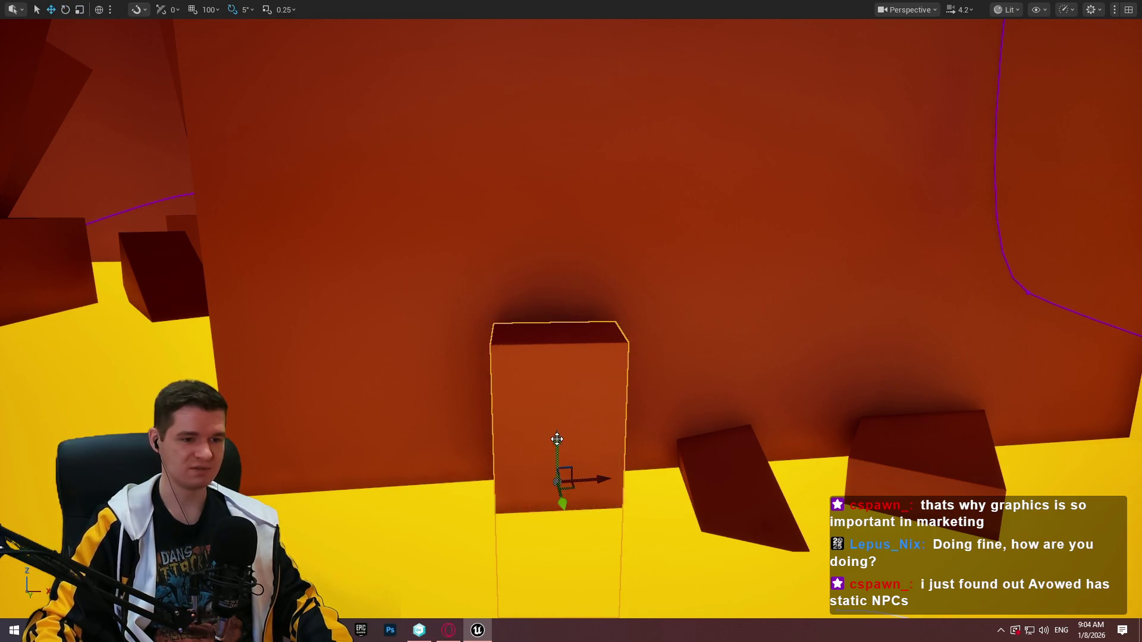
{"action": "left_click_drag", "start_coordinate": [557, 439], "coordinate": [555, 489]}
{"action": "left_click_drag", "start_coordinate": [571, 540], "coordinate": [610, 519]}
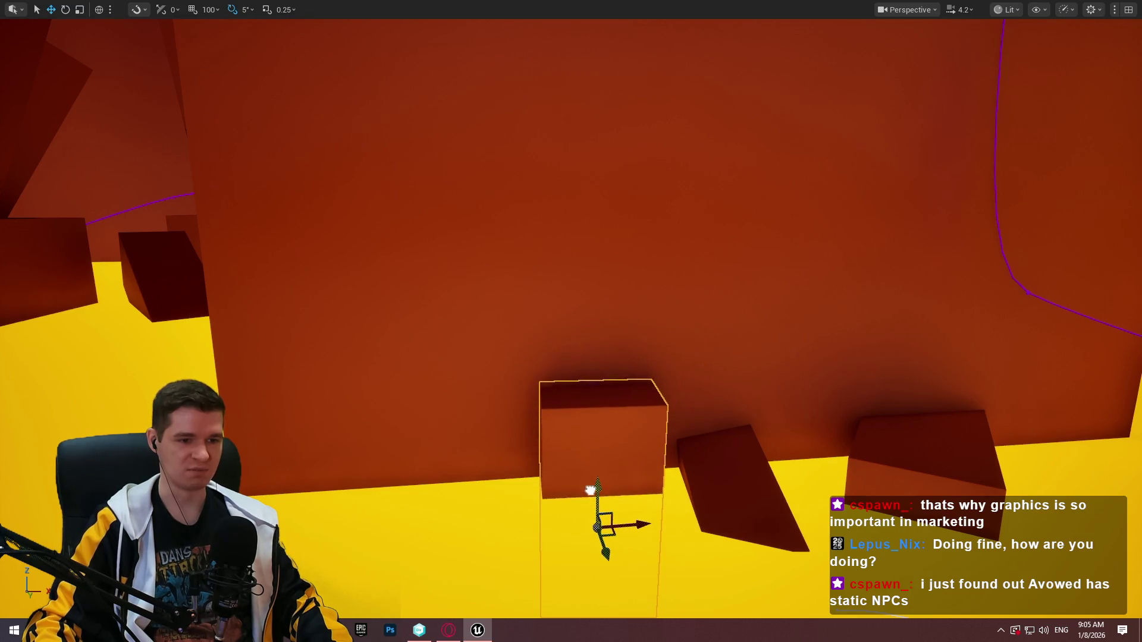
{"action": "scroll", "coordinate": [594, 494], "scroll_direction": "down", "scroll_amount": 5}
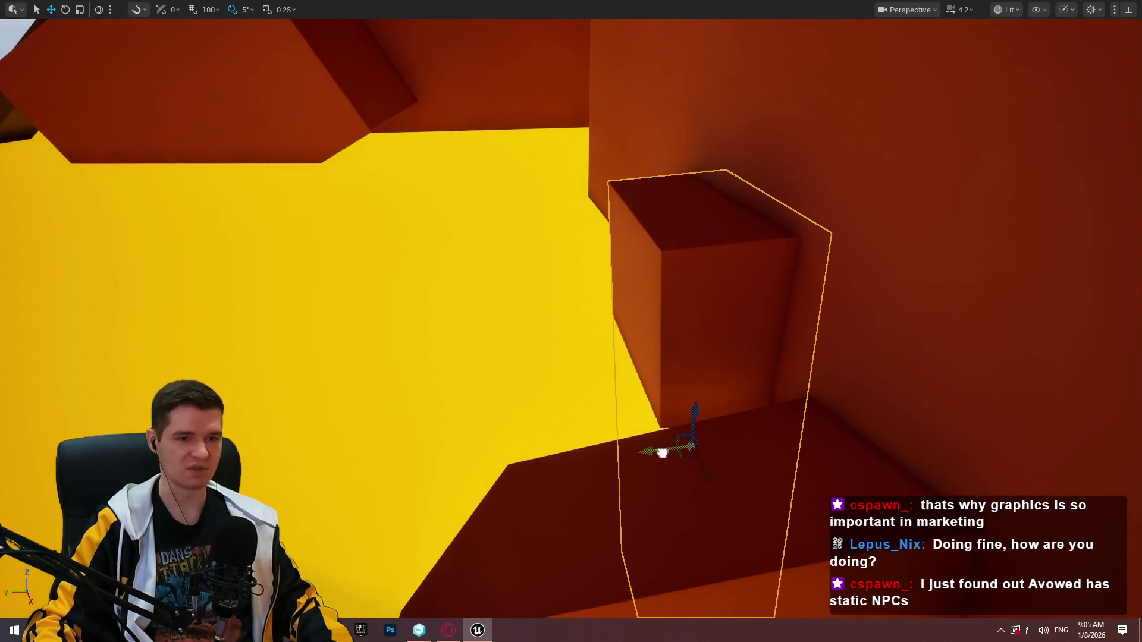
{"action": "left_click_drag", "start_coordinate": [673, 450], "coordinate": [691, 452]}
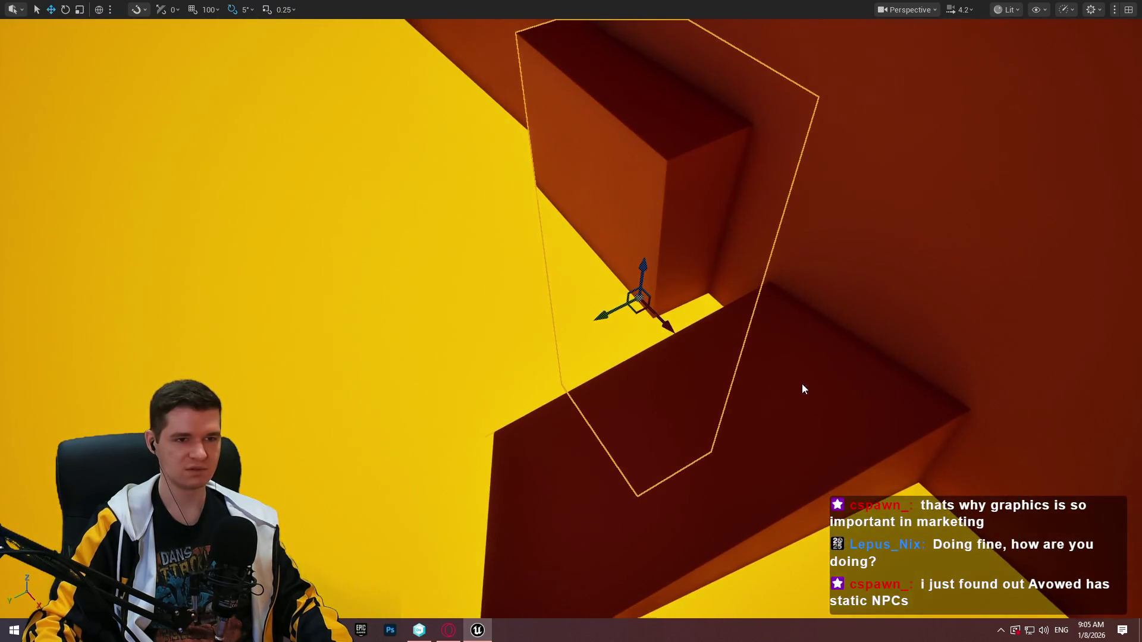
{"action": "right_click", "coordinate": [801, 389]}
{"action": "left_click", "coordinate": [869, 612]}
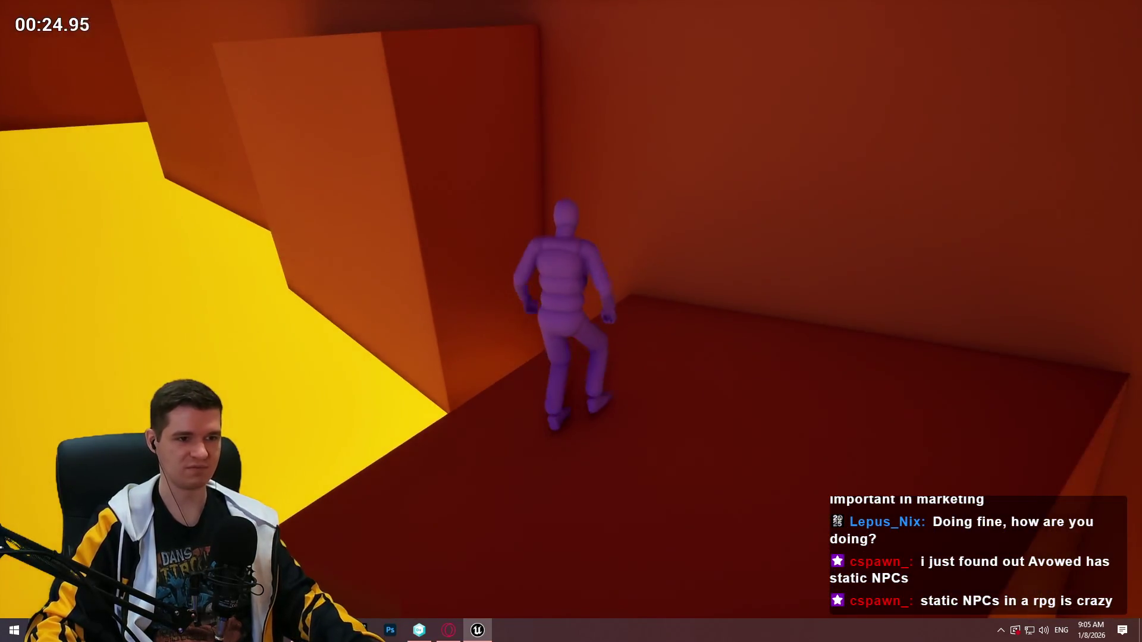
{"action": "key", "text": "Escape"}
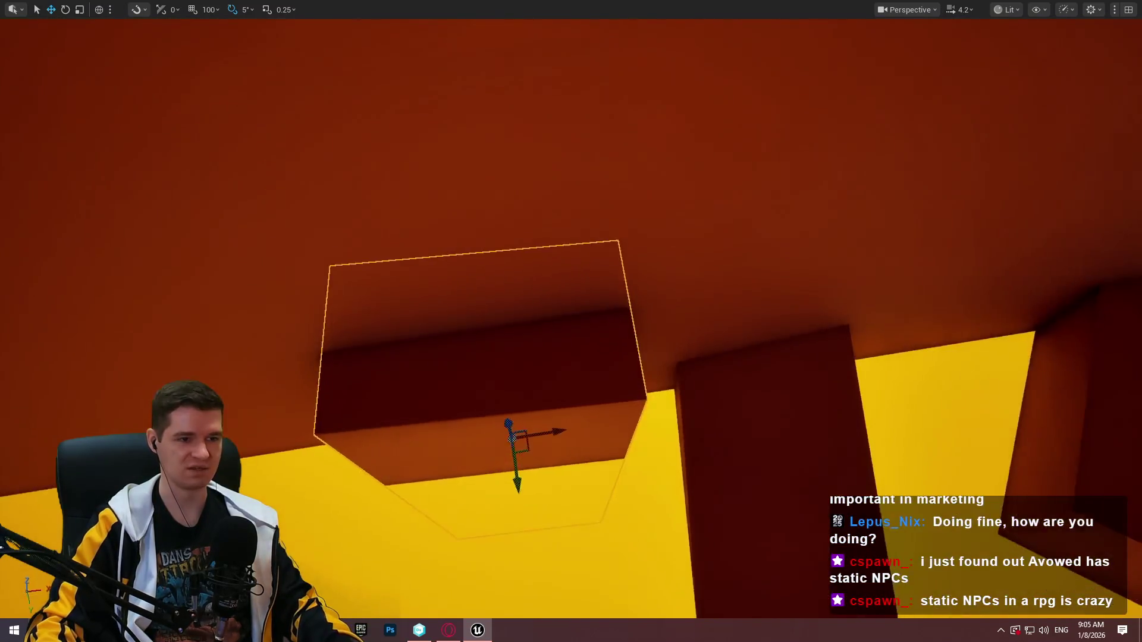
Lower the camera speed and turn the ledge block 10° around its vertical axis, nudging it up-right
{"action": "scroll", "coordinate": [570, 321], "scroll_direction": "down", "scroll_amount": 3}
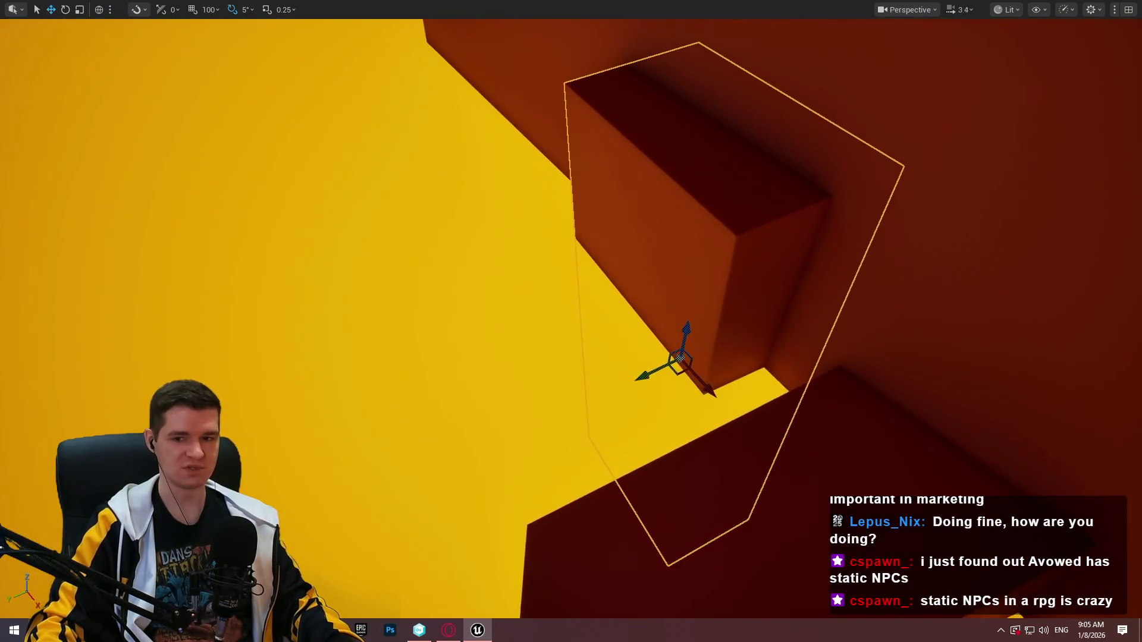
{"action": "key", "text": "e"}
{"action": "left_click_drag", "start_coordinate": [597, 462], "coordinate": [622, 471]}
{"action": "left_click_drag", "start_coordinate": [576, 424], "coordinate": [595, 421]}
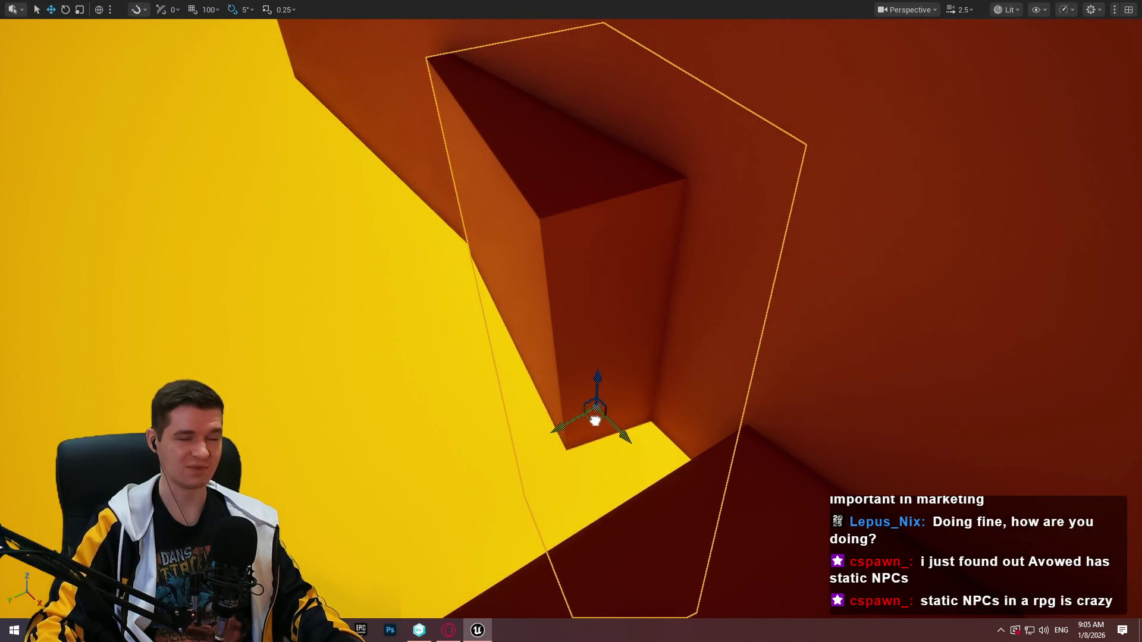
Slide the block left under the ceiling box and scale it narrower and shorter
{"action": "left_click_drag", "start_coordinate": [597, 374], "coordinate": [585, 401]}
{"action": "left_click_drag", "start_coordinate": [624, 299], "coordinate": [623, 299]}
{"action": "left_click_drag", "start_coordinate": [746, 432], "coordinate": [739, 458]}
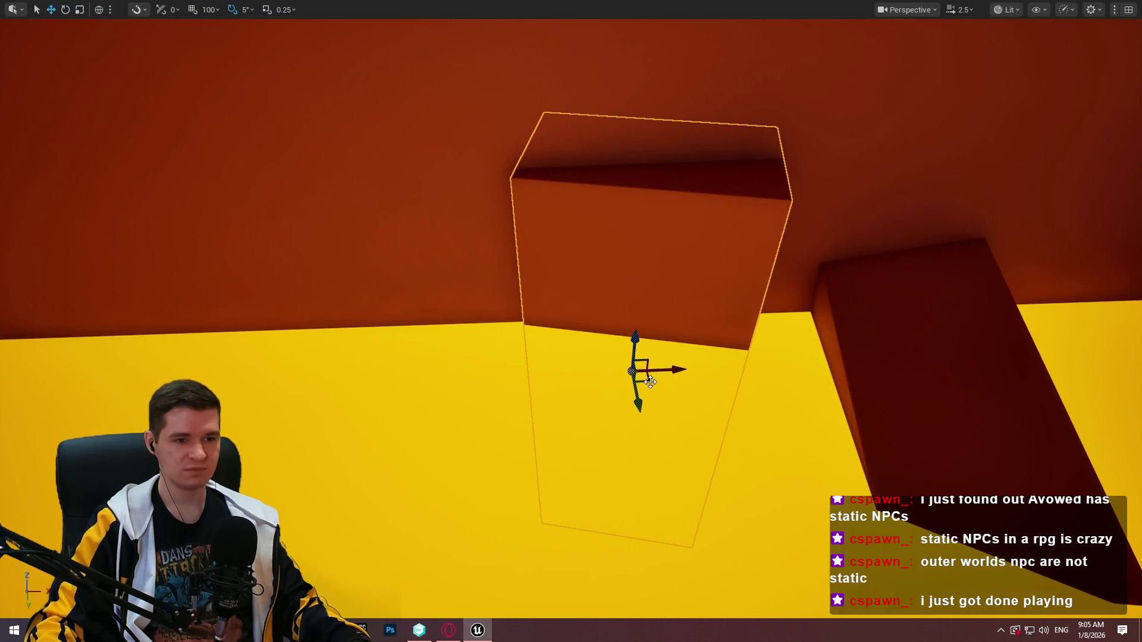
{"action": "mouse_move", "coordinate": [651, 395]}
{"action": "left_mouse_down"}
{"action": "mouse_move", "coordinate": [580, 397]}
{"action": "mouse_move", "coordinate": [535, 438]}
{"action": "mouse_move", "coordinate": [506, 439]}
{"action": "left_mouse_up"}
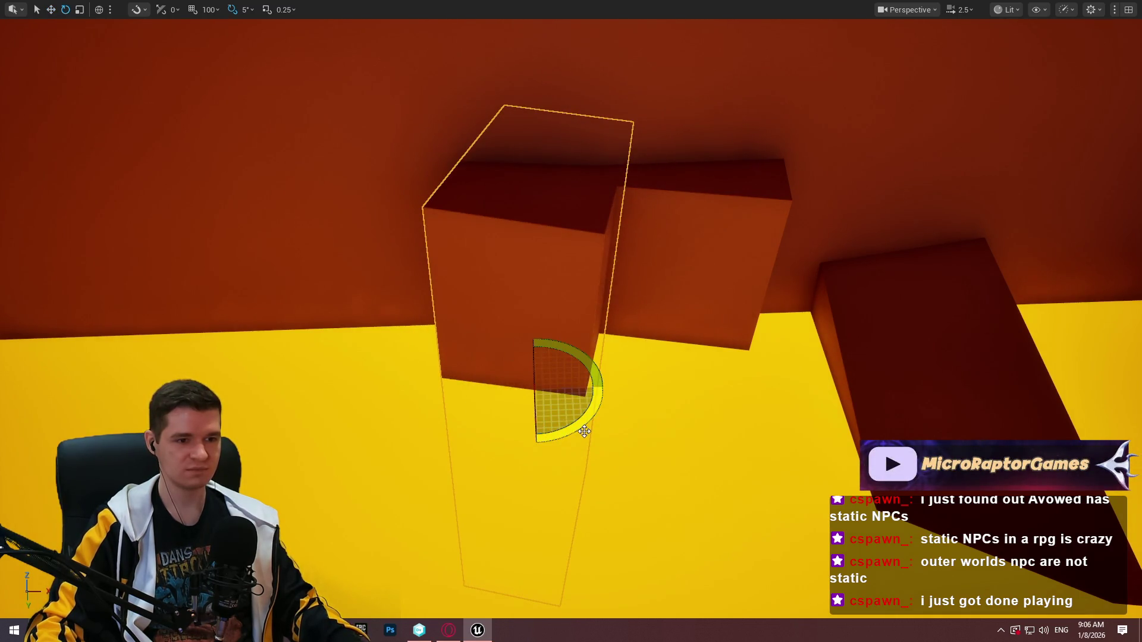
{"action": "left_click_drag", "start_coordinate": [552, 378], "coordinate": [541, 383]}
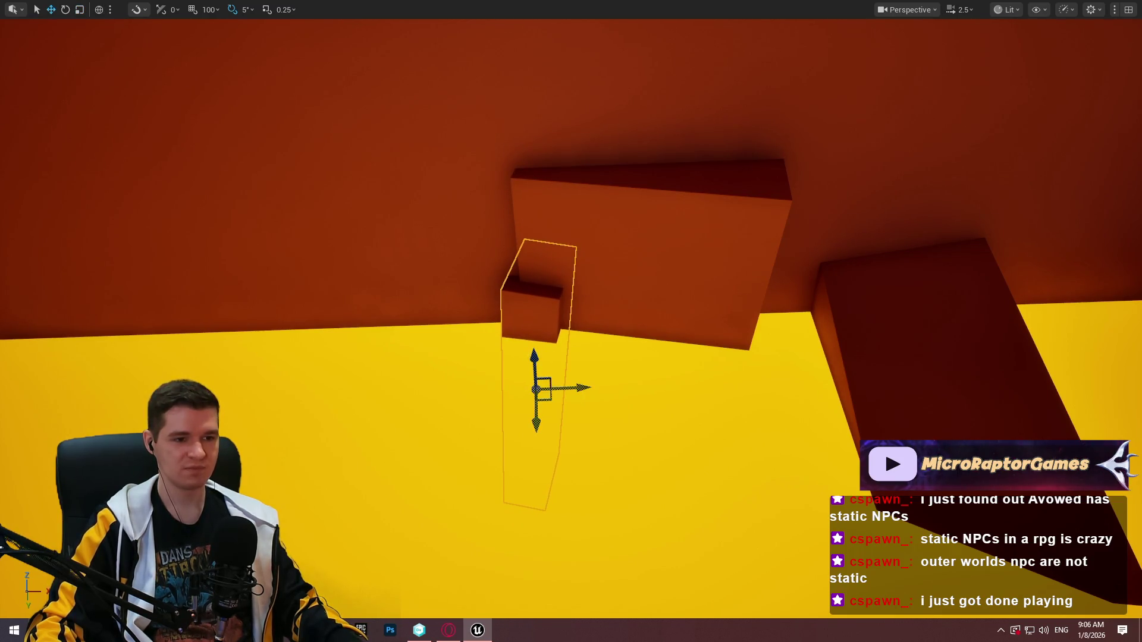
Shift the small ledge block left and down, then rotate it to sit beneath the overhanging box's corner
{"action": "mouse_move", "coordinate": [547, 395]}
{"action": "left_mouse_down"}
{"action": "mouse_move", "coordinate": [588, 393]}
{"action": "mouse_move", "coordinate": [563, 393]}
{"action": "mouse_move", "coordinate": [556, 407]}
{"action": "left_mouse_up"}
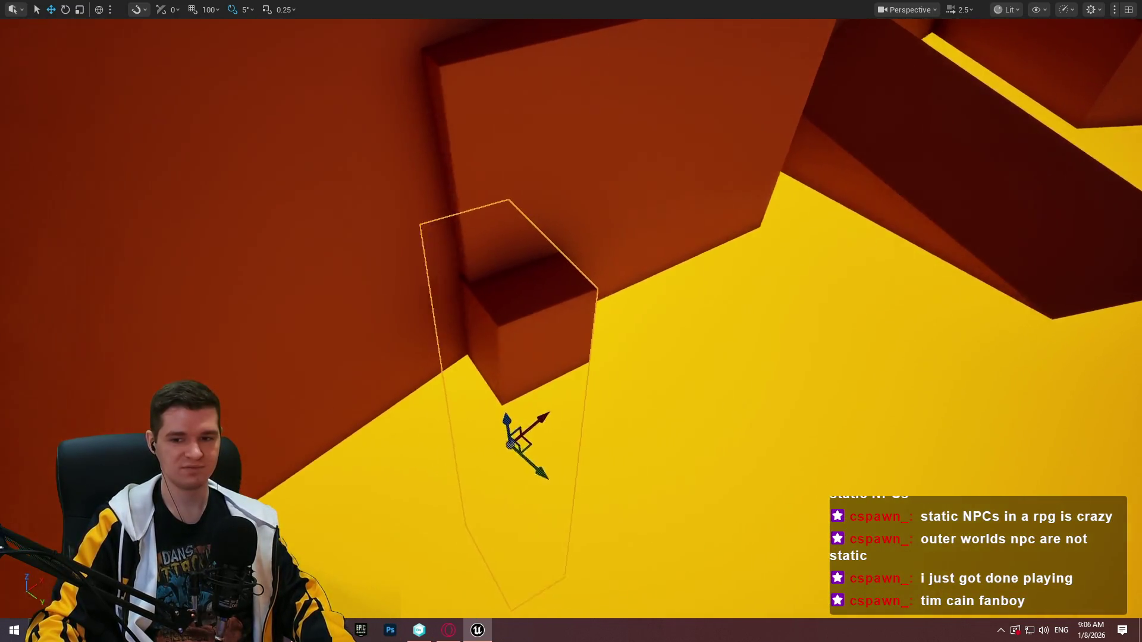
{"action": "left_click_drag", "start_coordinate": [515, 437], "coordinate": [526, 432]}
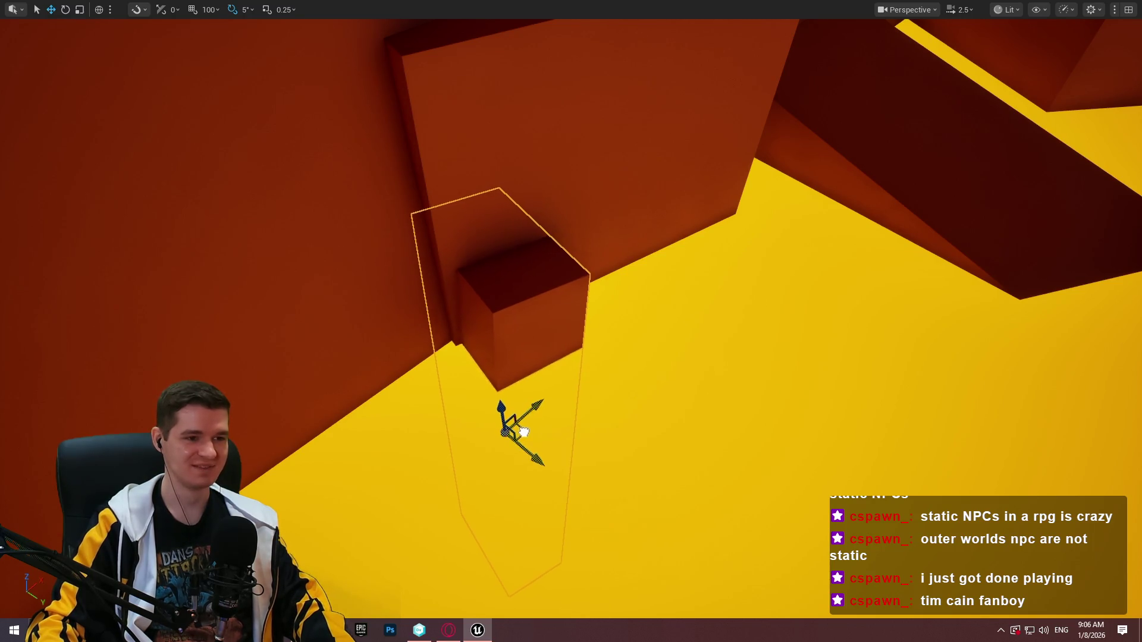
{"action": "left_click_drag", "start_coordinate": [518, 436], "coordinate": [491, 448]}
{"action": "left_click_drag", "start_coordinate": [477, 508], "coordinate": [508, 506]}
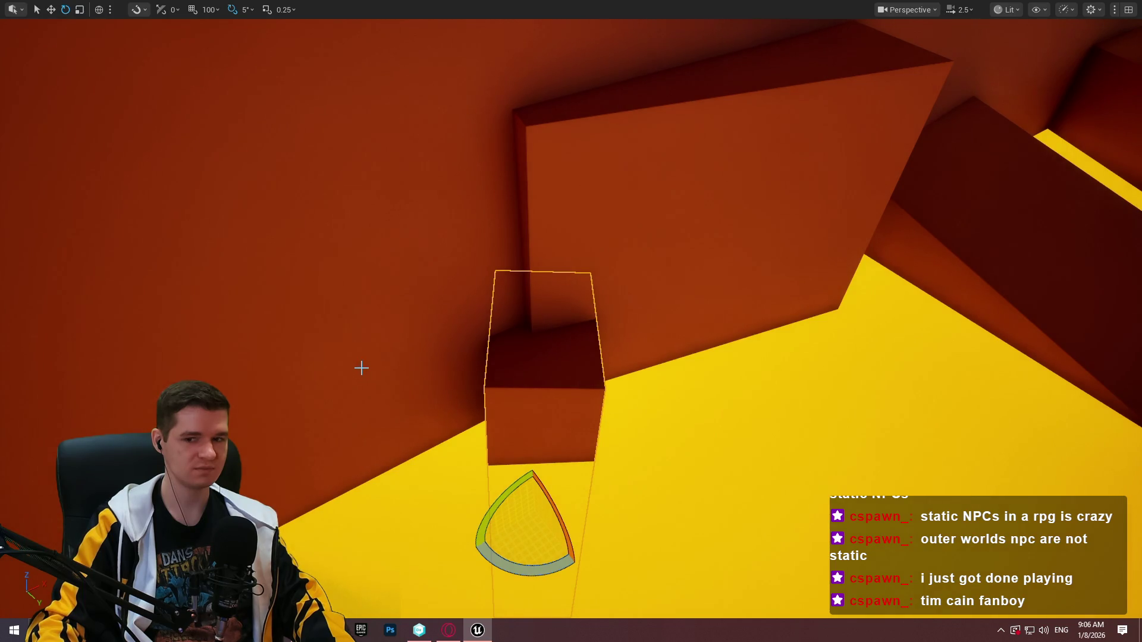
{"action": "left_click_drag", "start_coordinate": [427, 352], "coordinate": [452, 339]}
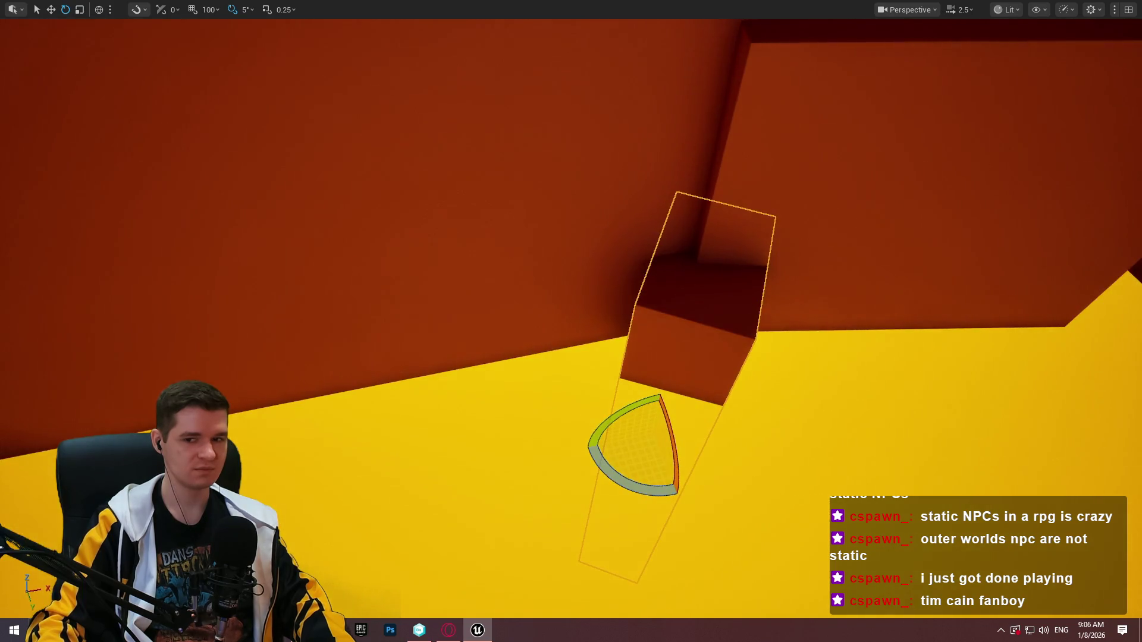
{"action": "left_click_drag", "start_coordinate": [623, 372], "coordinate": [678, 396]}
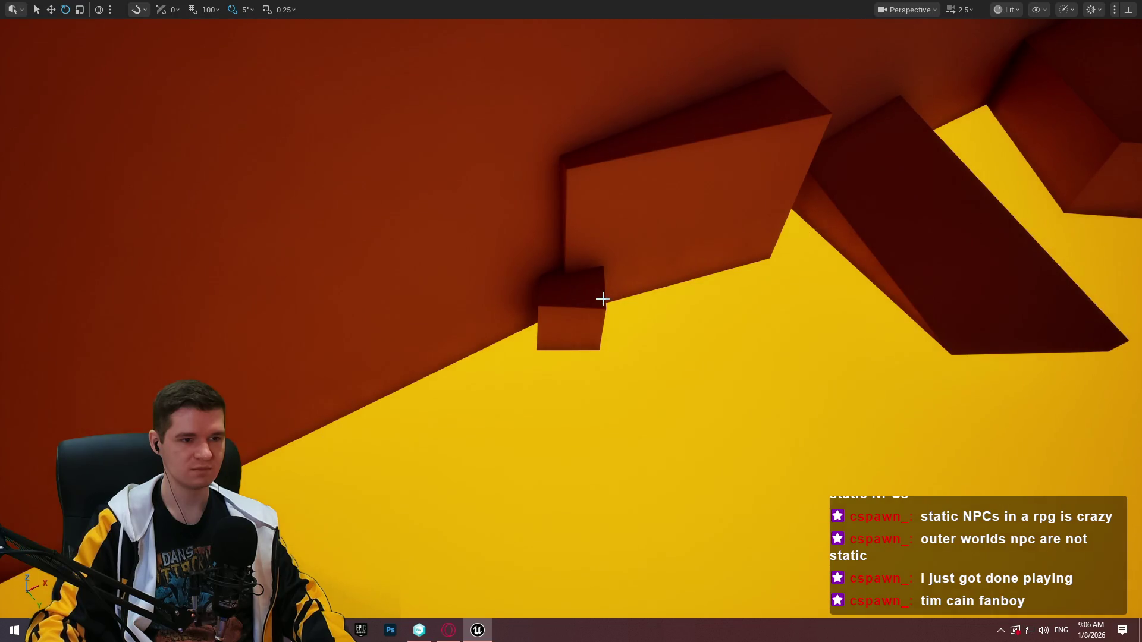
{"action": "left_click_drag", "start_coordinate": [695, 299], "coordinate": [695, 299]}
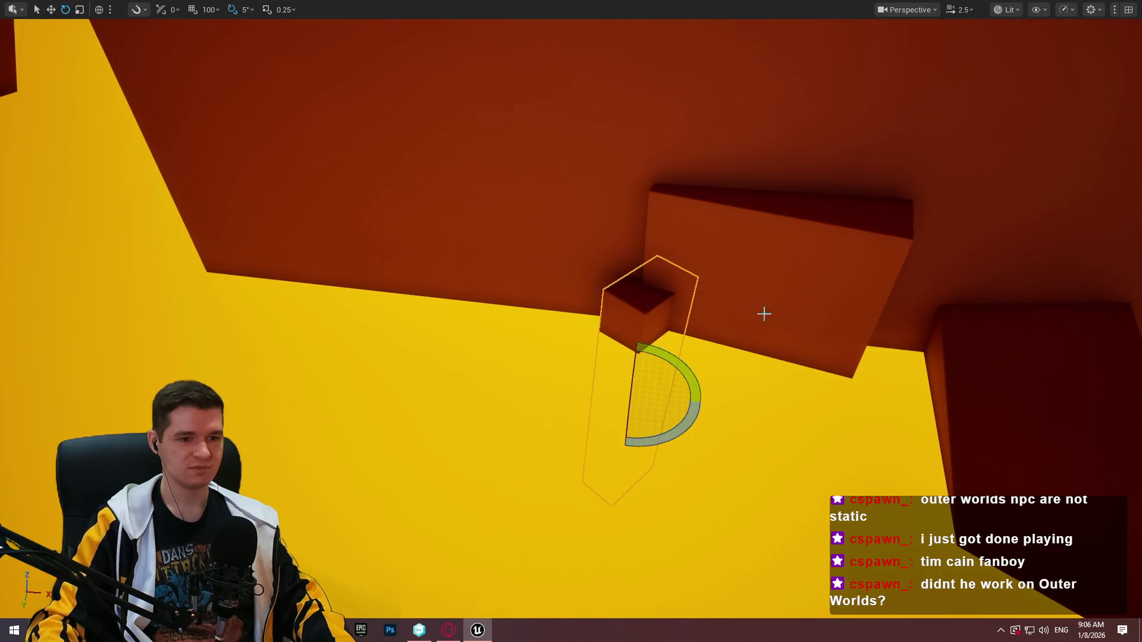
{"action": "left_click_drag", "start_coordinate": [764, 313], "coordinate": [514, 400]}
{"action": "key", "text": "r"}
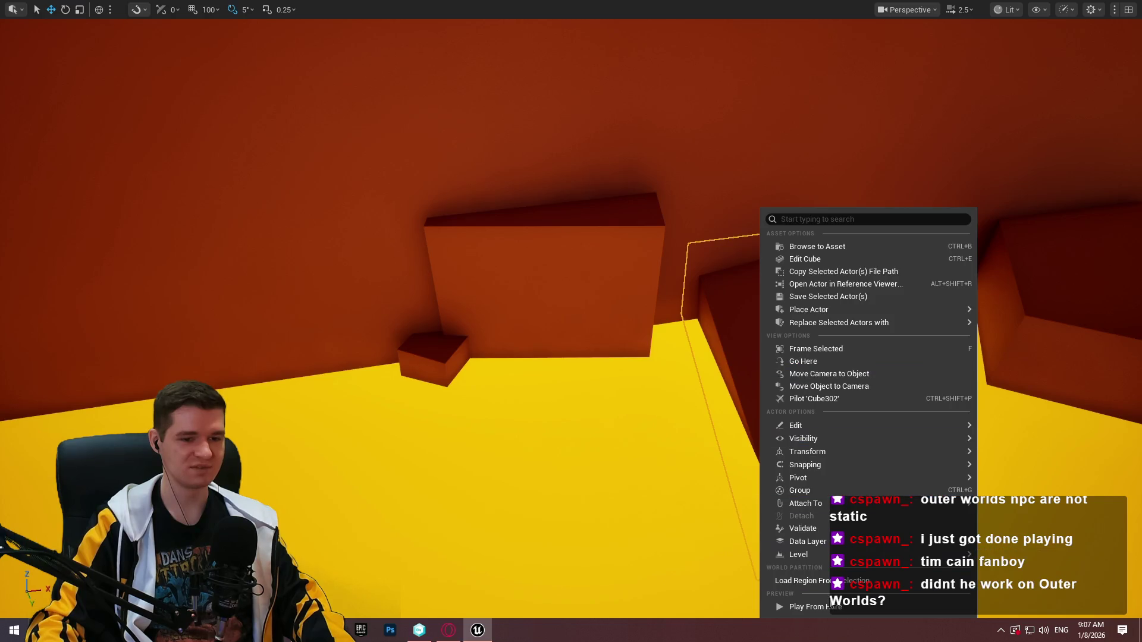
Play from here, running the character up the wall and jumping from the block onto the ramp
{"action": "left_click", "coordinate": [797, 606]}
{"action": "key", "text": "w"}
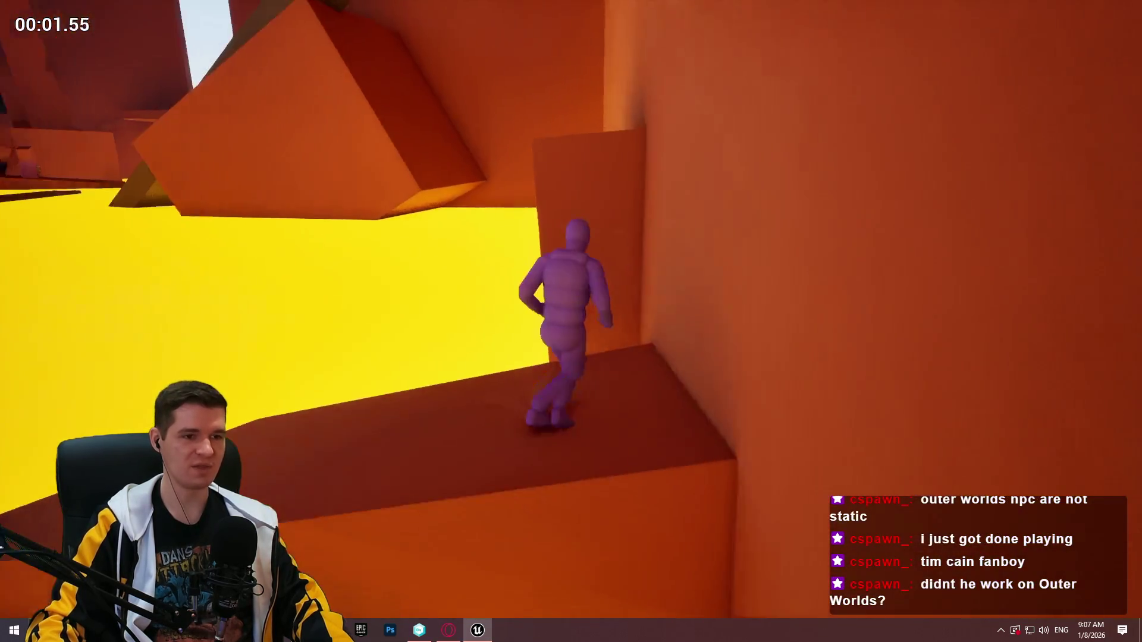
{"action": "key", "text": "w"}
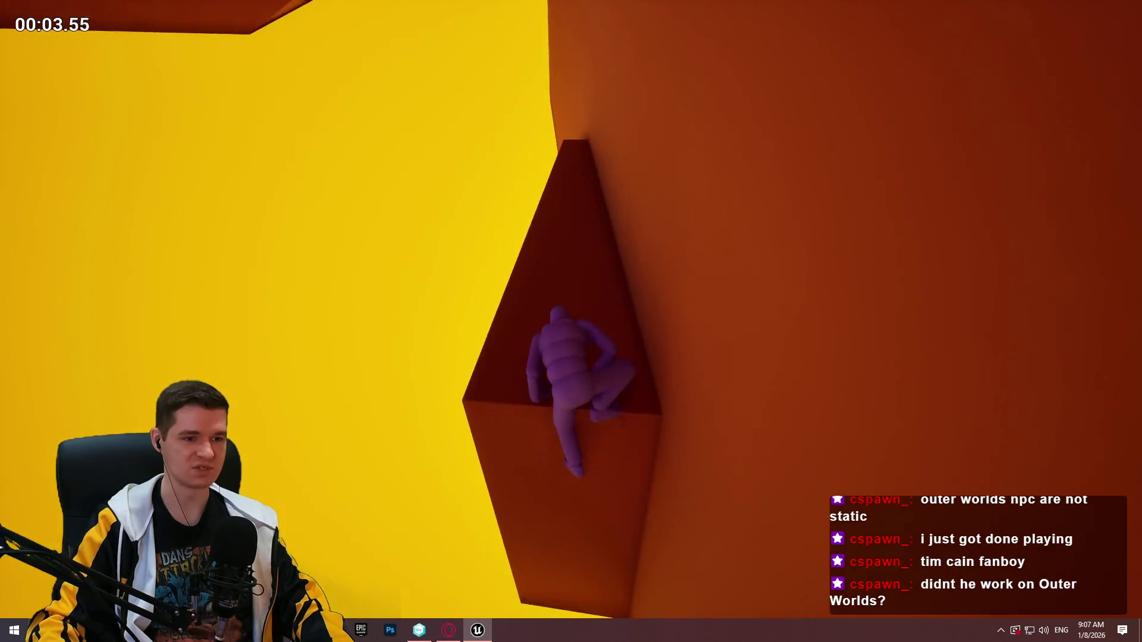
{"action": "key", "text": "w"}
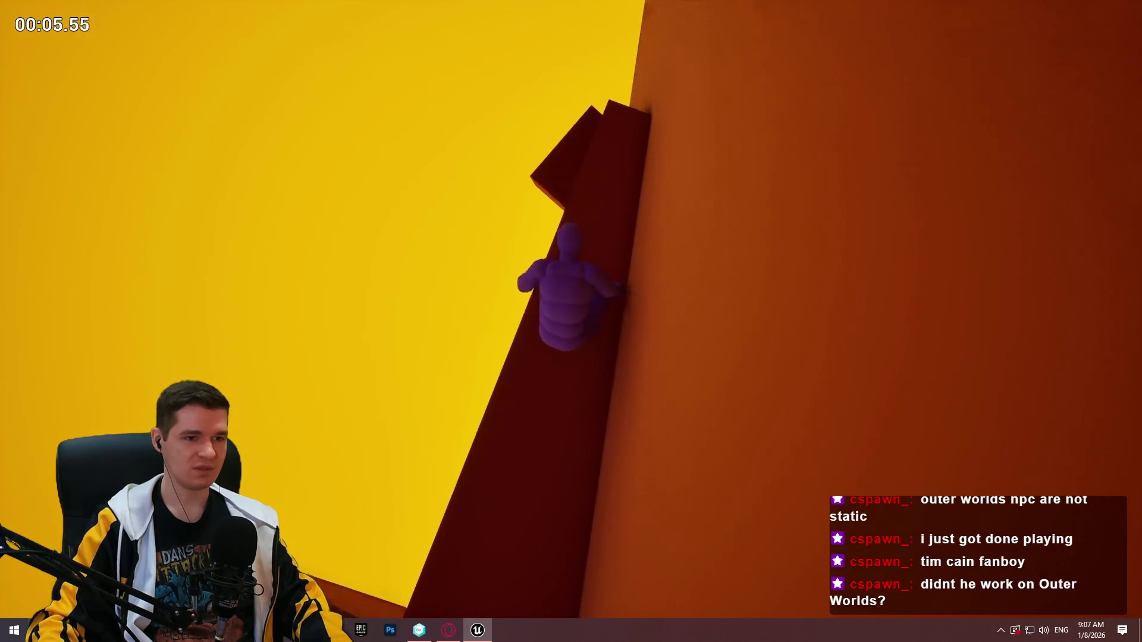
{"action": "key", "text": "w"}
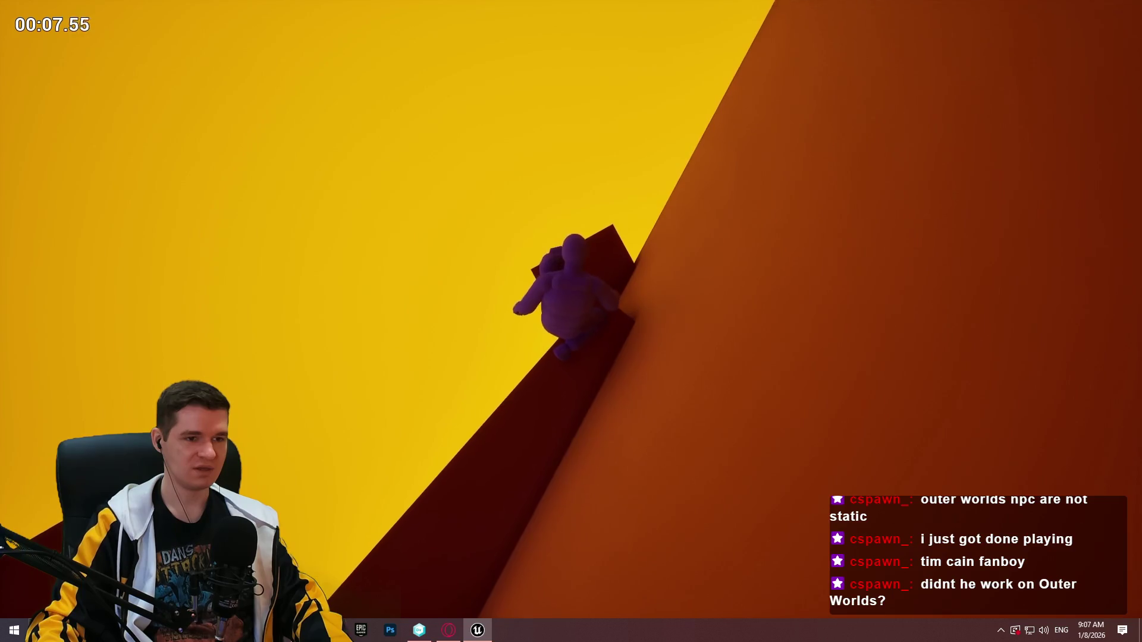
{"action": "key", "text": "w"}
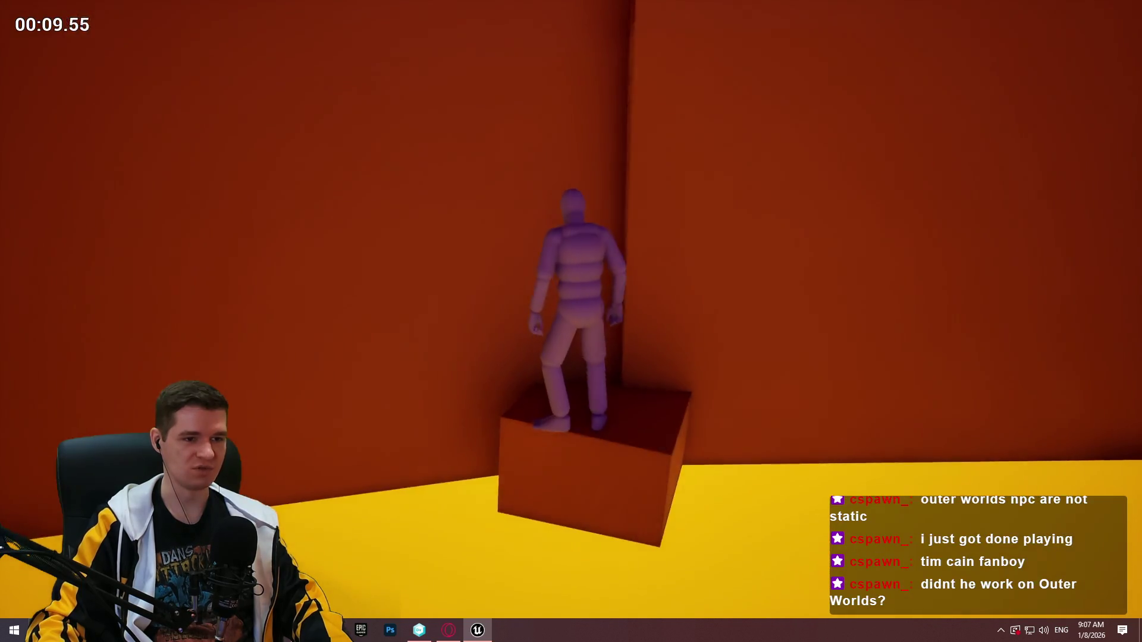
{"action": "key", "text": "space"}
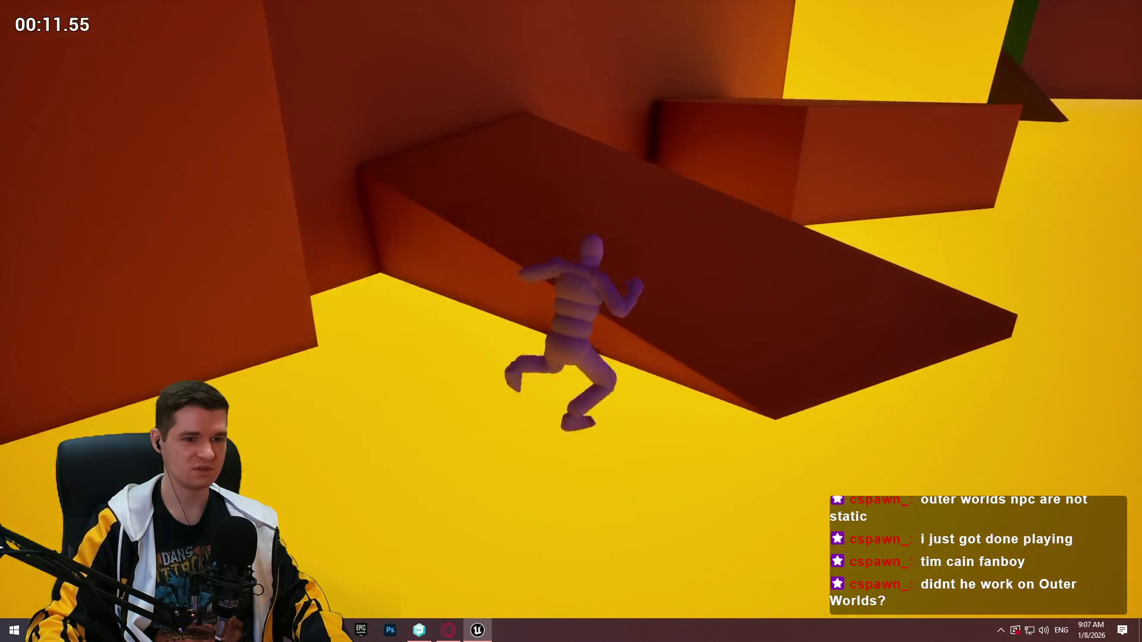
Climb the wall onto the repositioned ledge, drop to the yellow floor, and stop the playtest
{"action": "key", "text": "w"}
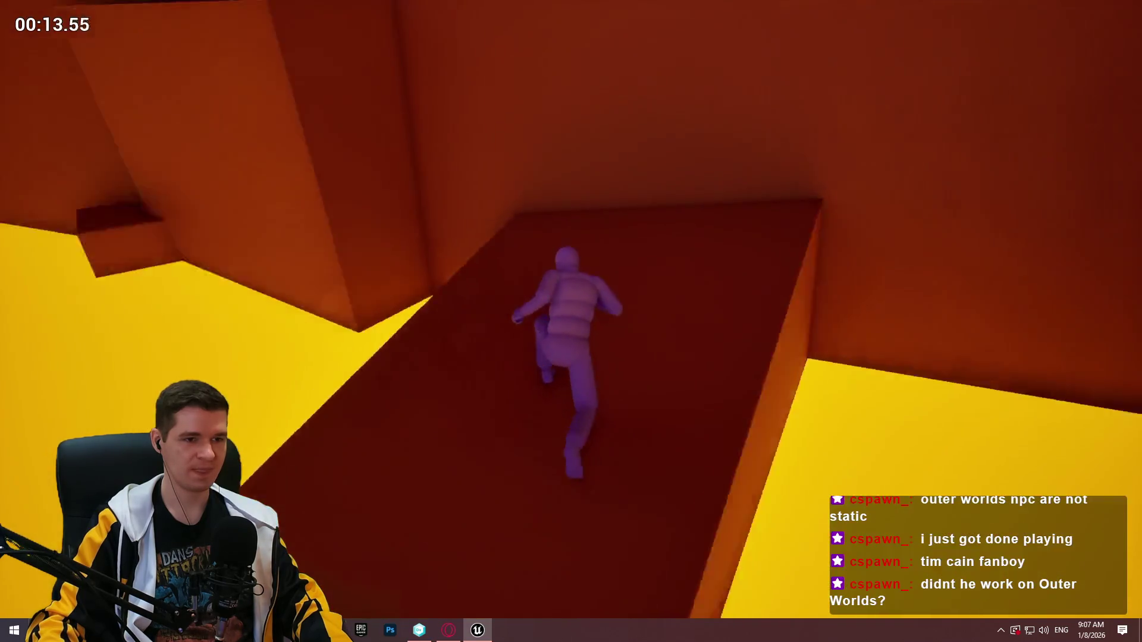
{"action": "key", "text": "w"}
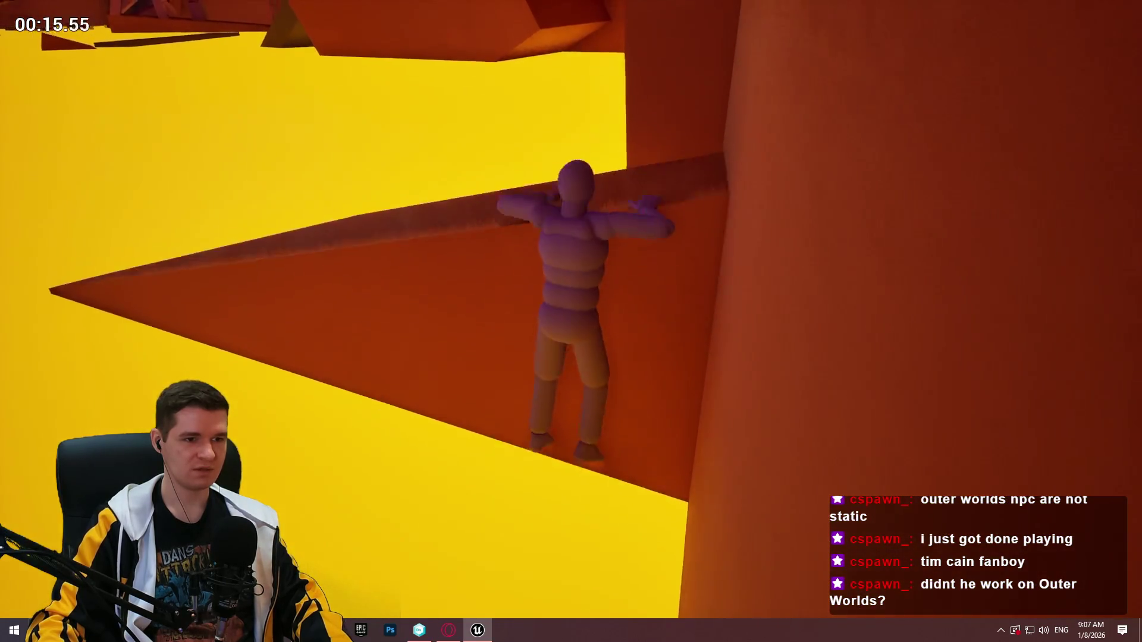
{"action": "key", "text": "w"}
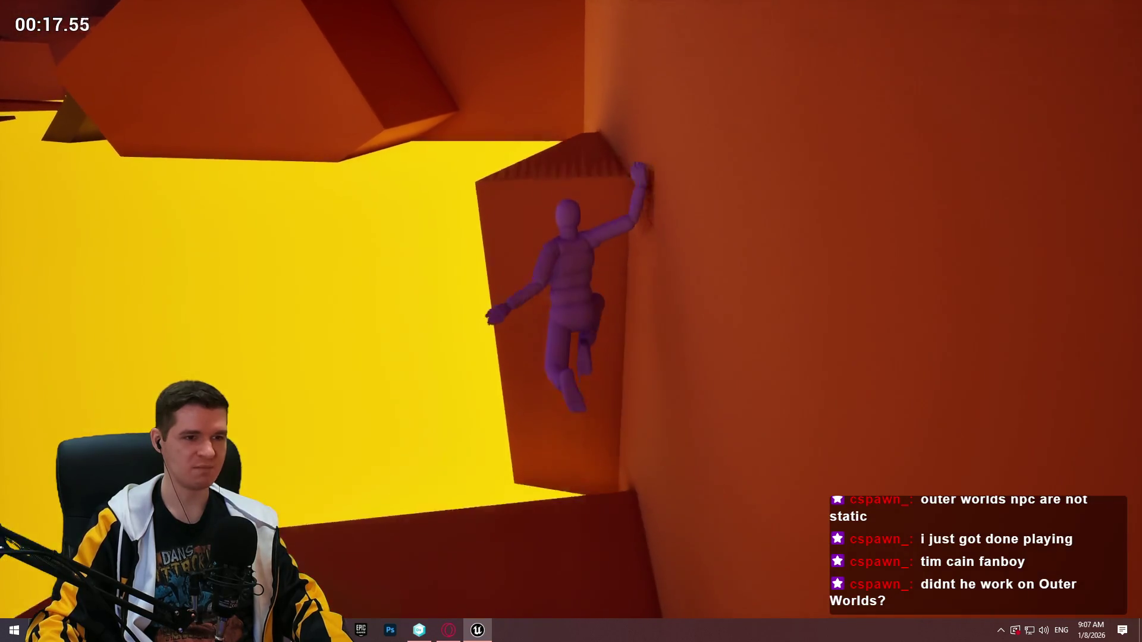
{"action": "key", "text": "w"}
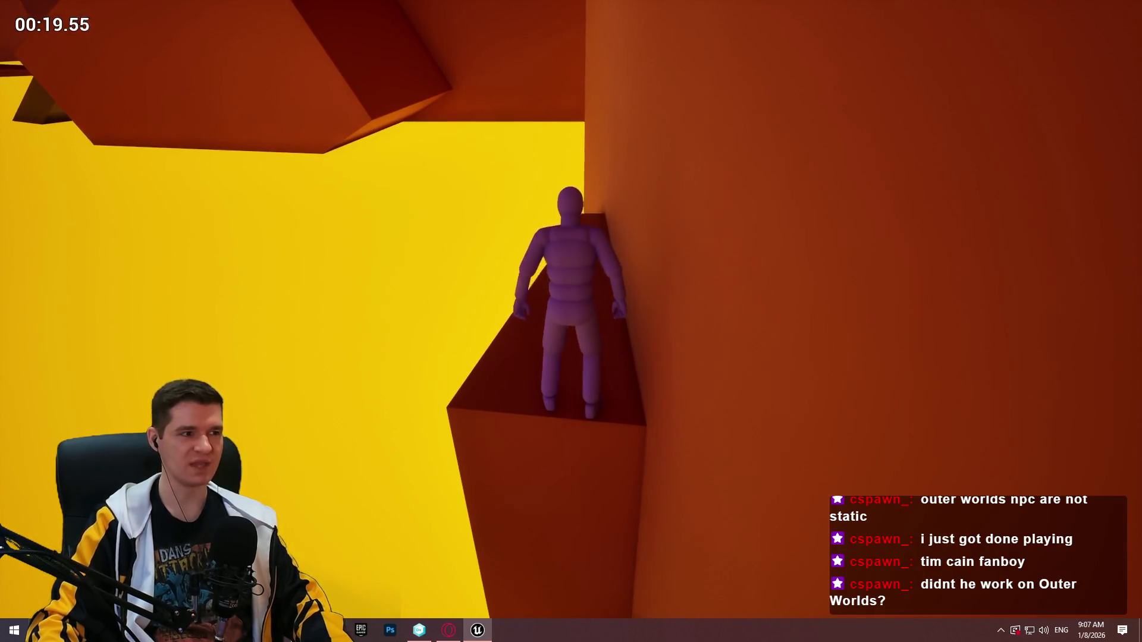
{"action": "key", "text": "w"}
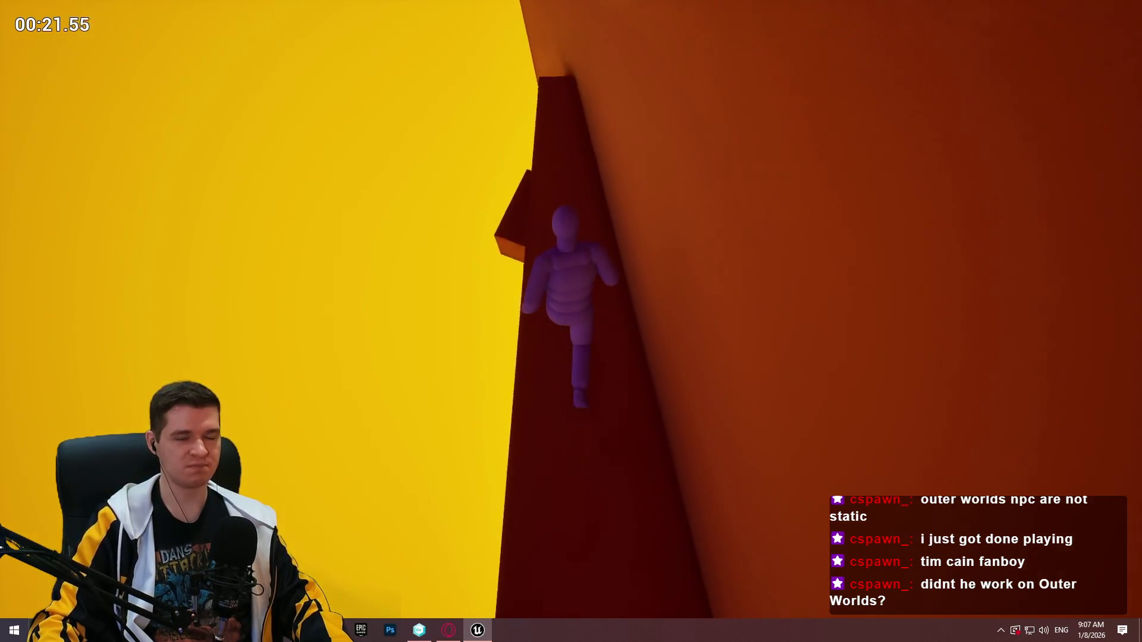
{"action": "key", "text": "w"}
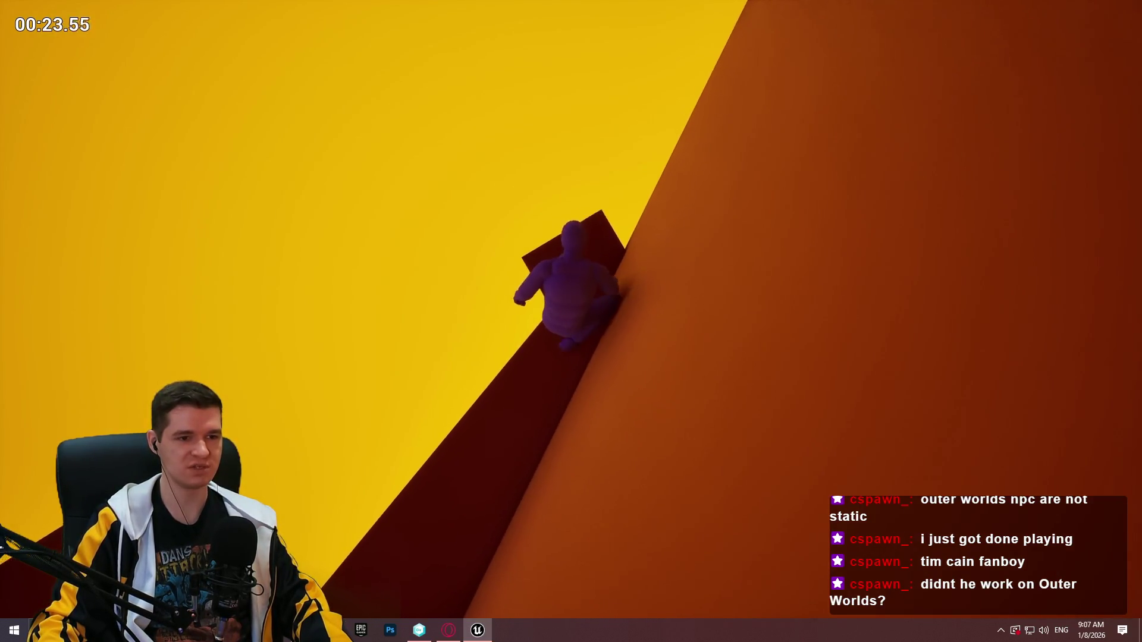
{"action": "key", "text": "w"}
{"action": "key", "text": "w"}
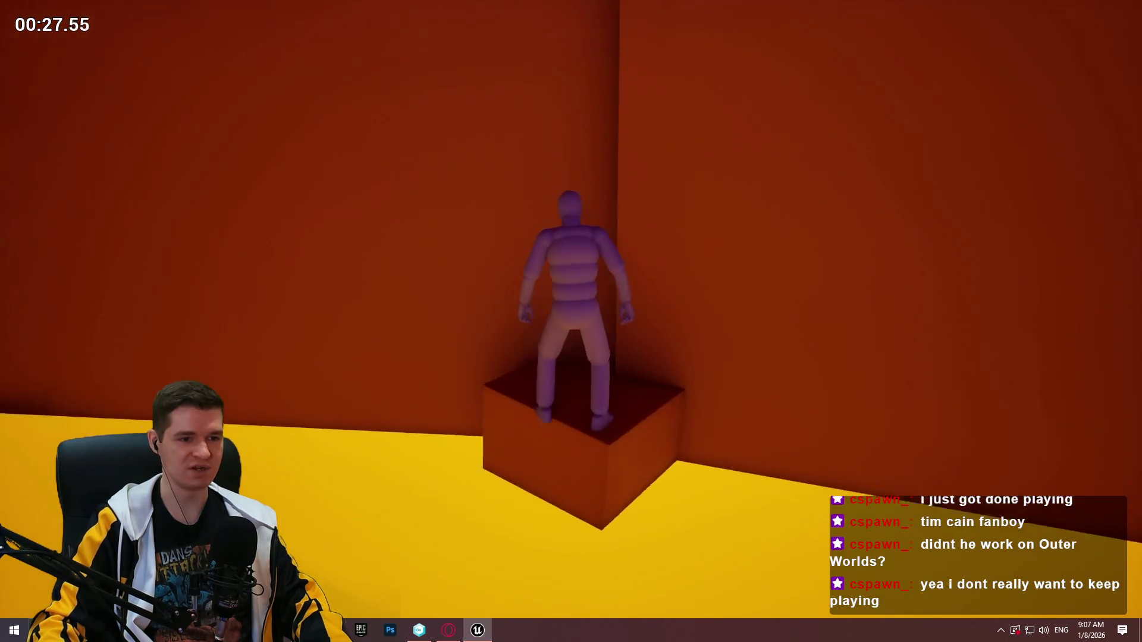
{"action": "key", "text": "w"}
{"action": "key", "text": "w"}
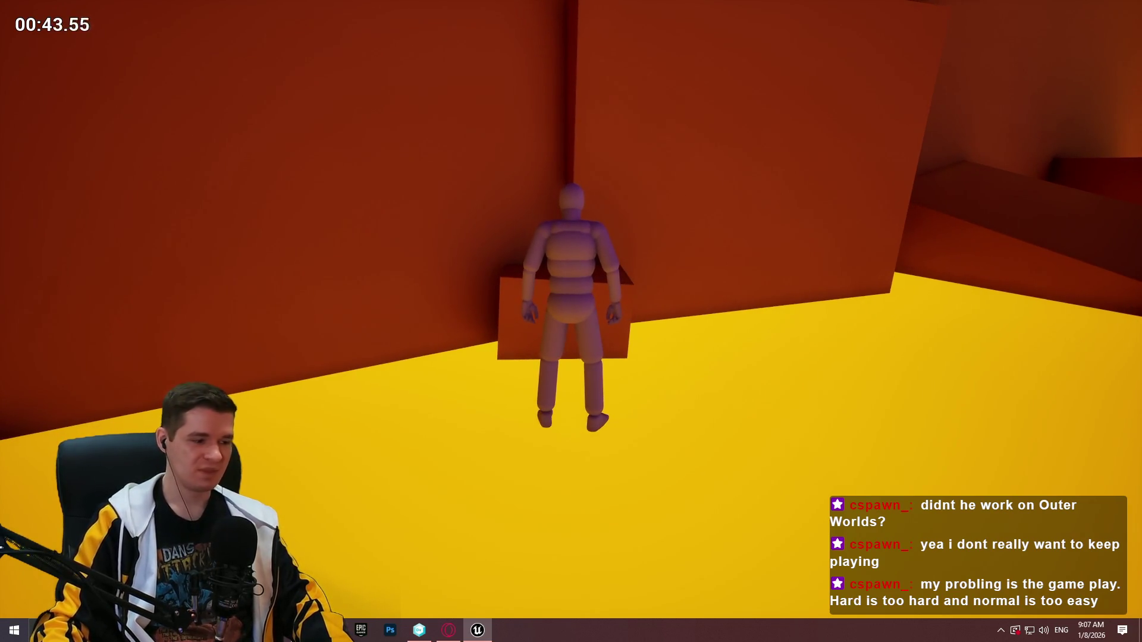
{"action": "key", "text": "d"}
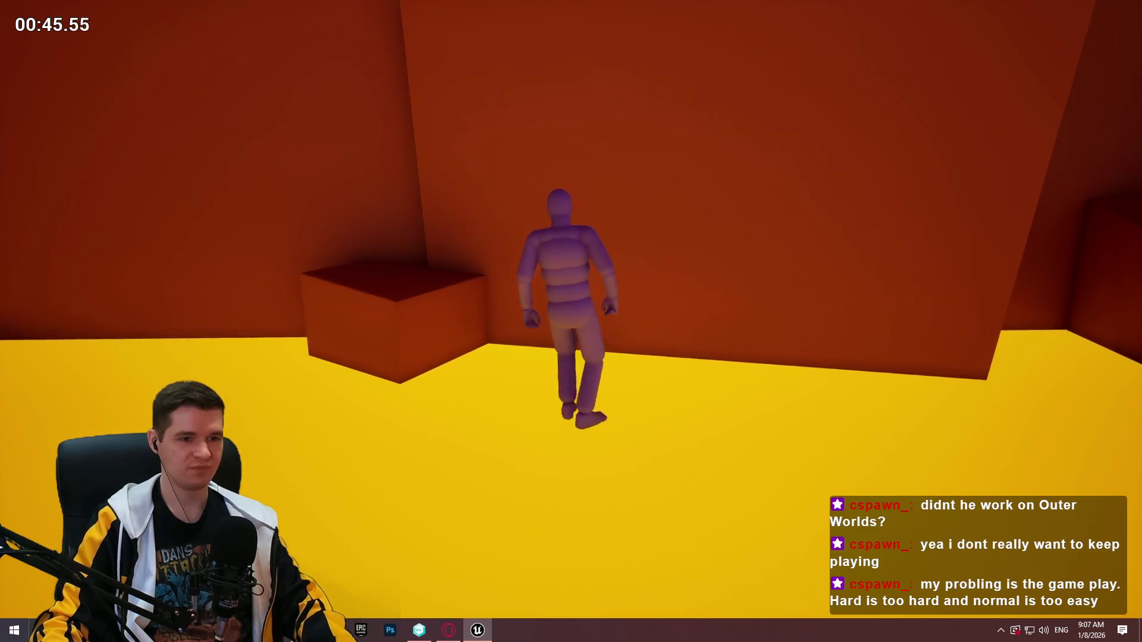
{"action": "key", "text": "Escape"}
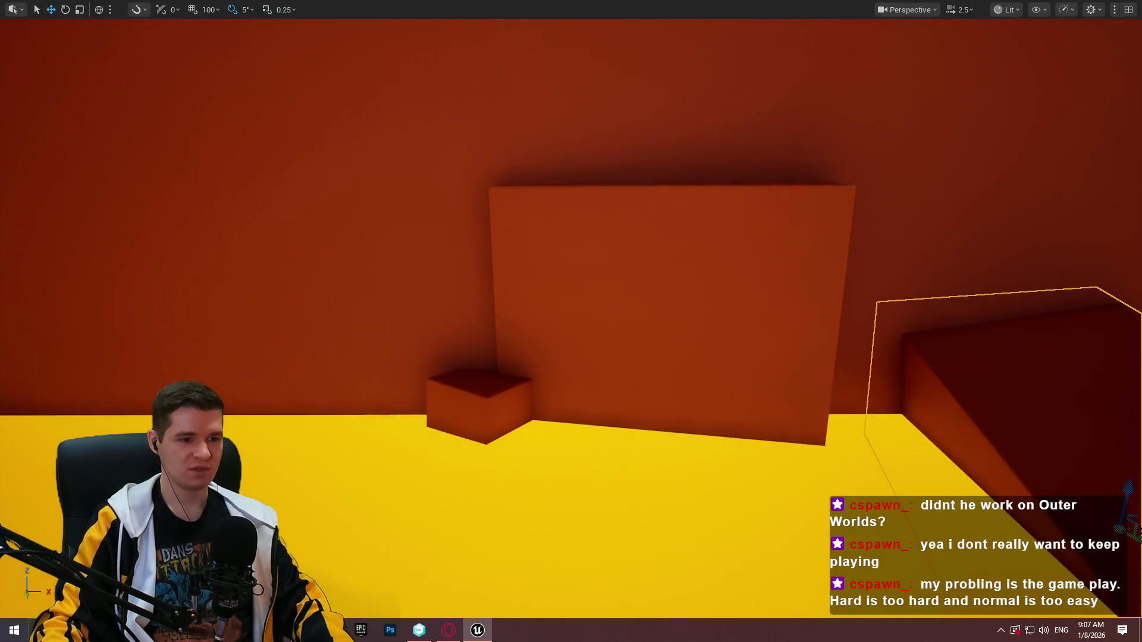
Select the small cube ledge and move it in front of the other block near the wall
{"action": "left_click", "coordinate": [457, 409]}
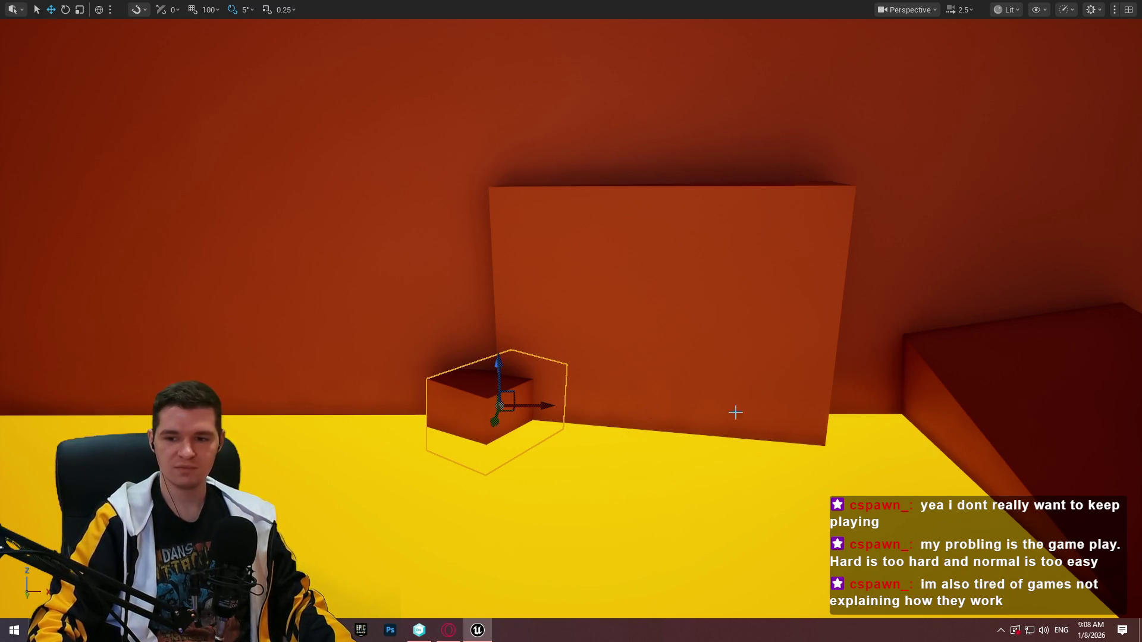
{"action": "mouse_move", "coordinate": [516, 338]}
{"action": "left_mouse_down"}
{"action": "mouse_move", "coordinate": [516, 357]}
{"action": "mouse_move", "coordinate": [417, 357]}
{"action": "mouse_move", "coordinate": [476, 357]}
{"action": "mouse_move", "coordinate": [476, 321]}
{"action": "mouse_move", "coordinate": [416, 321]}
{"action": "mouse_move", "coordinate": [452, 322]}
{"action": "mouse_move", "coordinate": [446, 310]}
{"action": "left_mouse_up"}
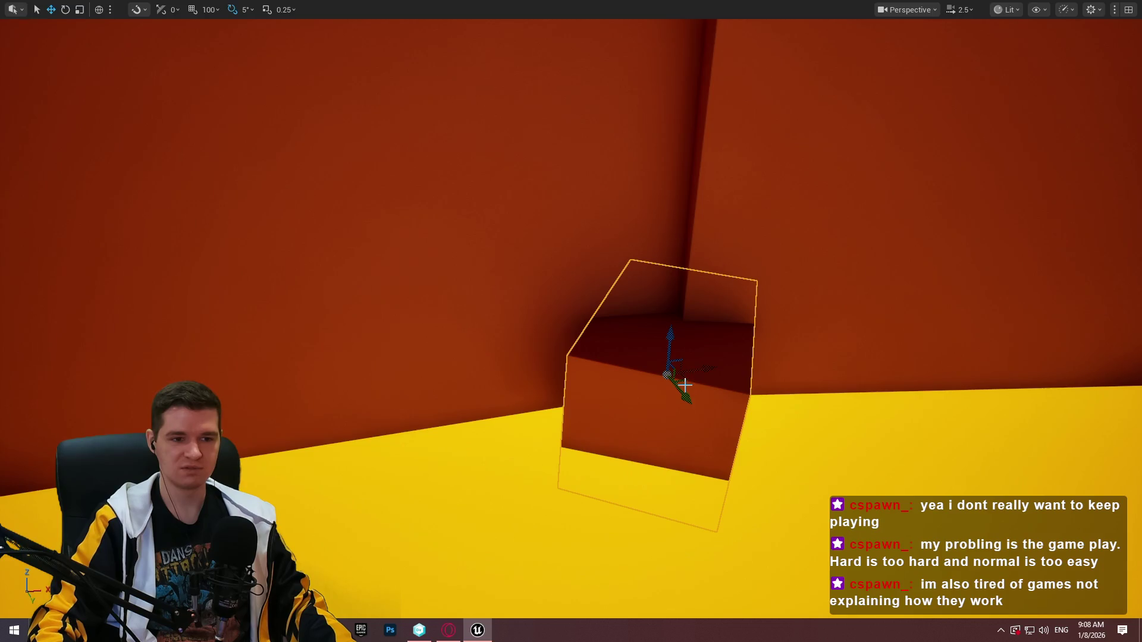
{"action": "left_click_drag", "start_coordinate": [684, 380], "coordinate": [694, 382]}
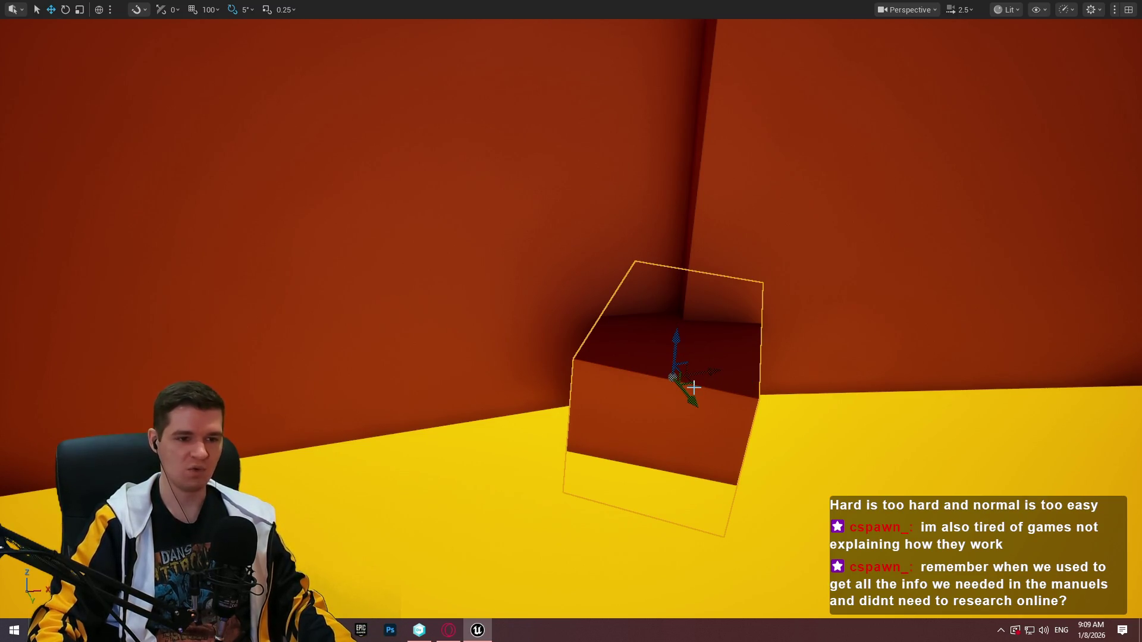
{"action": "mouse_move", "coordinate": [686, 386]}
{"action": "left_mouse_down"}
{"action": "mouse_move", "coordinate": [458, 466]}
{"action": "mouse_move", "coordinate": [449, 433]}
{"action": "mouse_move", "coordinate": [724, 306]}
{"action": "mouse_move", "coordinate": [714, 405]}
{"action": "left_mouse_up"}
{"action": "mouse_move", "coordinate": [650, 365]}
{"action": "left_mouse_down"}
{"action": "mouse_move", "coordinate": [639, 393]}
{"action": "mouse_move", "coordinate": [708, 430]}
{"action": "mouse_move", "coordinate": [706, 445]}
{"action": "left_mouse_up"}
Rotate the cube -25°, lower it to the floor, then rotate it a further -5°
{"action": "key", "text": "e"}
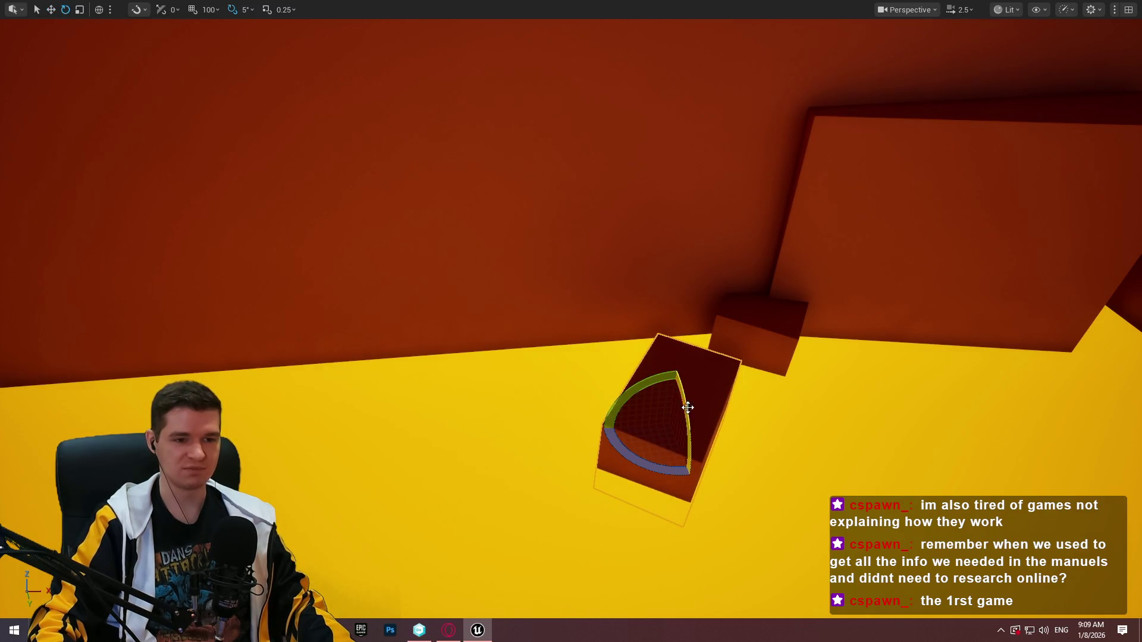
{"action": "left_click_drag", "start_coordinate": [687, 408], "coordinate": [684, 446]}
{"action": "mouse_move", "coordinate": [681, 399]}
{"action": "left_mouse_down"}
{"action": "mouse_move", "coordinate": [678, 416]}
{"action": "mouse_move", "coordinate": [566, 523]}
{"action": "mouse_move", "coordinate": [612, 535]}
{"action": "left_mouse_up"}
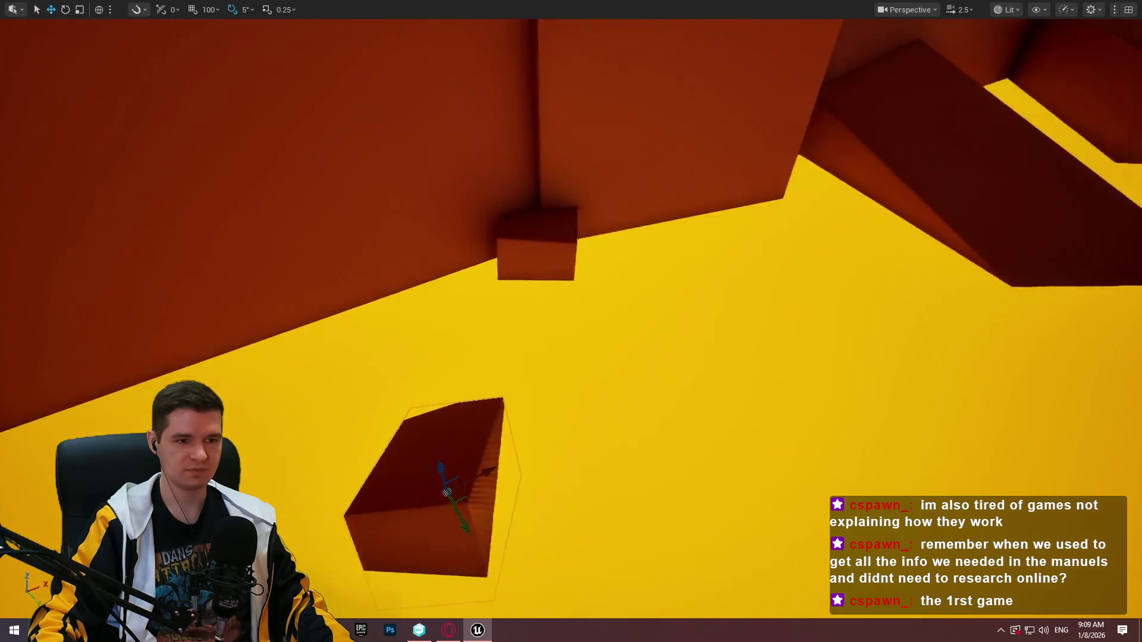
{"action": "key", "text": "e"}
{"action": "mouse_move", "coordinate": [740, 381]}
{"action": "left_mouse_down"}
{"action": "mouse_move", "coordinate": [734, 361]}
{"action": "mouse_move", "coordinate": [654, 411]}
{"action": "mouse_move", "coordinate": [671, 333]}
{"action": "mouse_move", "coordinate": [693, 439]}
{"action": "mouse_move", "coordinate": [693, 425]}
{"action": "left_mouse_up"}
{"action": "key", "text": "w"}
{"action": "key", "text": "f"}
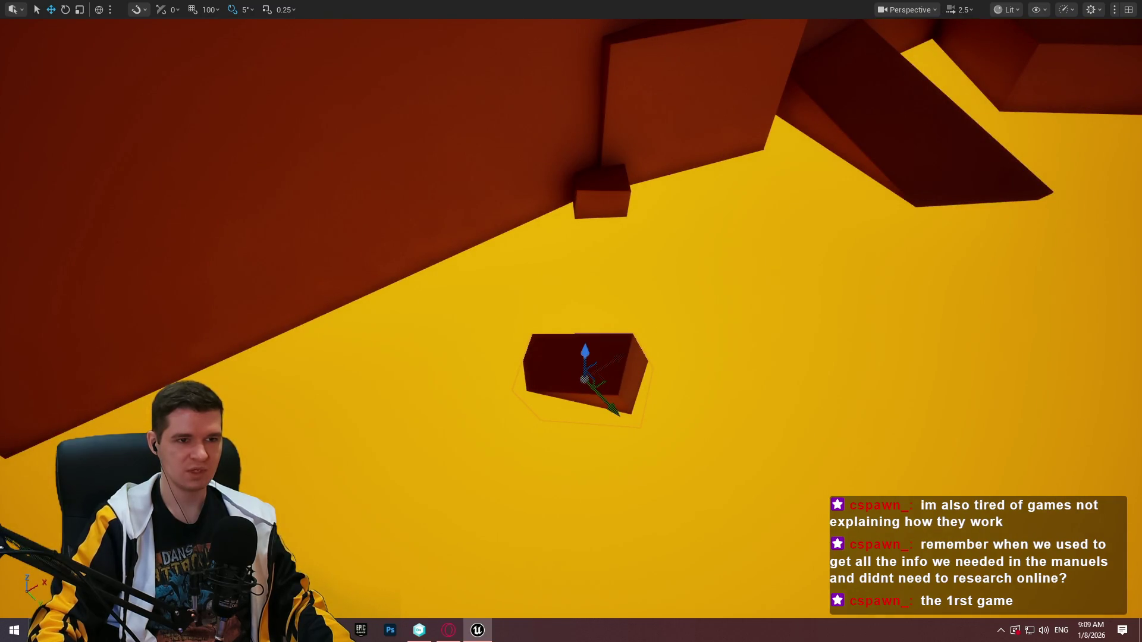
{"action": "right_click", "coordinate": [762, 70]}
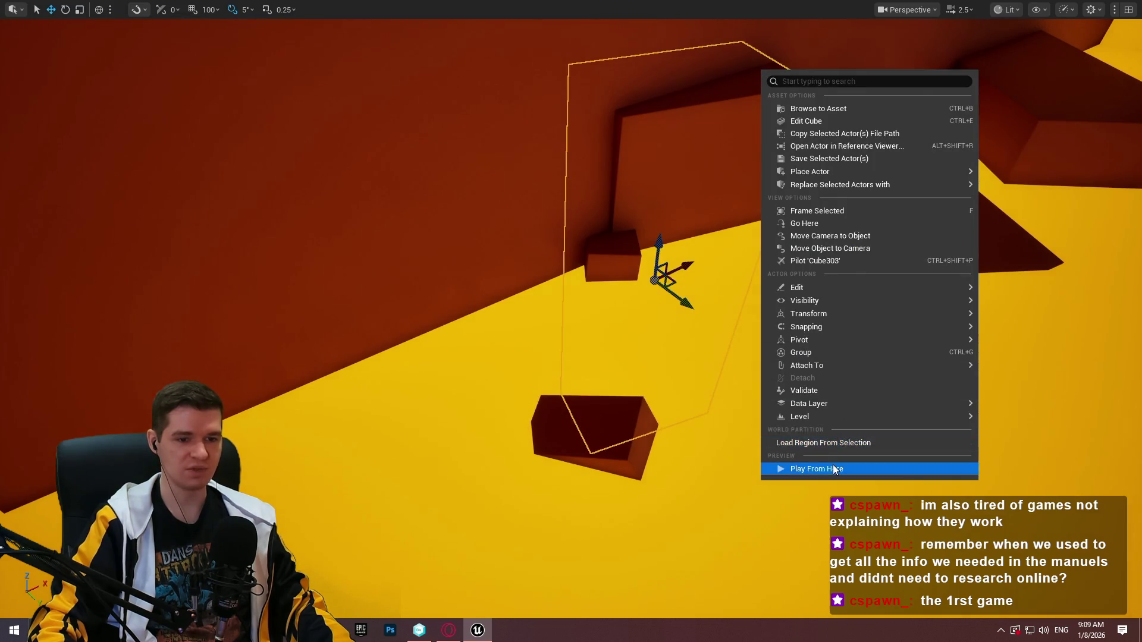
Play from here, run the character up onto the angled ramp block, then stop with Esc
{"action": "left_click", "coordinate": [833, 469]}
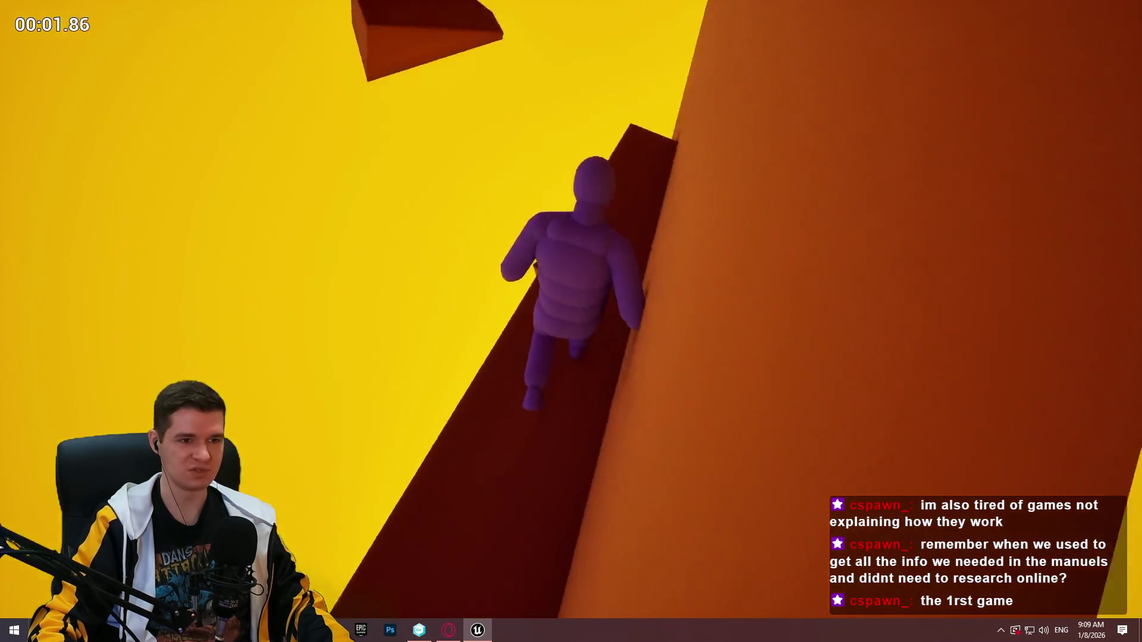
{"action": "key", "text": "w"}
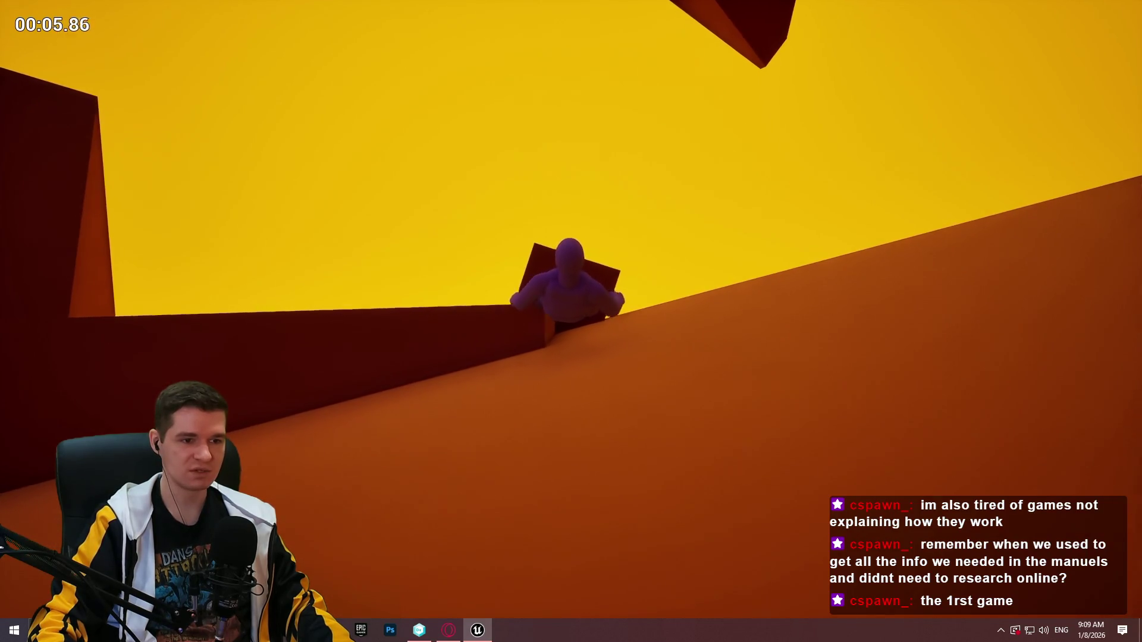
{"action": "key", "text": "w"}
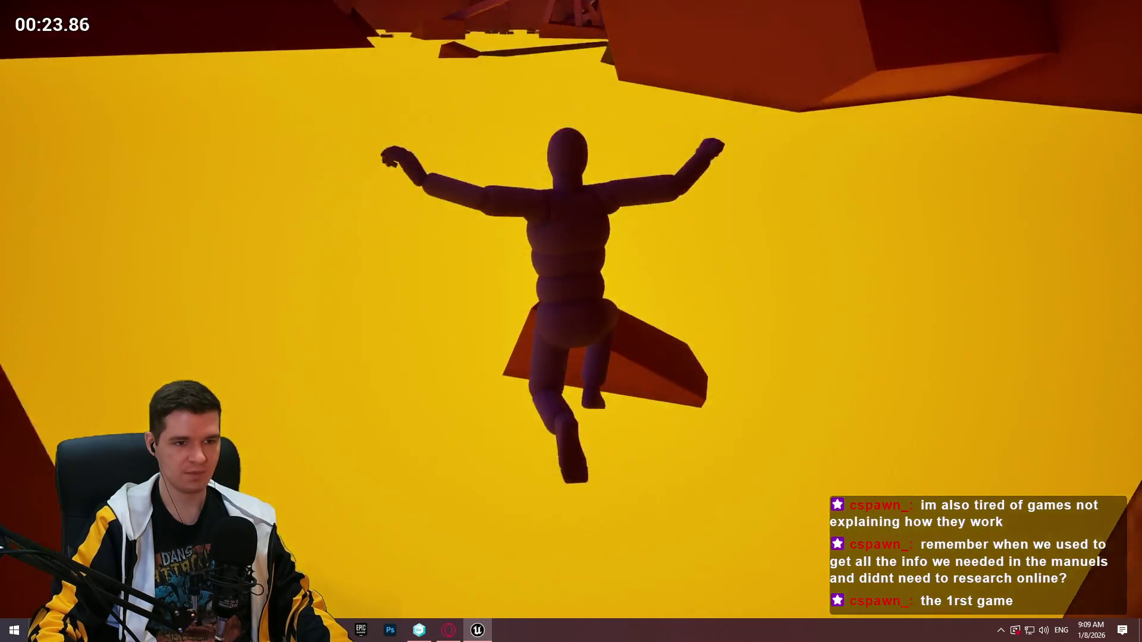
{"action": "key", "text": "Escape"}
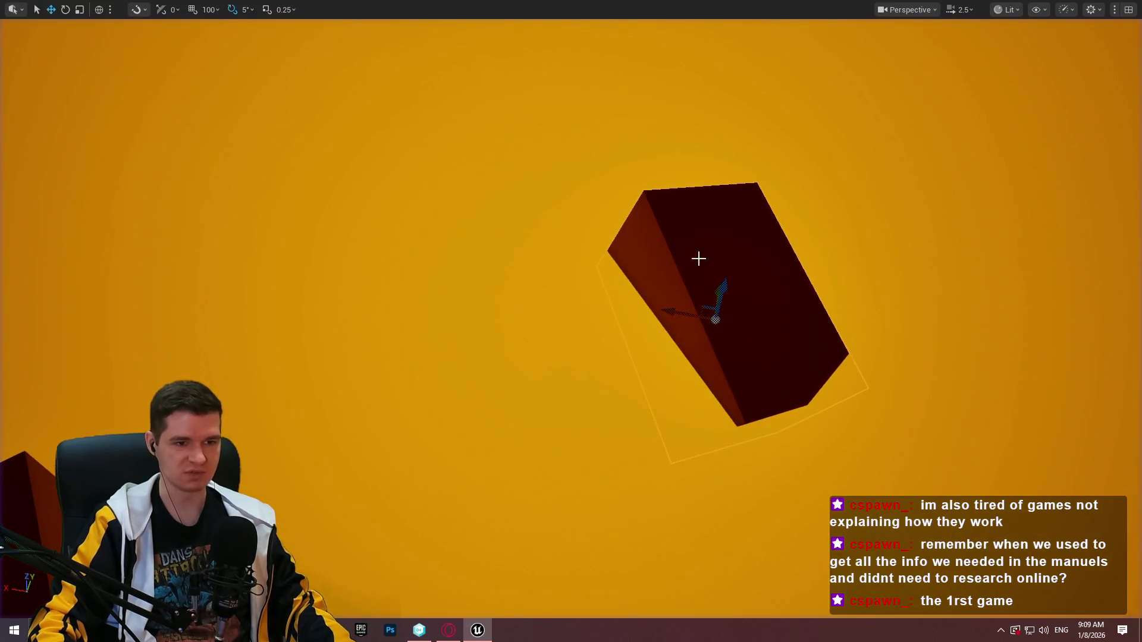
Select the large orange-red block above the ledge and move it left and down
{"action": "left_click_drag", "start_coordinate": [705, 303], "coordinate": [711, 309]}
{"action": "mouse_move", "coordinate": [879, 306]}
{"action": "left_mouse_down"}
{"action": "mouse_move", "coordinate": [823, 334]}
{"action": "mouse_move", "coordinate": [955, 420]}
{"action": "left_mouse_up"}
{"action": "left_click_drag", "start_coordinate": [394, 244], "coordinate": [395, 244]}
{"action": "left_click", "coordinate": [395, 244]}
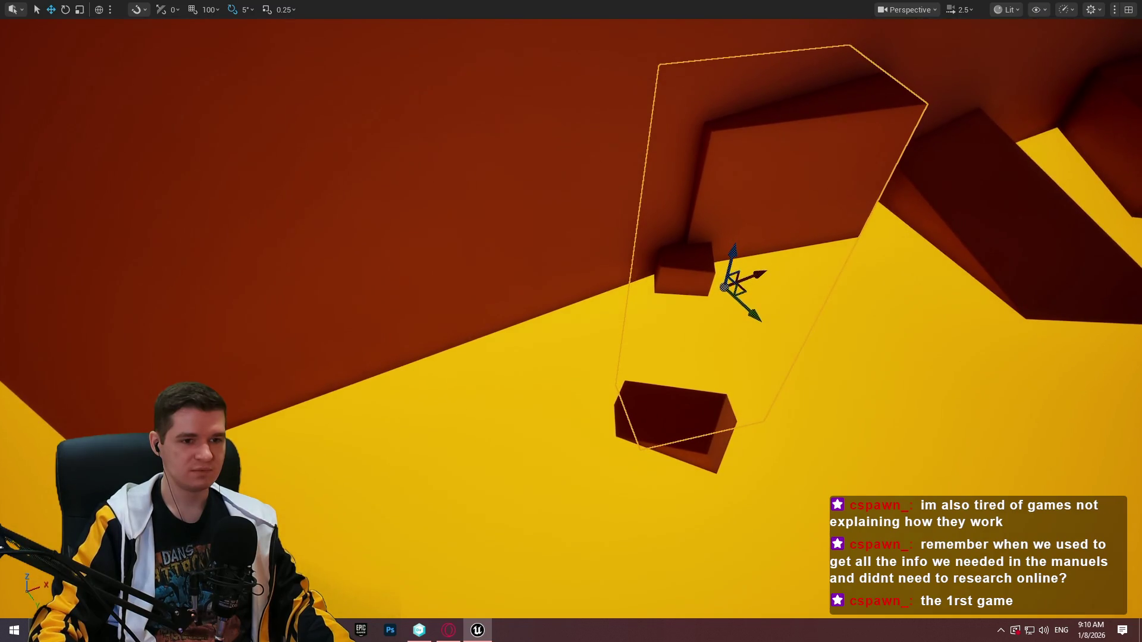
{"action": "left_click", "coordinate": [681, 458]}
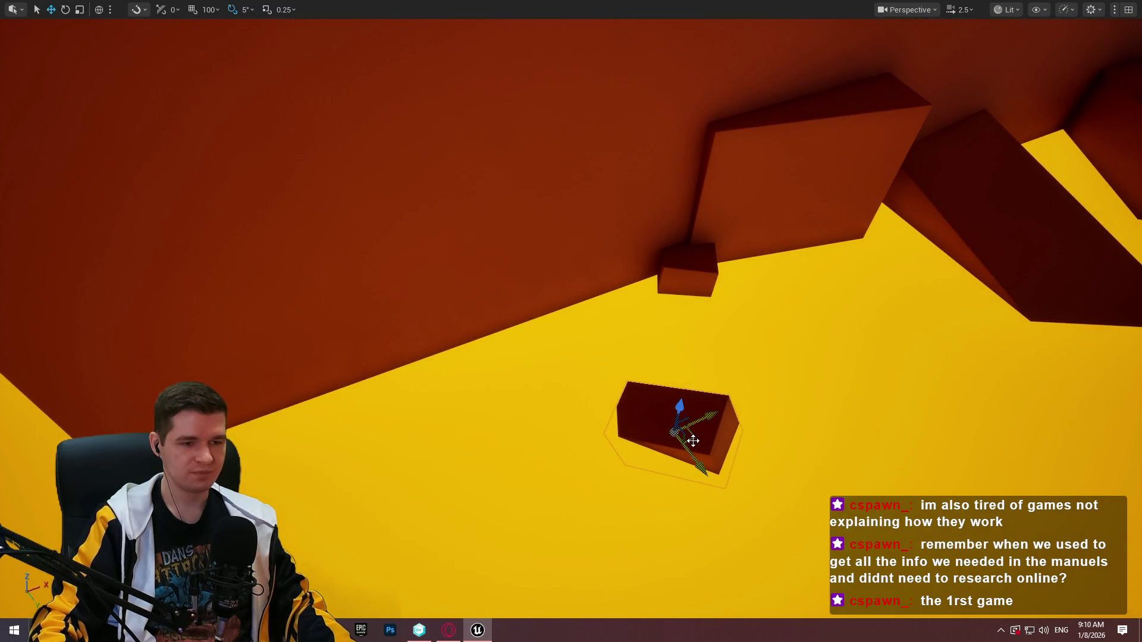
{"action": "left_click", "coordinate": [747, 291]}
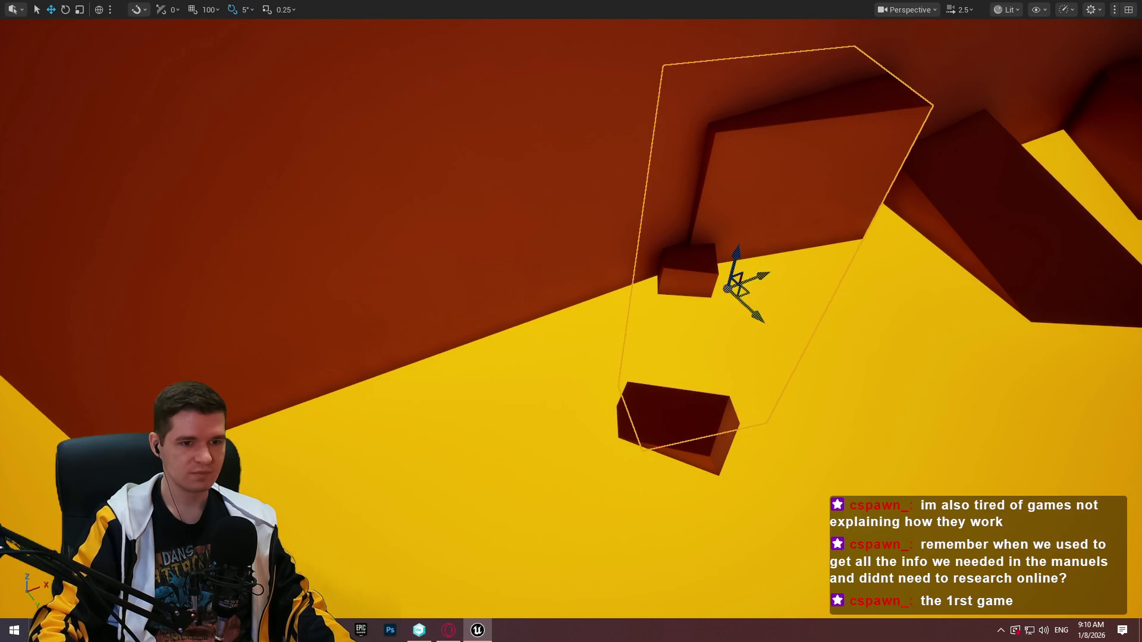
{"action": "mouse_move", "coordinate": [748, 291]}
{"action": "left_mouse_down"}
{"action": "mouse_move", "coordinate": [503, 385]}
{"action": "mouse_move", "coordinate": [450, 218]}
{"action": "mouse_move", "coordinate": [438, 357]}
{"action": "mouse_move", "coordinate": [484, 354]}
{"action": "left_mouse_up"}
{"action": "key", "text": "w"}
Scale the large block shorter on Z, tilt it to a new angle, and raise it
{"action": "key", "text": "r"}
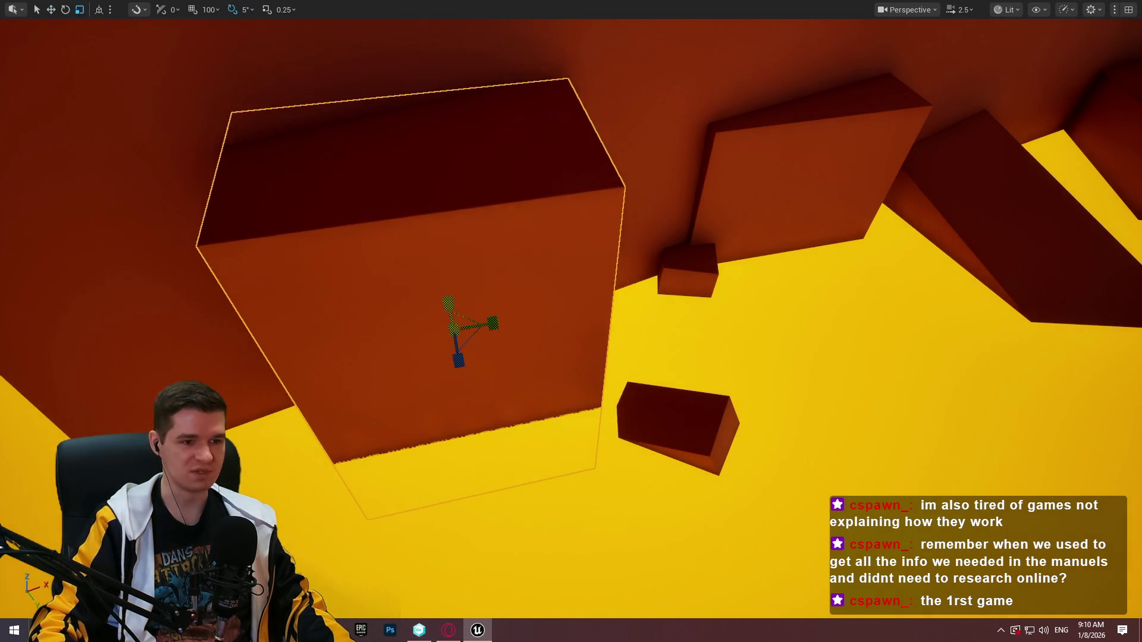
{"action": "mouse_move", "coordinate": [447, 301]}
{"action": "left_mouse_down"}
{"action": "mouse_move", "coordinate": [479, 301]}
{"action": "mouse_move", "coordinate": [449, 279]}
{"action": "mouse_move", "coordinate": [449, 251]}
{"action": "left_mouse_up"}
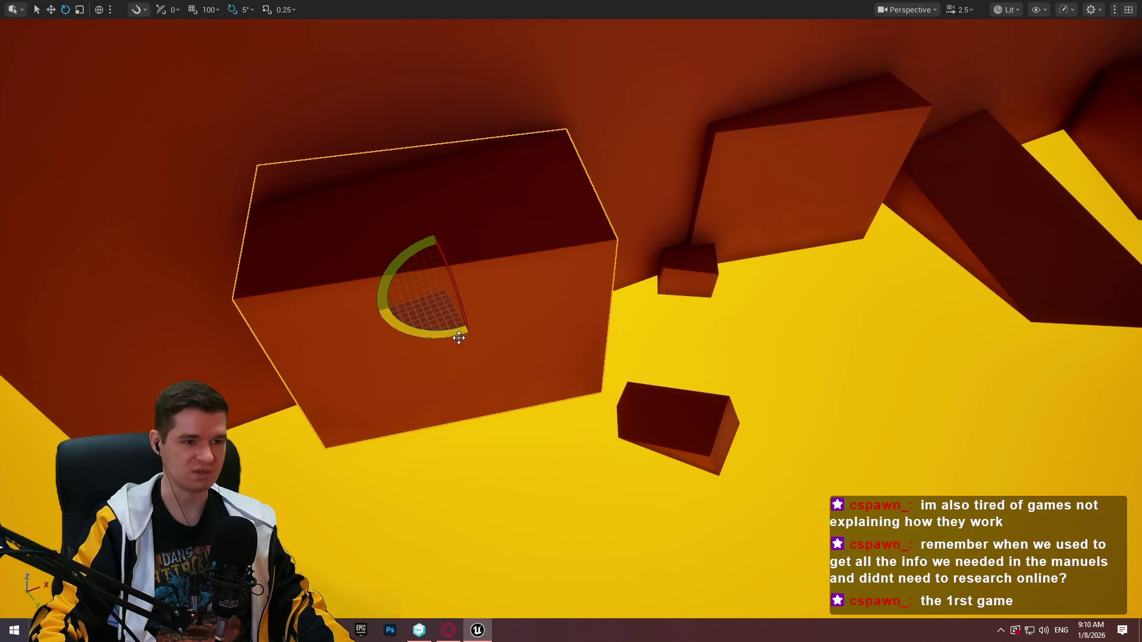
{"action": "left_click_drag", "start_coordinate": [458, 338], "coordinate": [489, 296]}
{"action": "mouse_move", "coordinate": [438, 269]}
{"action": "left_mouse_down"}
{"action": "mouse_move", "coordinate": [449, 244]}
{"action": "mouse_move", "coordinate": [471, 311]}
{"action": "left_mouse_up"}
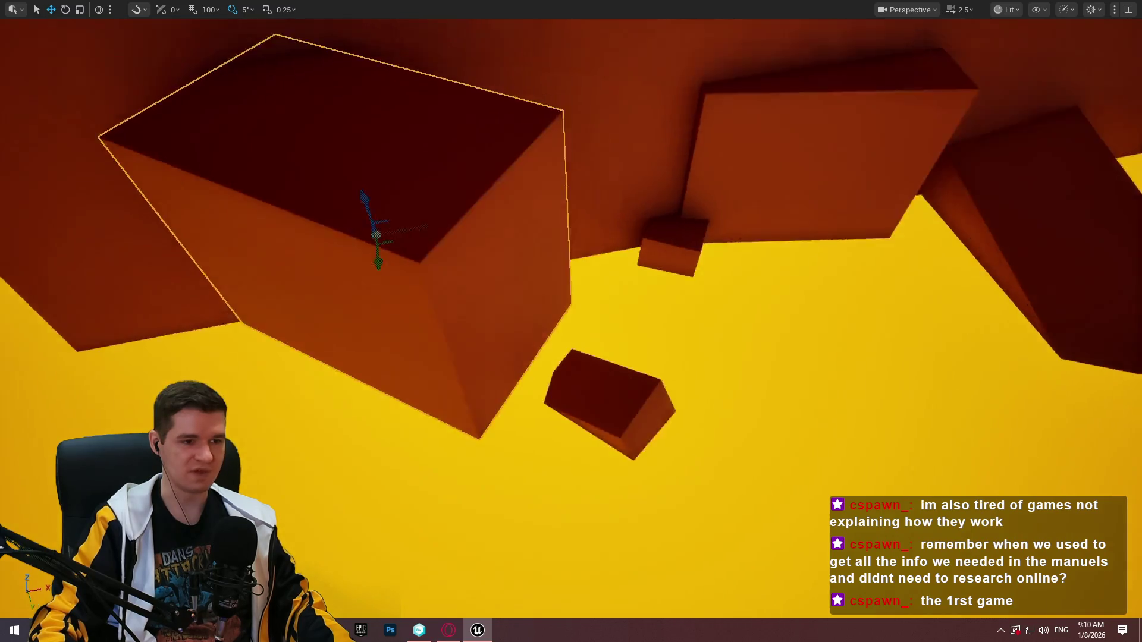
{"action": "key", "text": "s"}
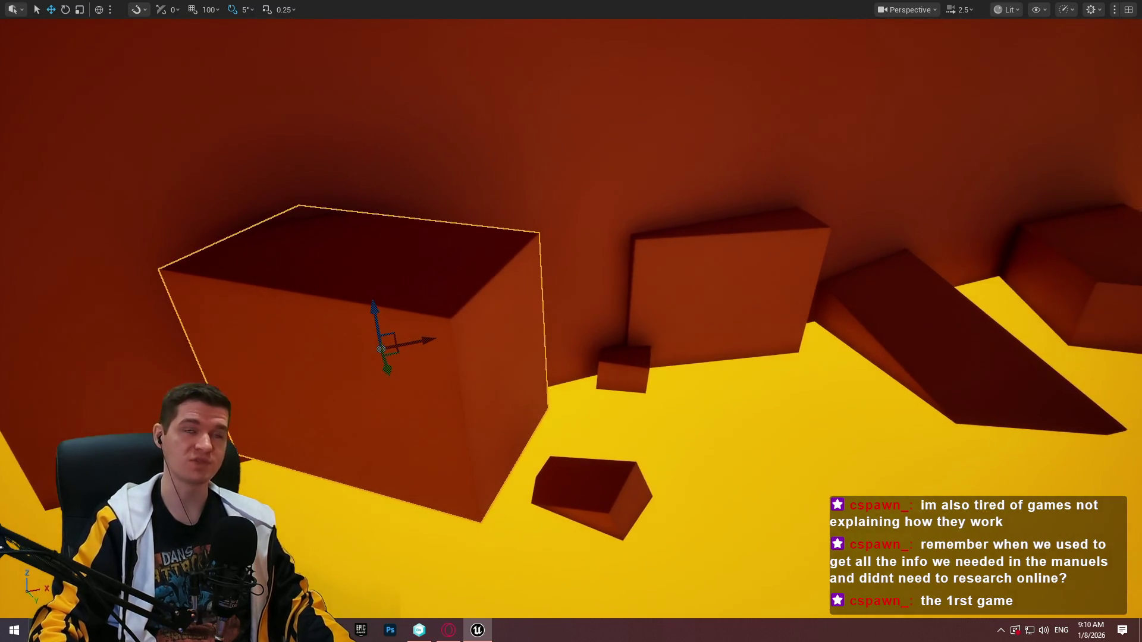
{"action": "key", "text": "e"}
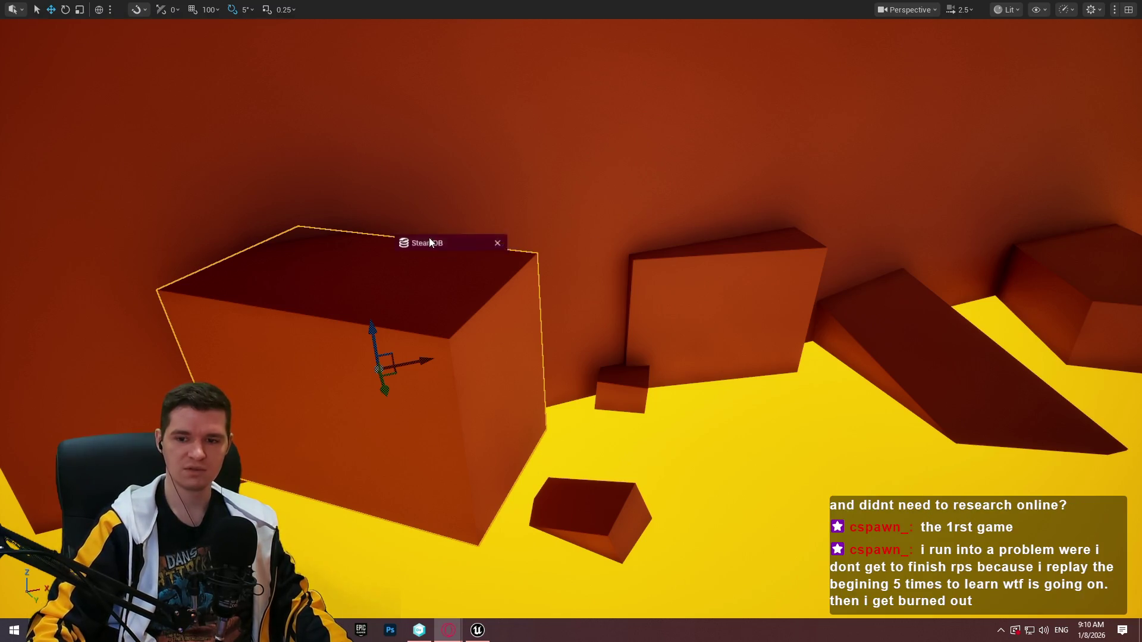
Search SteamDB for 'avowed' and scroll through the Avowed price history
{"action": "left_click", "coordinate": [429, 243]}
{"action": "left_click", "coordinate": [452, 84]}
{"action": "type", "text": "avowed"}
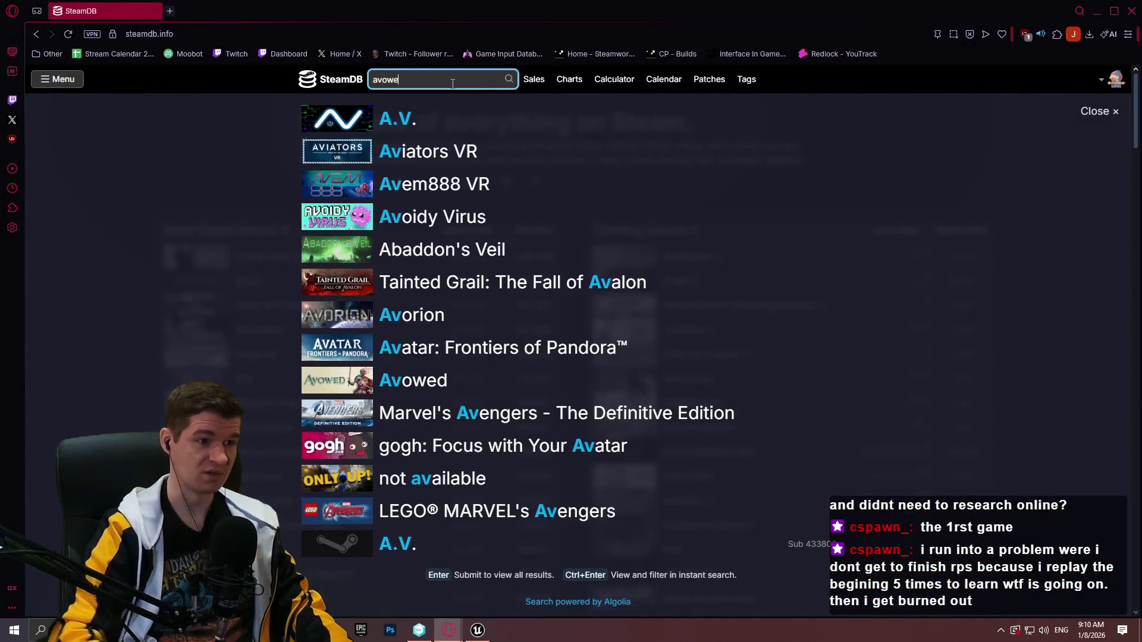
{"action": "left_click", "coordinate": [434, 129]}
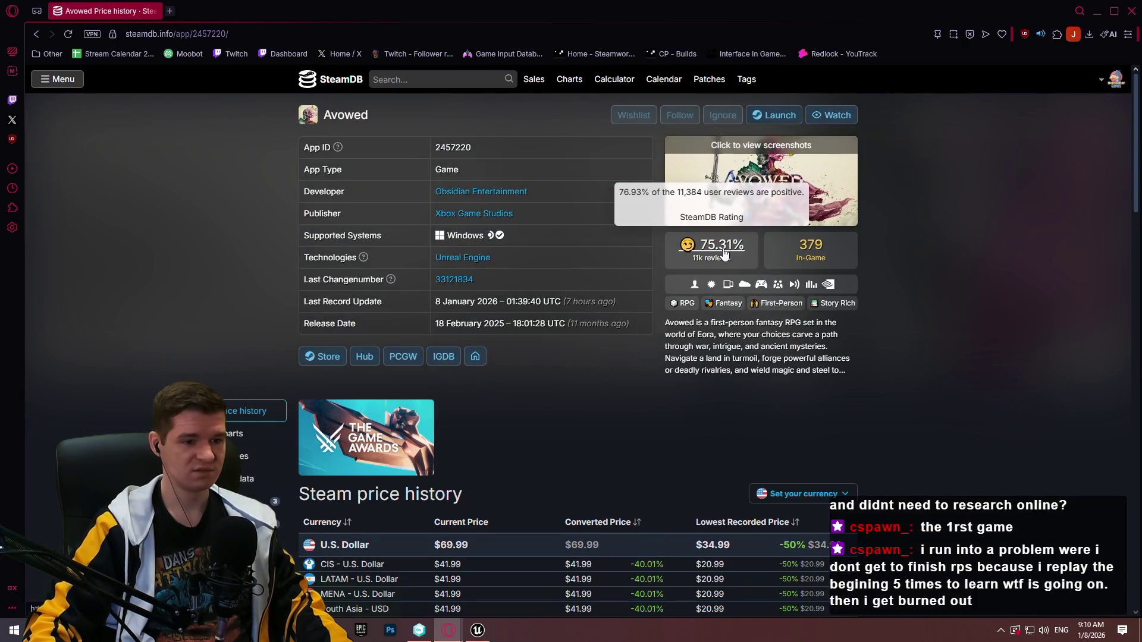
{"action": "scroll", "coordinate": [699, 329], "scroll_direction": "down", "scroll_amount": 3}
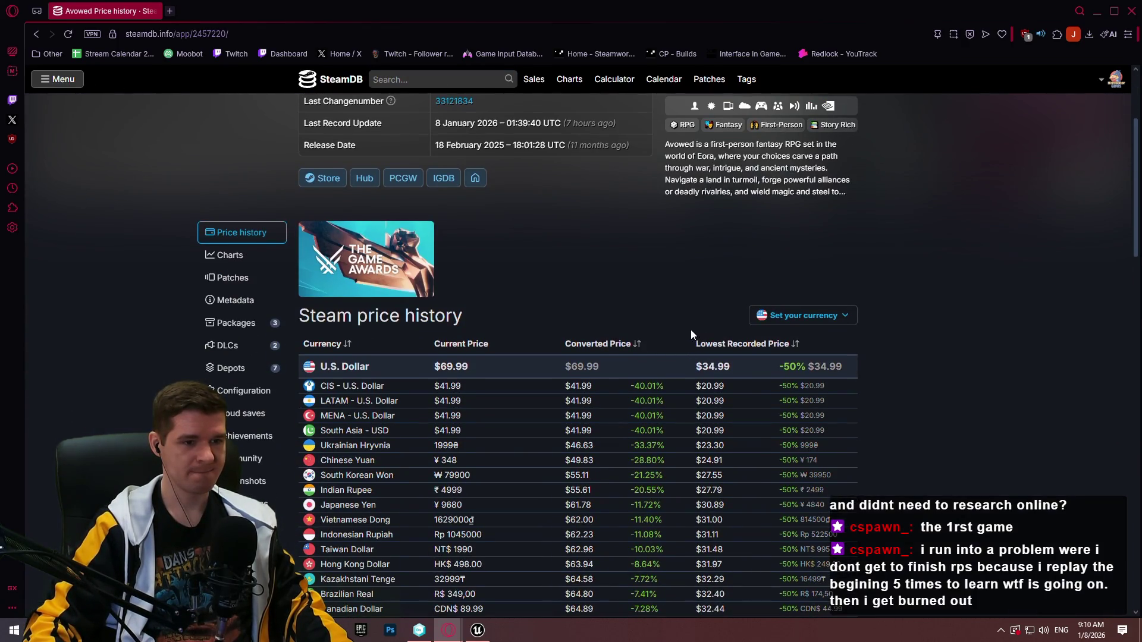
{"action": "scroll", "coordinate": [616, 364], "scroll_direction": "down", "scroll_amount": 7}
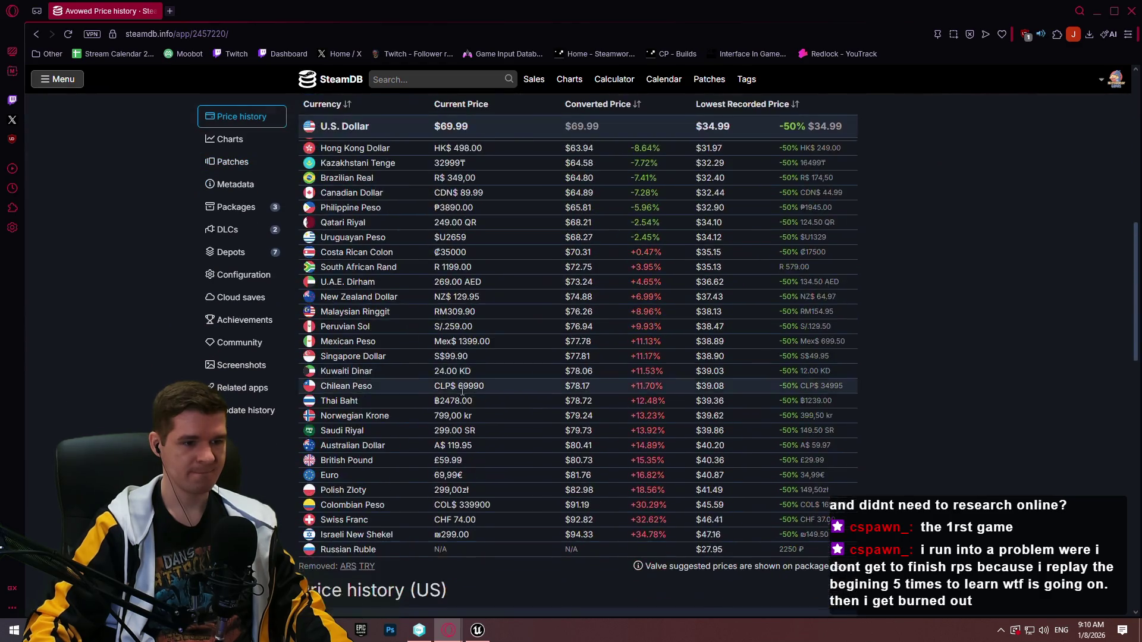
{"action": "scroll", "coordinate": [462, 391], "scroll_direction": "down", "scroll_amount": 5}
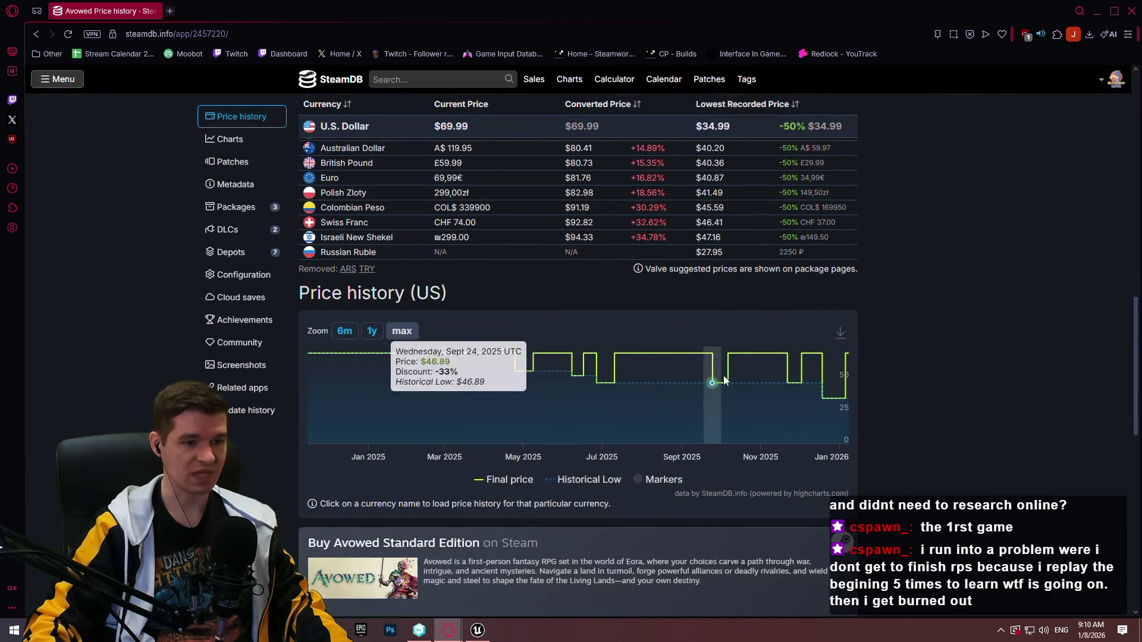
{"action": "scroll", "coordinate": [724, 380], "scroll_direction": "up", "scroll_amount": 15}
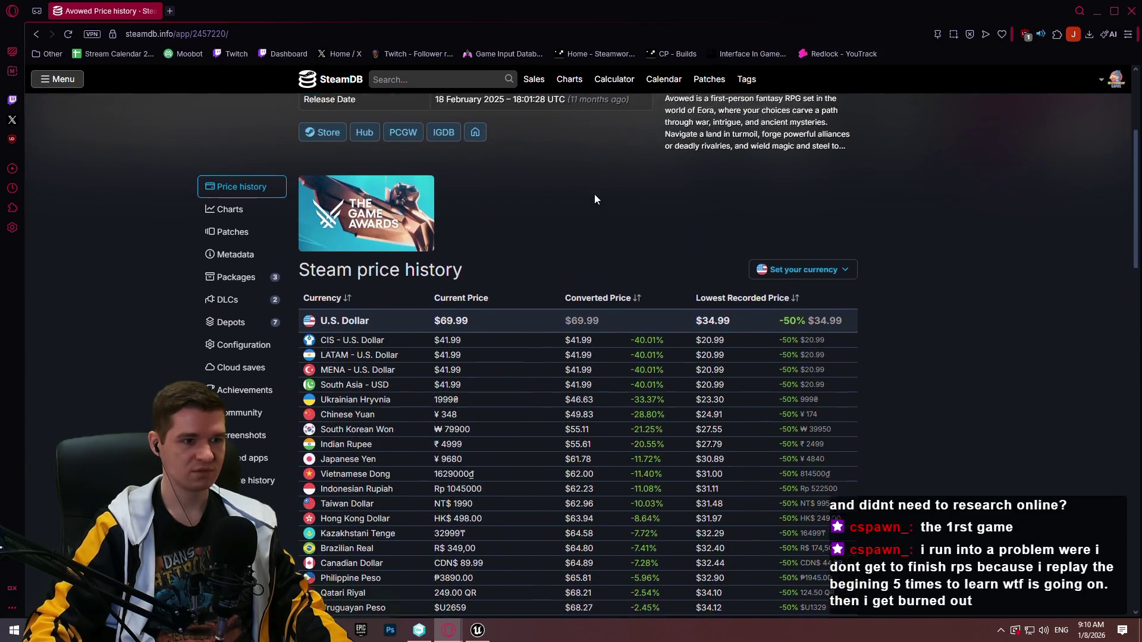
{"action": "scroll", "coordinate": [487, 104], "scroll_direction": "up", "scroll_amount": 4}
Look up The Outer Worlds 2, review its price history and player Charts, then close the browser
{"action": "left_click", "coordinate": [438, 80]}
{"action": "type", "text": "out"}
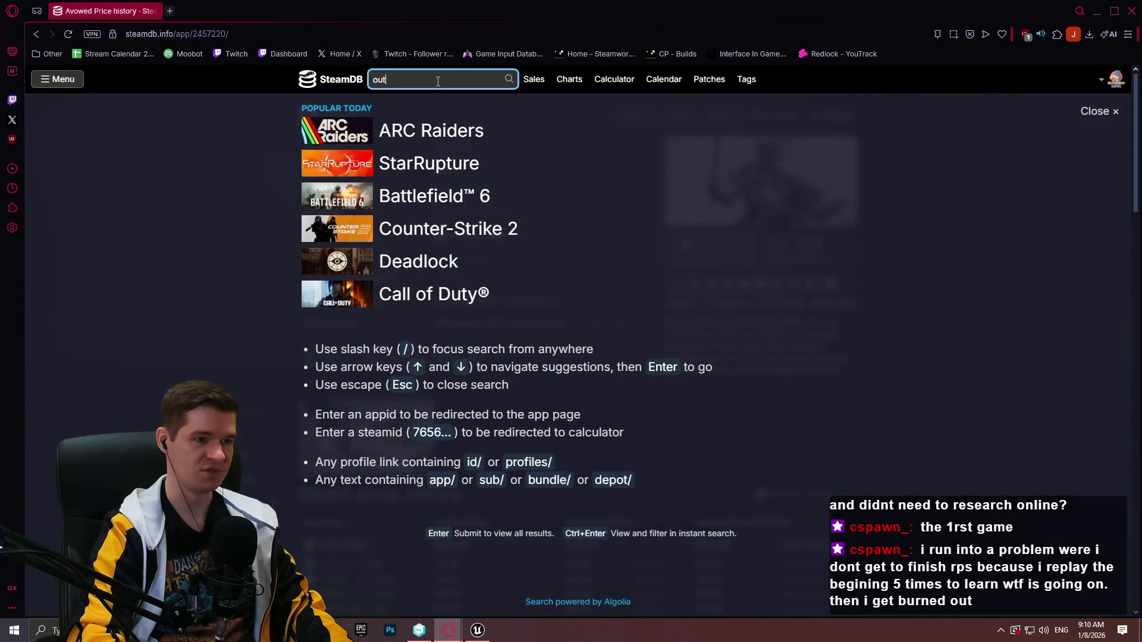
{"action": "type", "text": "er wo"}
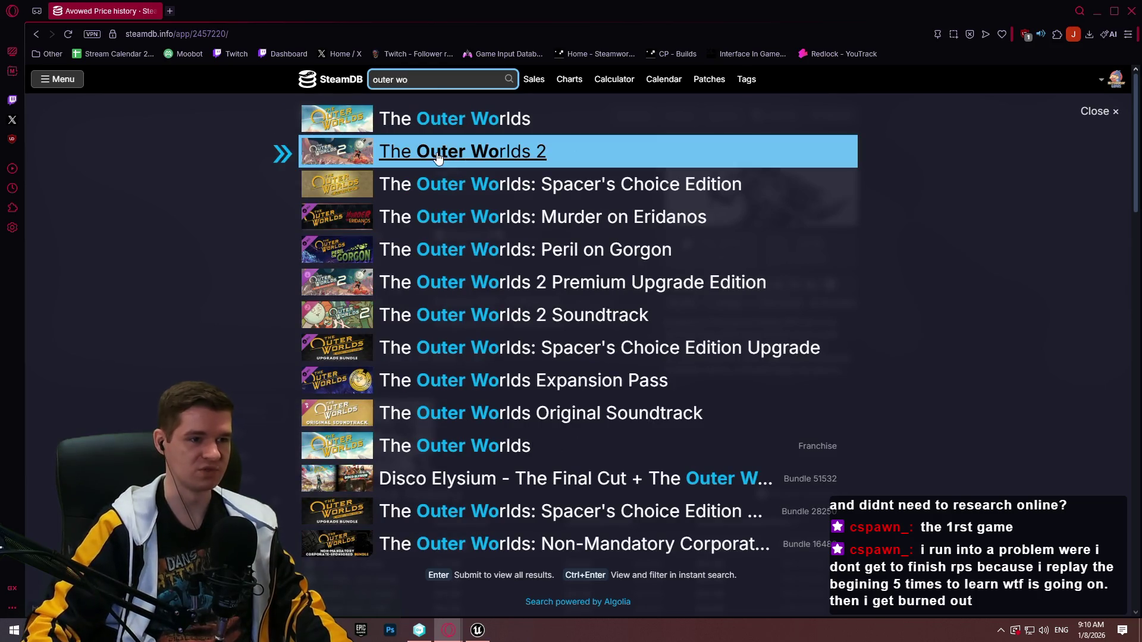
{"action": "left_click", "coordinate": [437, 154]}
{"action": "scroll", "coordinate": [633, 173], "scroll_direction": "down", "scroll_amount": 2}
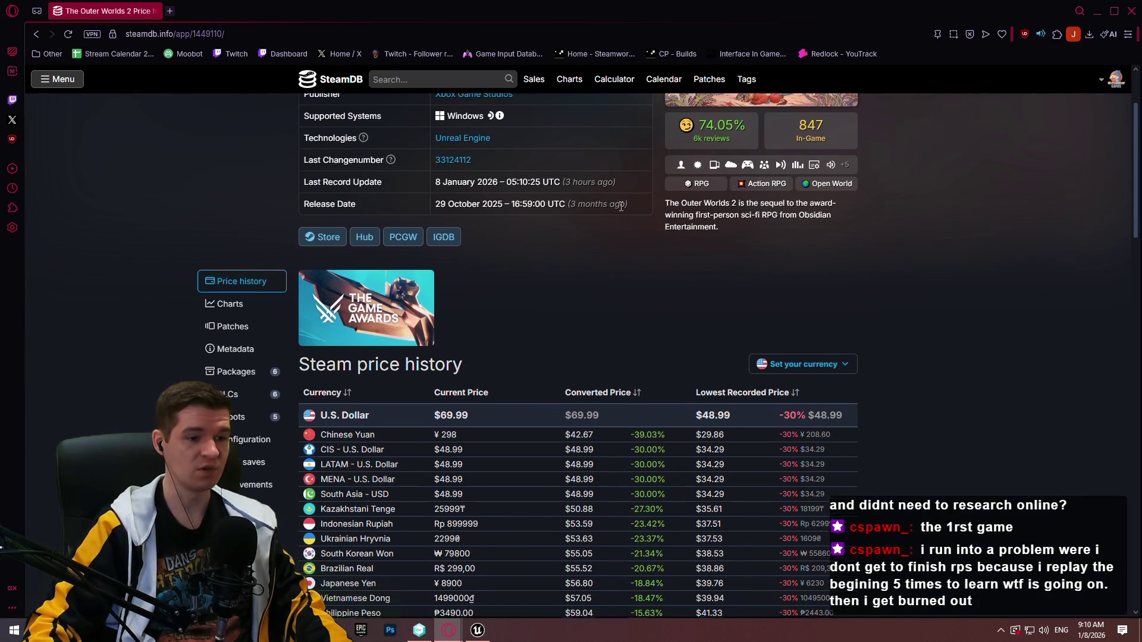
{"action": "scroll", "coordinate": [632, 176], "scroll_direction": "down", "scroll_amount": 10}
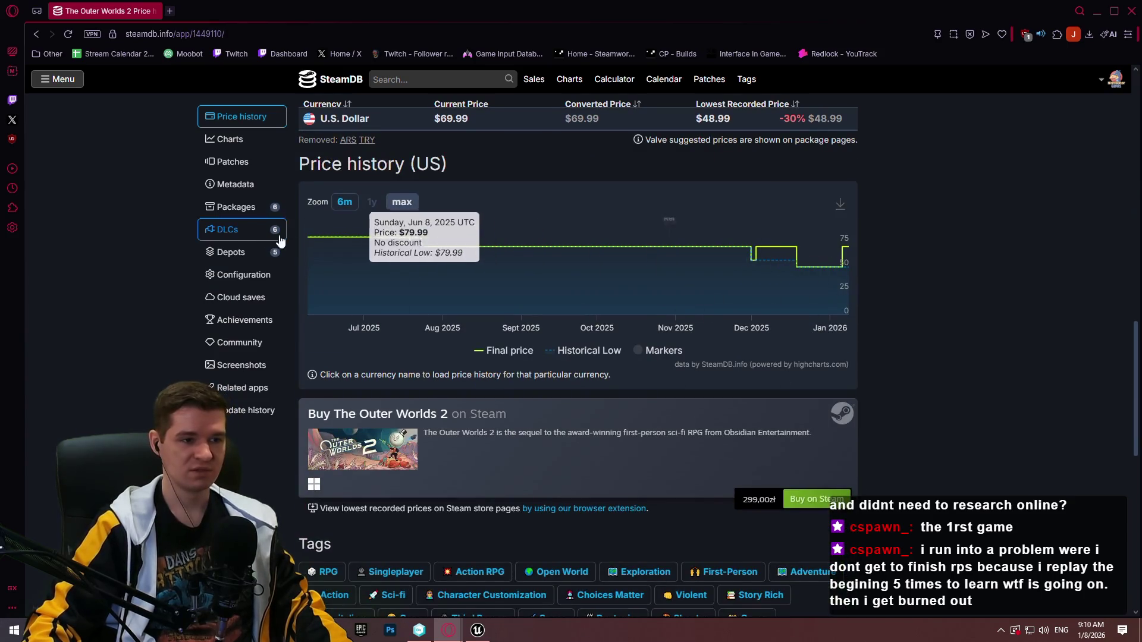
{"action": "scroll", "coordinate": [571, 250], "scroll_direction": "up", "scroll_amount": 3}
{"action": "scroll", "coordinate": [762, 238], "scroll_direction": "up", "scroll_amount": 1}
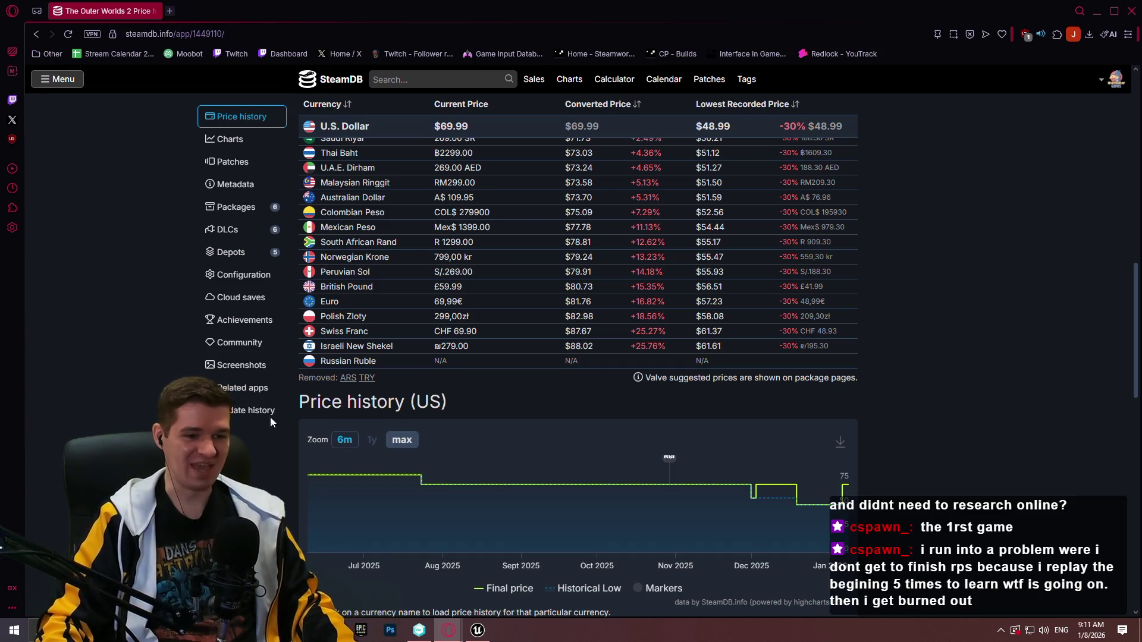
{"action": "scroll", "coordinate": [821, 423], "scroll_direction": "up", "scroll_amount": 12}
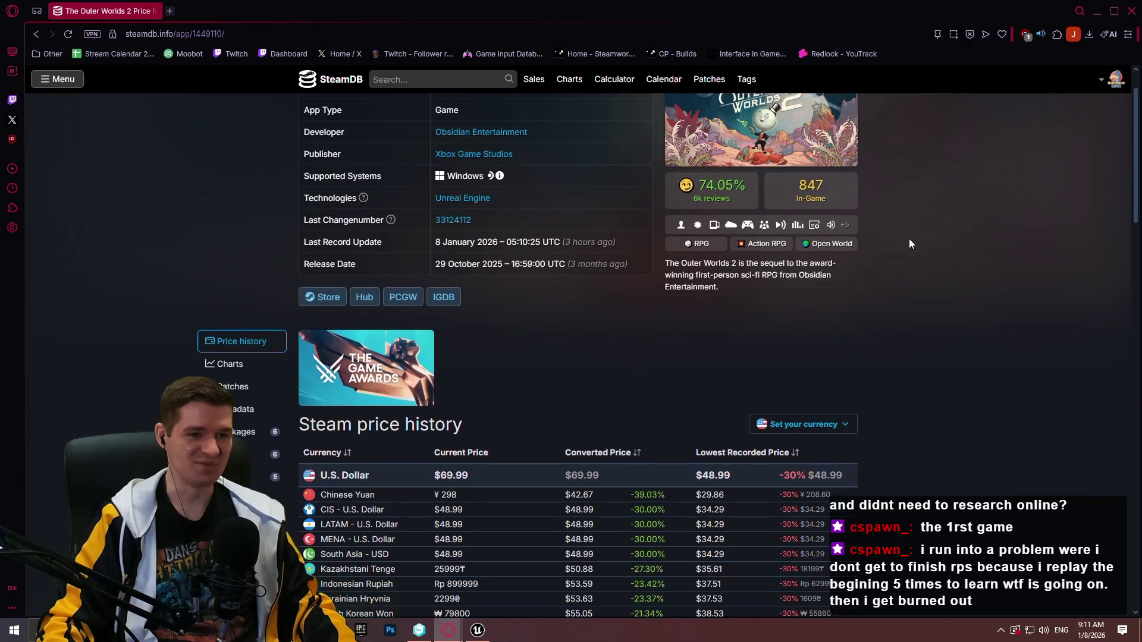
{"action": "left_click", "coordinate": [854, 252]}
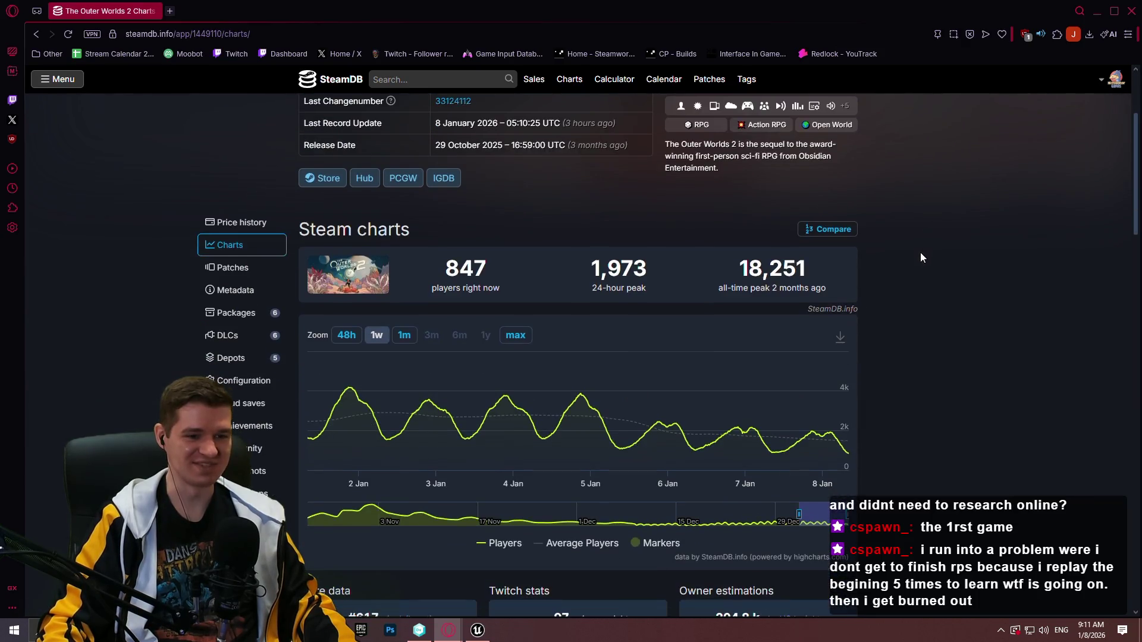
{"action": "left_click", "coordinate": [1131, 11]}
{"action": "left_click_drag", "start_coordinate": [711, 297], "coordinate": [712, 297]}
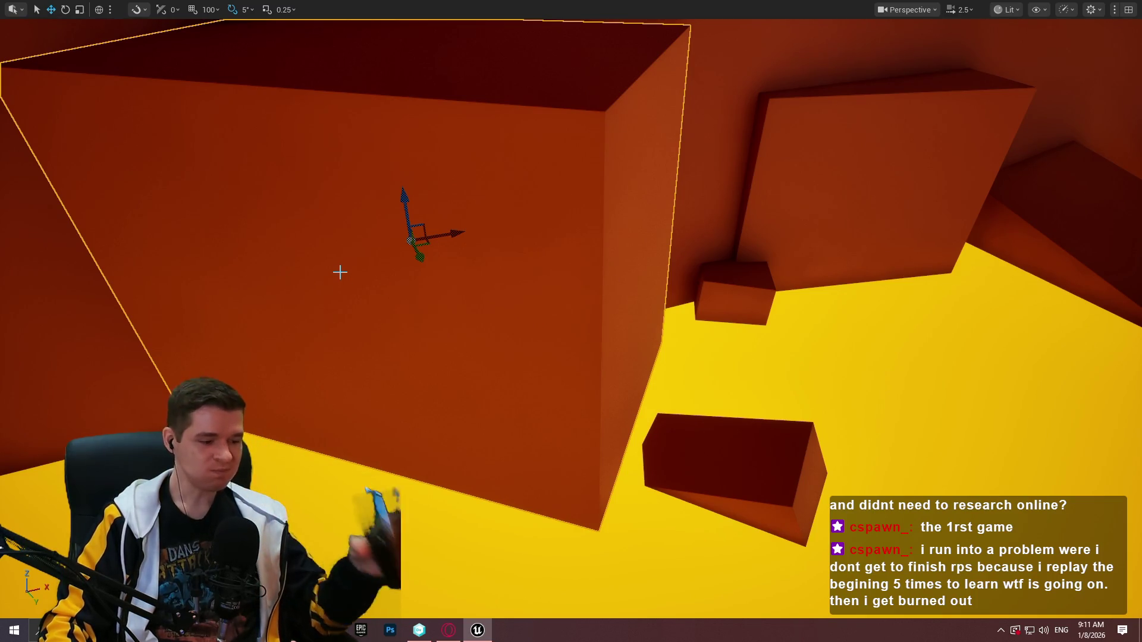
Frame the selected cube and make it shorter by raising its bottom
{"action": "mouse_move", "coordinate": [370, 273]}
{"action": "left_mouse_down"}
{"action": "mouse_move", "coordinate": [375, 298]}
{"action": "mouse_move", "coordinate": [370, 272]}
{"action": "left_mouse_up"}
{"action": "mouse_move", "coordinate": [559, 244]}
{"action": "left_mouse_down"}
{"action": "mouse_move", "coordinate": [559, 262]}
{"action": "mouse_move", "coordinate": [561, 237]}
{"action": "mouse_move", "coordinate": [597, 245]}
{"action": "mouse_move", "coordinate": [580, 205]}
{"action": "mouse_move", "coordinate": [597, 103]}
{"action": "left_mouse_up"}
{"action": "key", "text": "w"}
{"action": "key", "text": "f"}
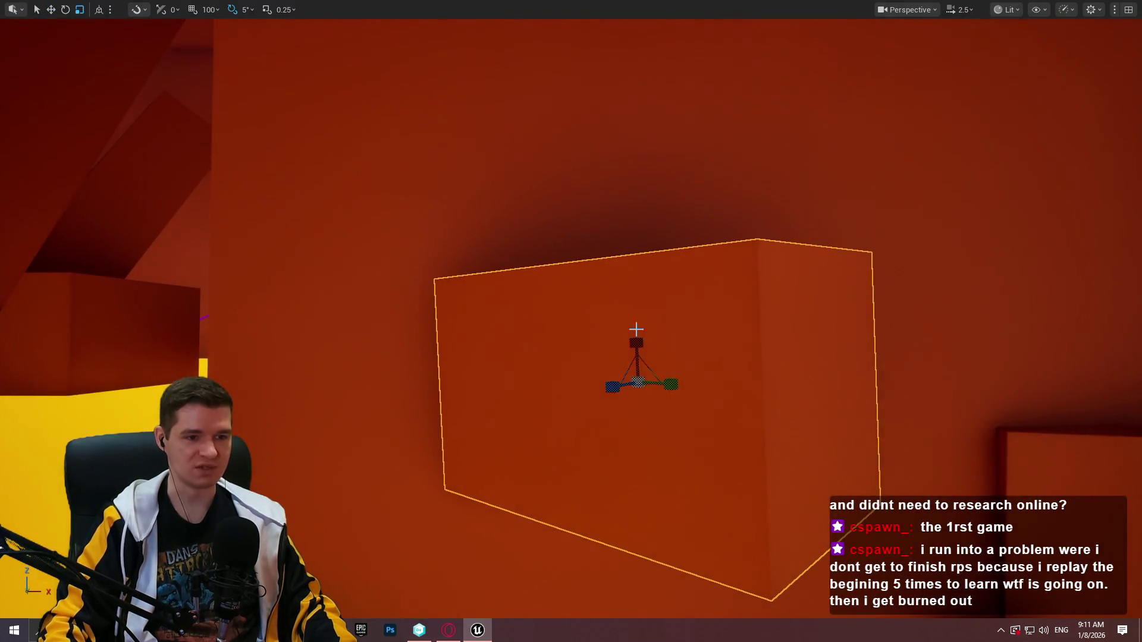
{"action": "left_click_drag", "start_coordinate": [636, 329], "coordinate": [636, 393]}
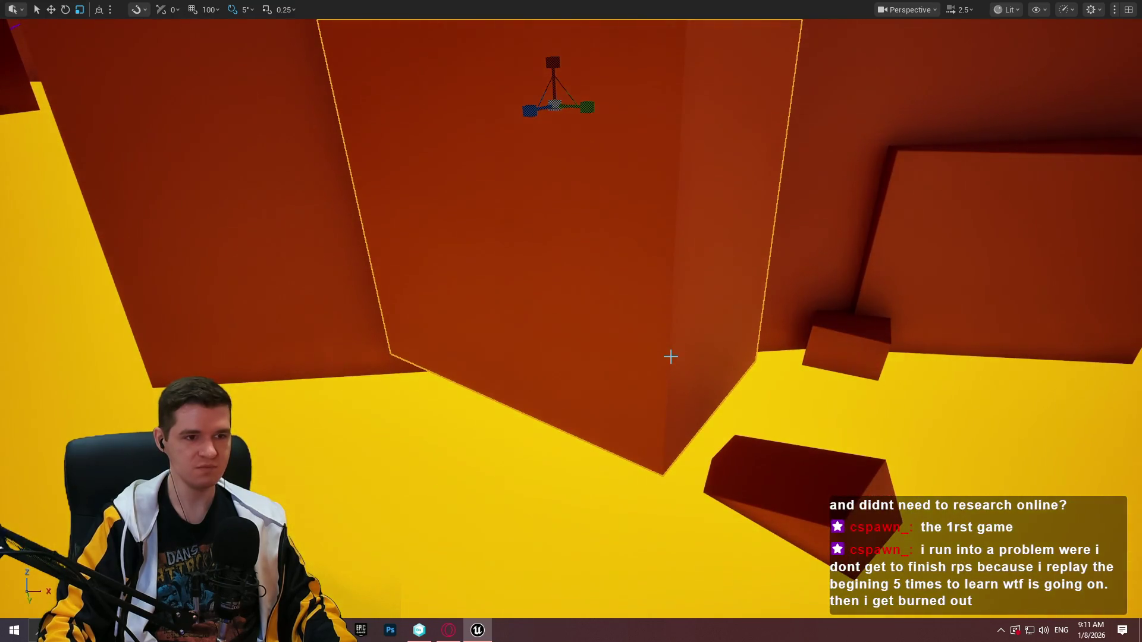
{"action": "mouse_move", "coordinate": [568, 78]}
{"action": "left_mouse_down"}
{"action": "mouse_move", "coordinate": [586, 84]}
{"action": "mouse_move", "coordinate": [586, 59]}
{"action": "left_mouse_up"}
Select the floor block, then the upper-left wall panel, and frame it in view
{"action": "left_click_drag", "start_coordinate": [571, 321], "coordinate": [571, 452]}
{"action": "mouse_move", "coordinate": [797, 171]}
{"action": "left_mouse_down"}
{"action": "mouse_move", "coordinate": [743, 184]}
{"action": "mouse_move", "coordinate": [797, 171]}
{"action": "left_mouse_up"}
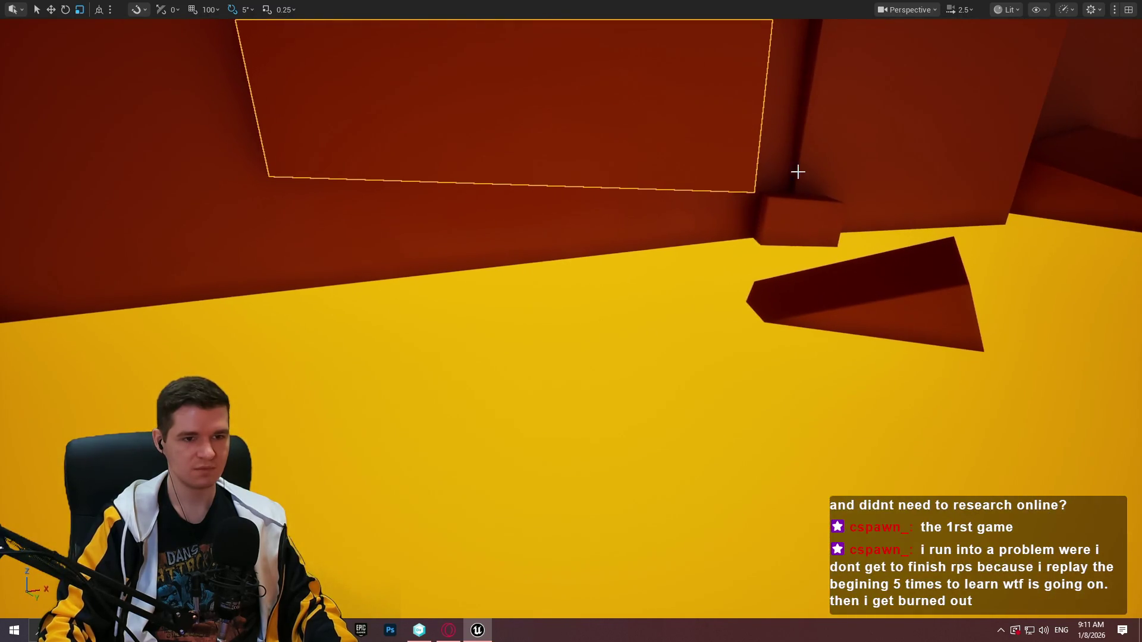
{"action": "left_click", "coordinate": [864, 312]}
{"action": "mouse_move", "coordinate": [993, 299]}
{"action": "left_mouse_down"}
{"action": "mouse_move", "coordinate": [1005, 286]}
{"action": "mouse_move", "coordinate": [993, 299]}
{"action": "left_mouse_up"}
{"action": "left_click", "coordinate": [510, 176]}
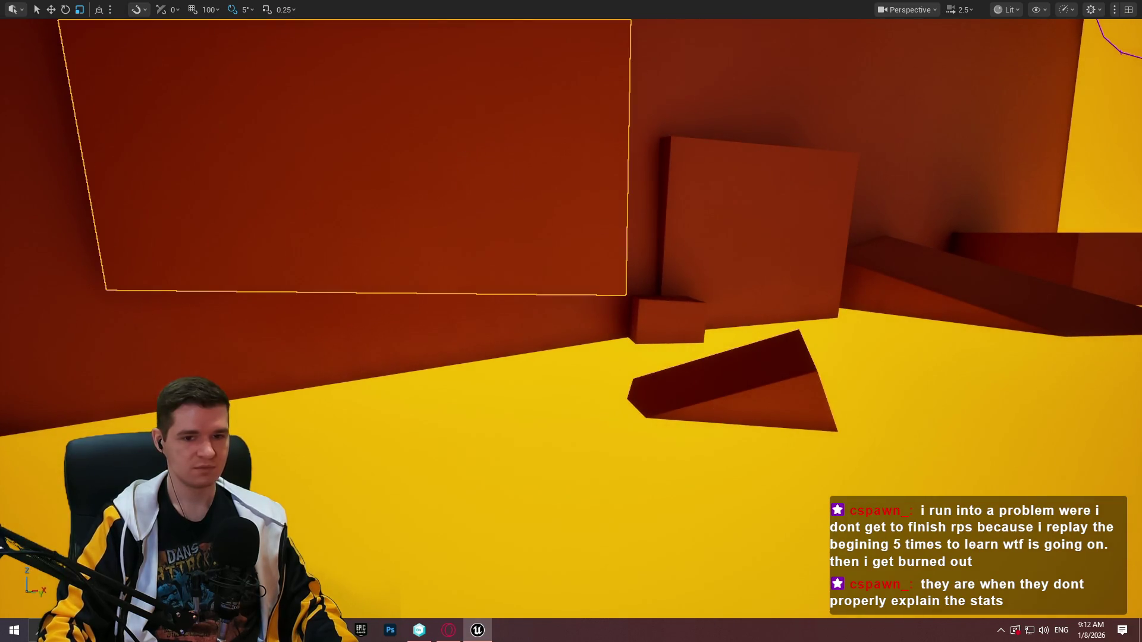
{"action": "key", "text": "f"}
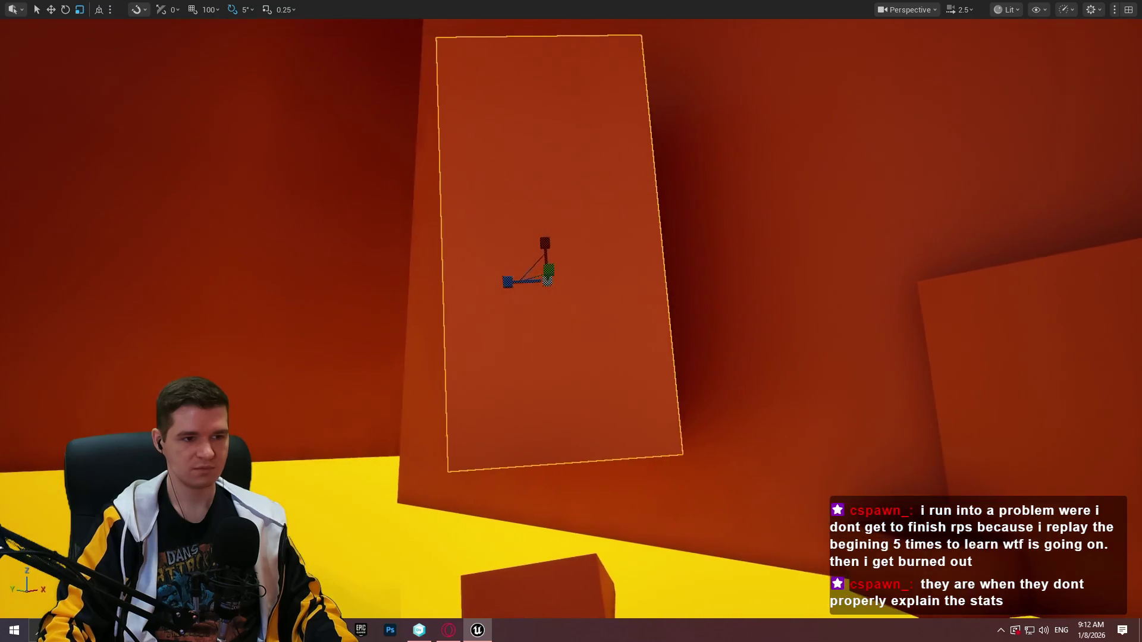
{"action": "mouse_move", "coordinate": [571, 321]}
{"action": "left_mouse_down"}
{"action": "mouse_move", "coordinate": [527, 372]}
{"action": "mouse_move", "coordinate": [582, 333]}
{"action": "mouse_move", "coordinate": [703, 287]}
{"action": "left_mouse_up"}
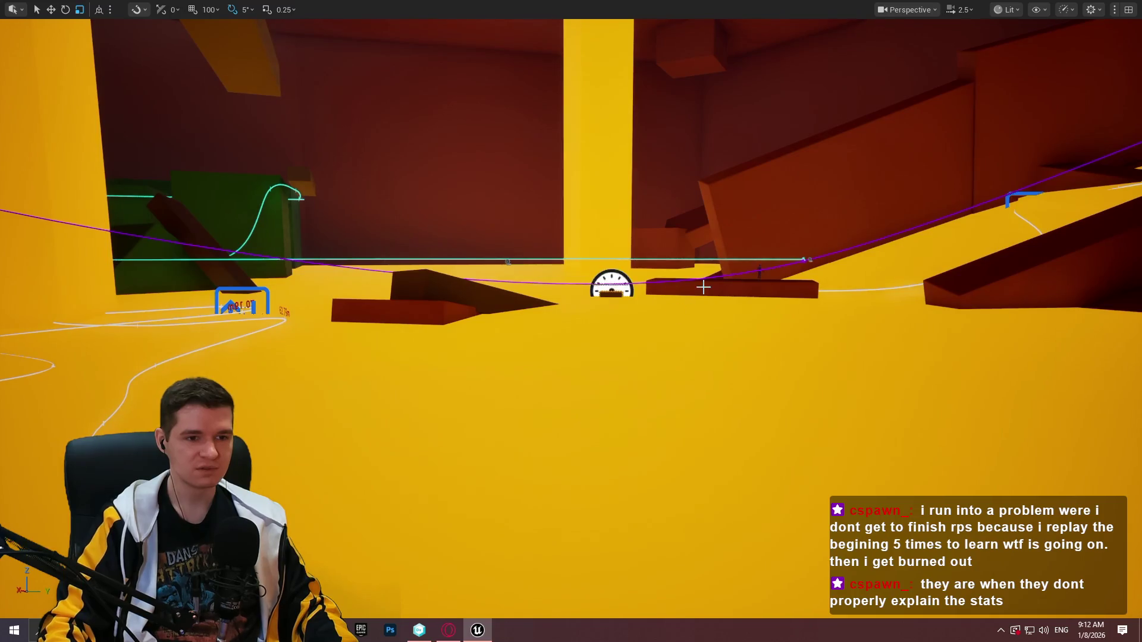
Select the ledge block, slide it left, and rotate it about -80° around the Z axis
{"action": "left_click", "coordinate": [735, 339]}
{"action": "key", "text": "w"}
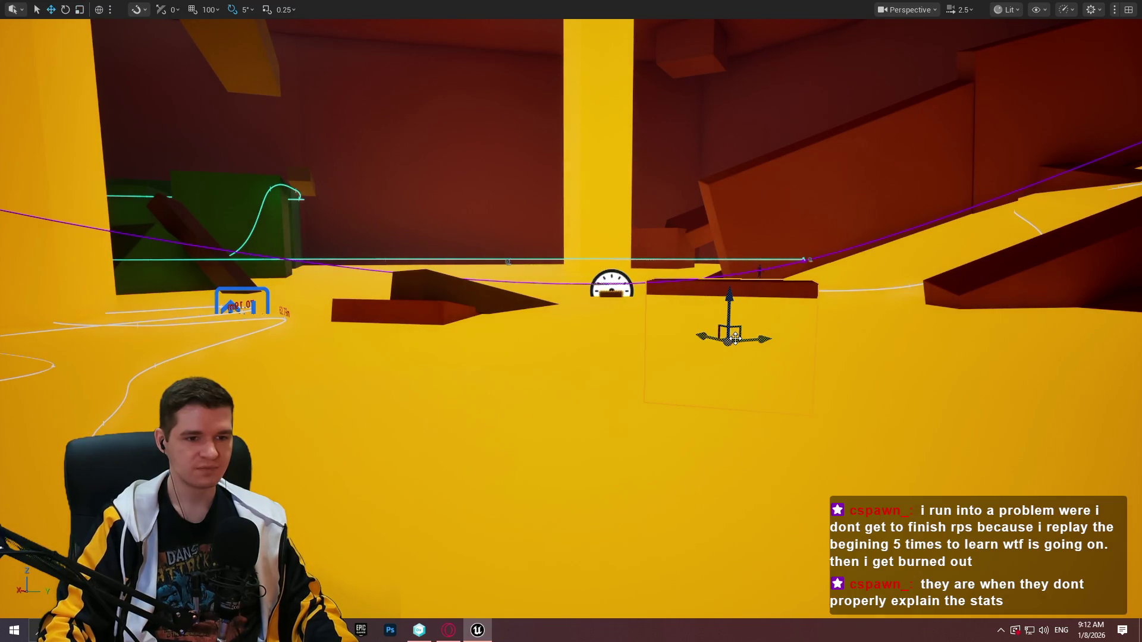
{"action": "left_click_drag", "start_coordinate": [735, 339], "coordinate": [431, 444]}
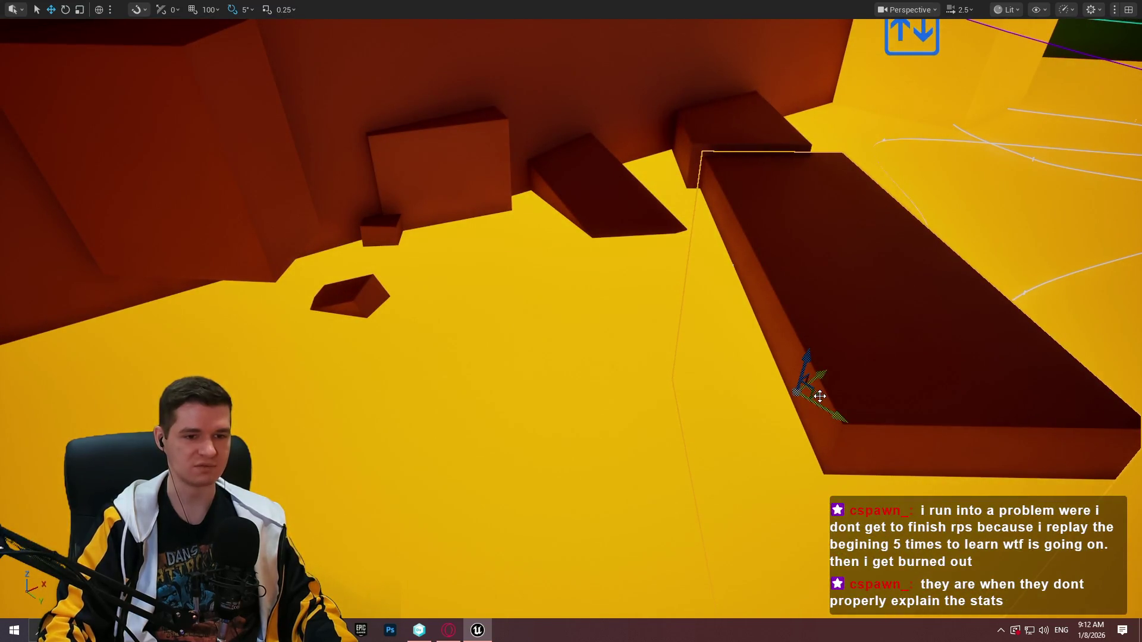
{"action": "mouse_move", "coordinate": [819, 396]}
{"action": "left_mouse_down"}
{"action": "mouse_move", "coordinate": [72, 452]}
{"action": "mouse_move", "coordinate": [276, 439]}
{"action": "mouse_move", "coordinate": [303, 411]}
{"action": "left_mouse_up"}
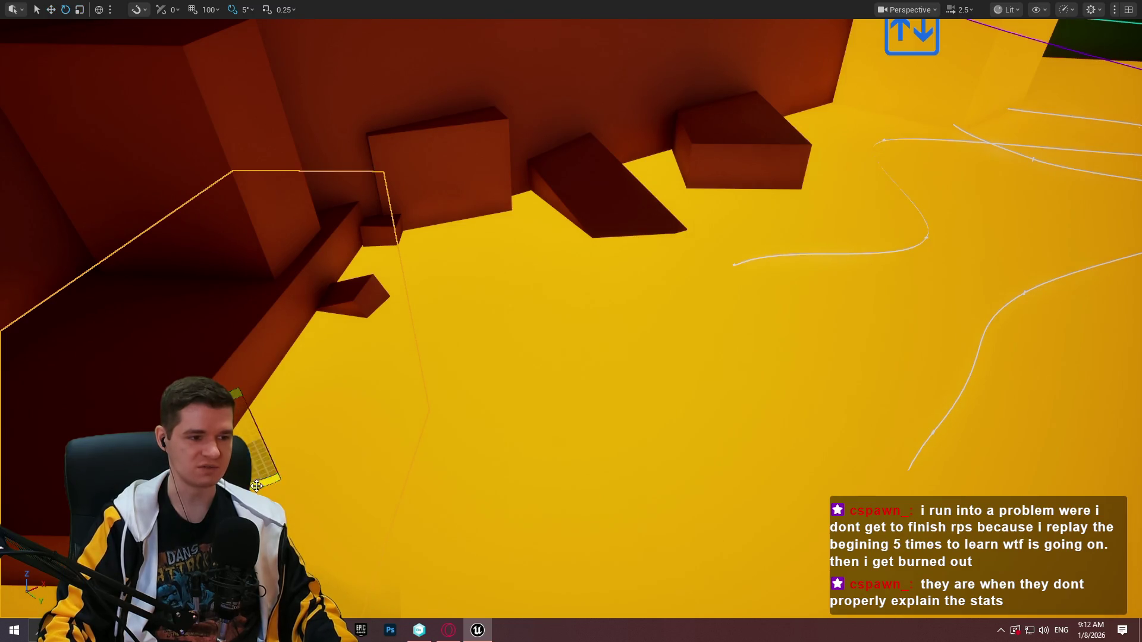
{"action": "mouse_move", "coordinate": [256, 485]}
{"action": "left_mouse_down"}
{"action": "mouse_move", "coordinate": [285, 440]}
{"action": "mouse_move", "coordinate": [330, 409]}
{"action": "left_mouse_up"}
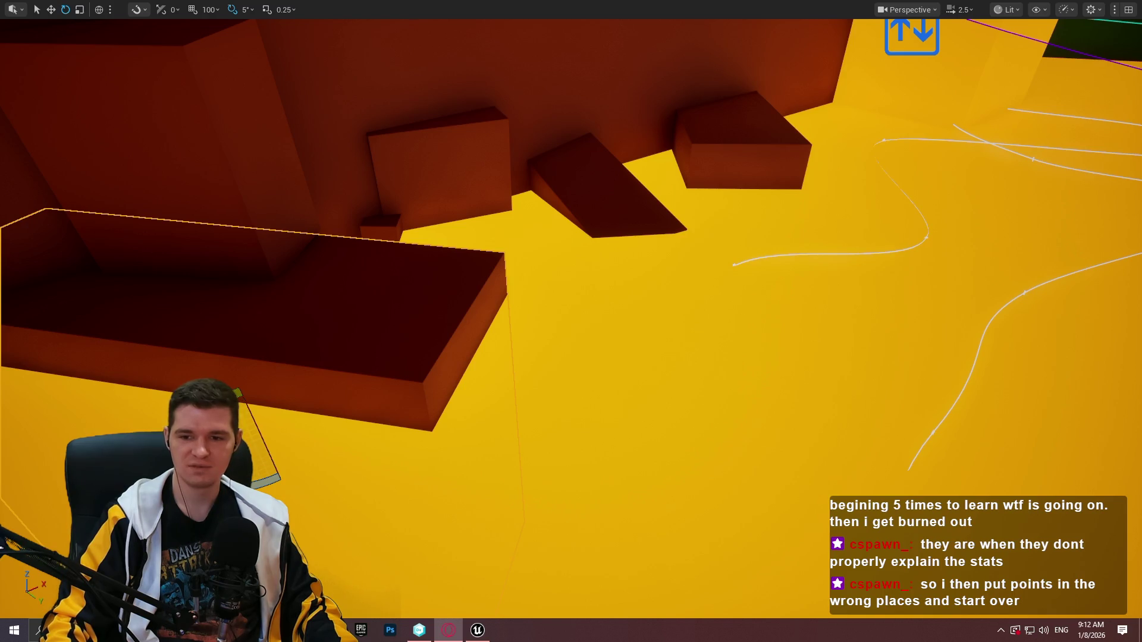
{"action": "mouse_move", "coordinate": [629, 283]}
{"action": "left_mouse_down"}
{"action": "mouse_move", "coordinate": [606, 277]}
{"action": "mouse_move", "coordinate": [683, 331]}
{"action": "left_mouse_up"}
{"action": "key", "text": "w"}
{"action": "mouse_move", "coordinate": [595, 542]}
{"action": "left_mouse_down"}
{"action": "mouse_move", "coordinate": [595, 512]}
{"action": "mouse_move", "coordinate": [602, 612]}
{"action": "mouse_move", "coordinate": [595, 583]}
{"action": "mouse_move", "coordinate": [571, 615]}
{"action": "mouse_move", "coordinate": [565, 601]}
{"action": "mouse_move", "coordinate": [580, 601]}
{"action": "mouse_move", "coordinate": [565, 585]}
{"action": "mouse_move", "coordinate": [617, 412]}
{"action": "left_mouse_up"}
Scale the ledge block up along Z into a long beam and settle it slightly lower
{"action": "key", "text": "r"}
{"action": "left_click_drag", "start_coordinate": [593, 468], "coordinate": [582, 476]}
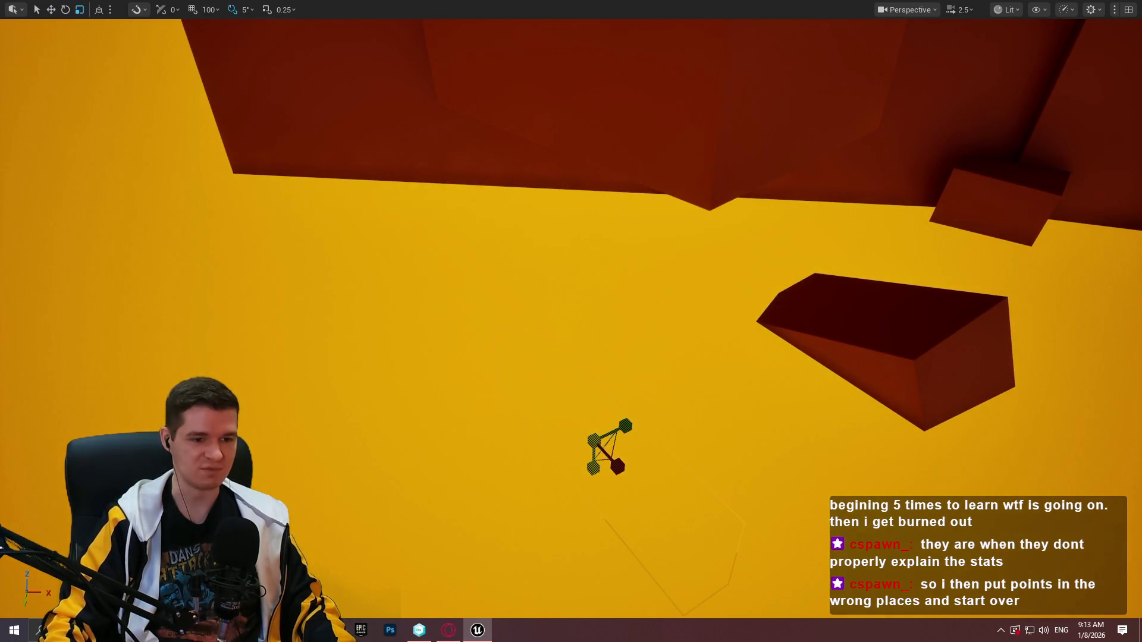
{"action": "mouse_move", "coordinate": [594, 400]}
{"action": "left_mouse_down"}
{"action": "mouse_move", "coordinate": [614, 145]}
{"action": "mouse_move", "coordinate": [612, 157]}
{"action": "left_mouse_up"}
{"action": "mouse_move", "coordinate": [611, 225]}
{"action": "left_mouse_down"}
{"action": "mouse_move", "coordinate": [594, 235]}
{"action": "mouse_move", "coordinate": [581, 224]}
{"action": "left_mouse_up"}
{"action": "left_click_drag", "start_coordinate": [581, 180], "coordinate": [581, 206]}
Move the beam right and down into place beneath the overhang, then raise it very slightly
{"action": "key", "text": "e"}
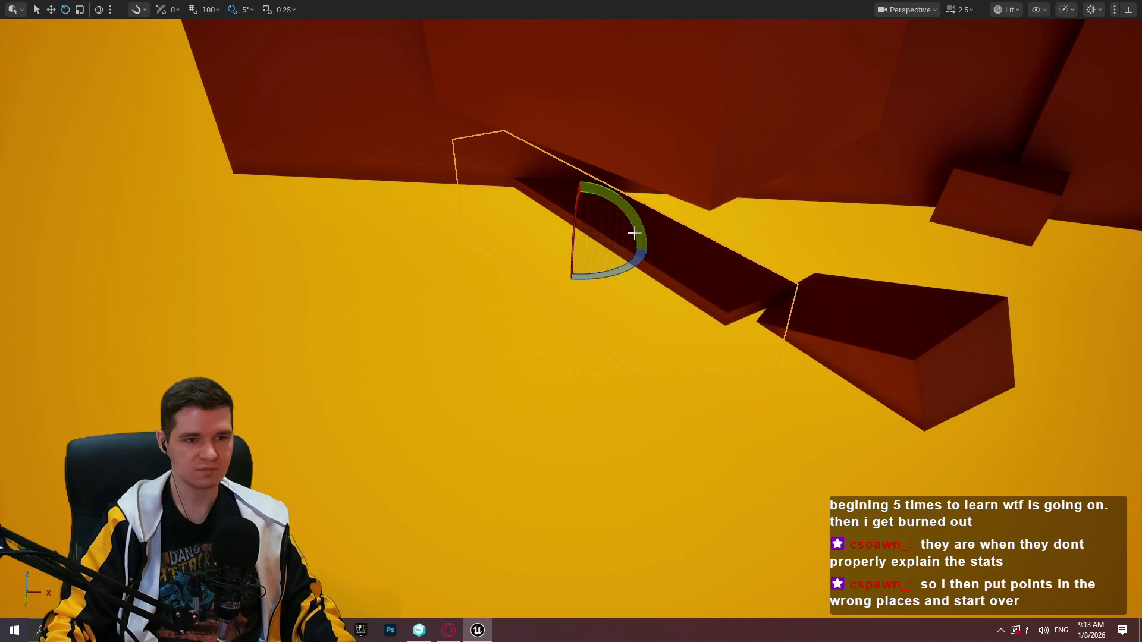
{"action": "key", "text": "w"}
{"action": "left_click_drag", "start_coordinate": [592, 249], "coordinate": [601, 247]}
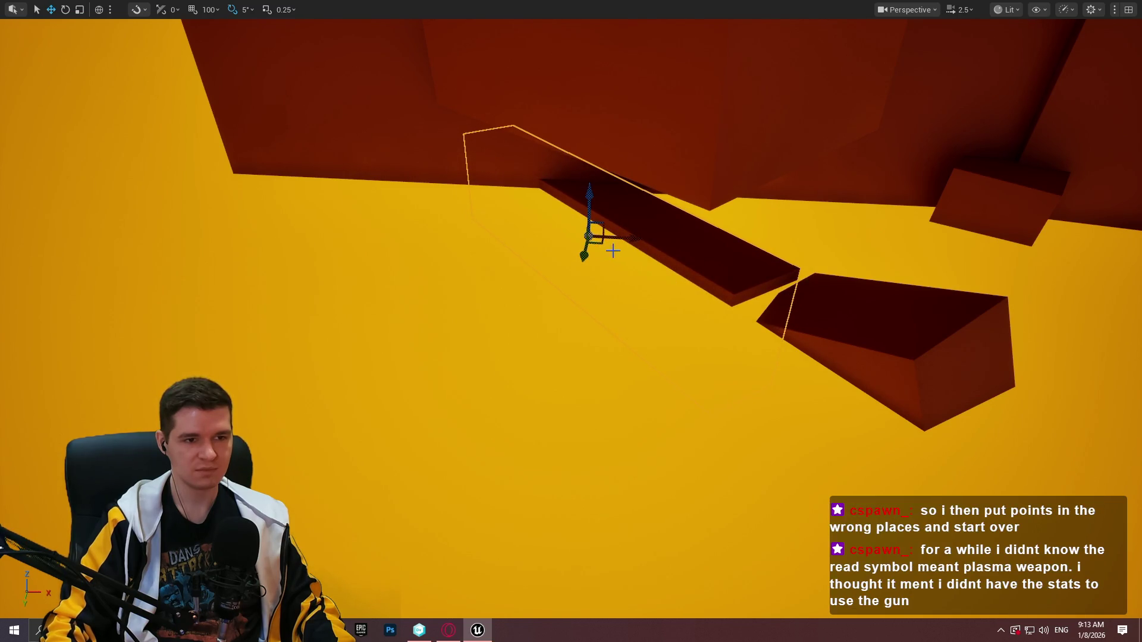
{"action": "left_click_drag", "start_coordinate": [595, 246], "coordinate": [627, 265]}
{"action": "mouse_move", "coordinate": [802, 298]}
{"action": "left_mouse_down"}
{"action": "mouse_move", "coordinate": [767, 280]}
{"action": "mouse_move", "coordinate": [848, 301]}
{"action": "left_mouse_up"}
{"action": "mouse_move", "coordinate": [908, 338]}
{"action": "left_mouse_down"}
{"action": "mouse_move", "coordinate": [887, 377]}
{"action": "mouse_move", "coordinate": [874, 357]}
{"action": "mouse_move", "coordinate": [893, 339]}
{"action": "left_mouse_up"}
{"action": "key", "text": "d"}
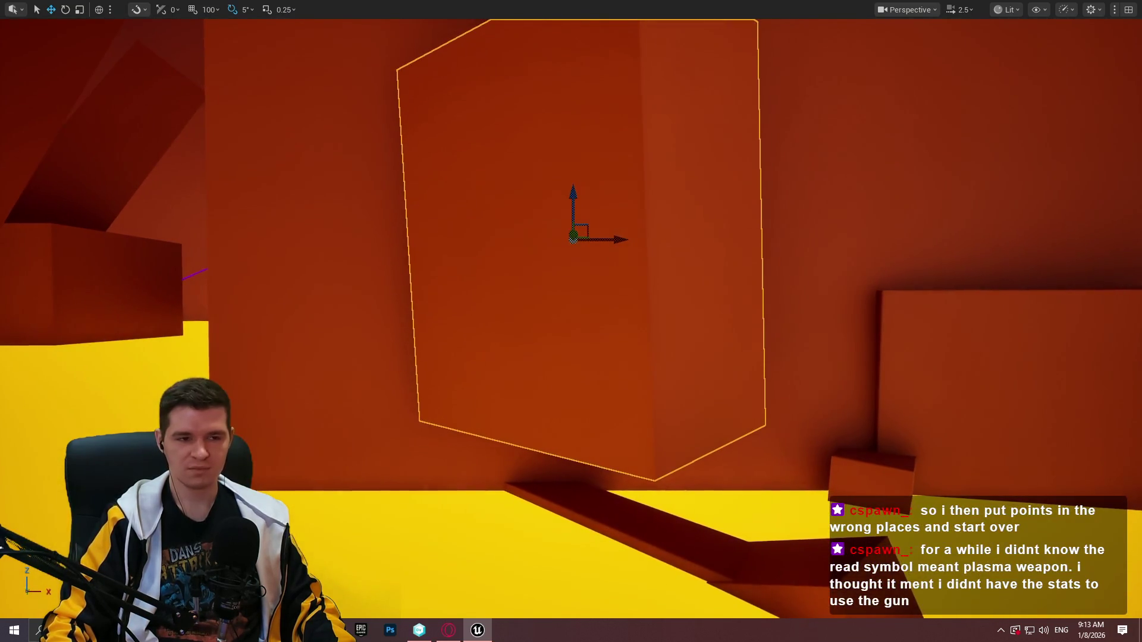
{"action": "mouse_move", "coordinate": [570, 193]}
{"action": "left_mouse_down"}
{"action": "mouse_move", "coordinate": [573, 155]}
{"action": "mouse_move", "coordinate": [583, 197]}
{"action": "mouse_move", "coordinate": [899, 373]}
{"action": "left_mouse_up"}
{"action": "right_click", "coordinate": [644, 211]}
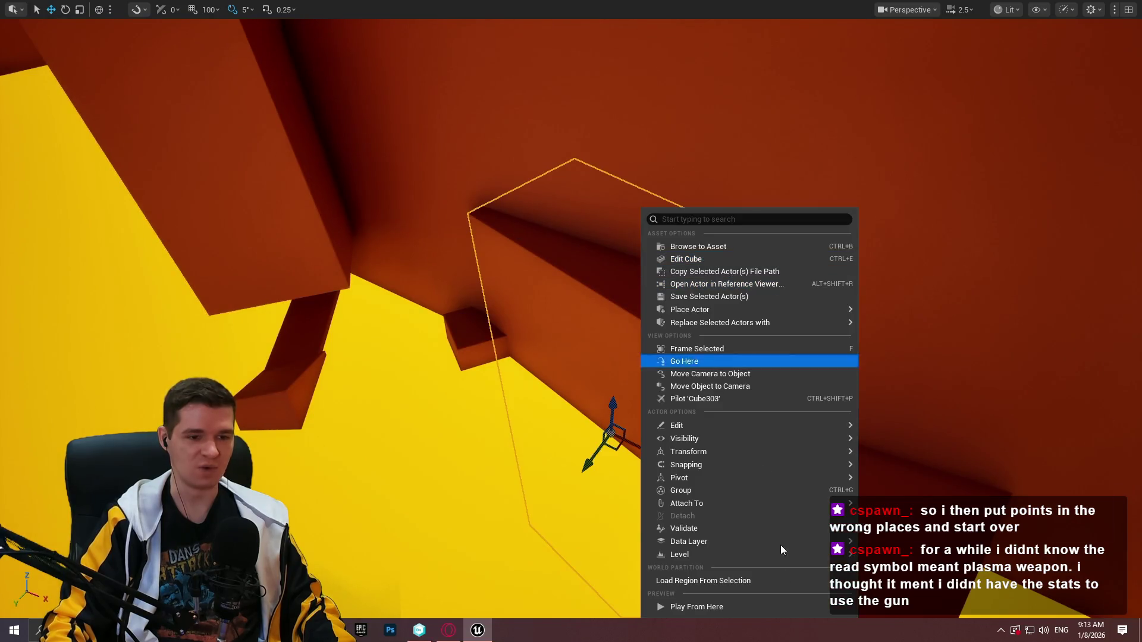
Playtest from the new beam, then end play and select the large block above it
{"action": "left_click", "coordinate": [740, 610]}
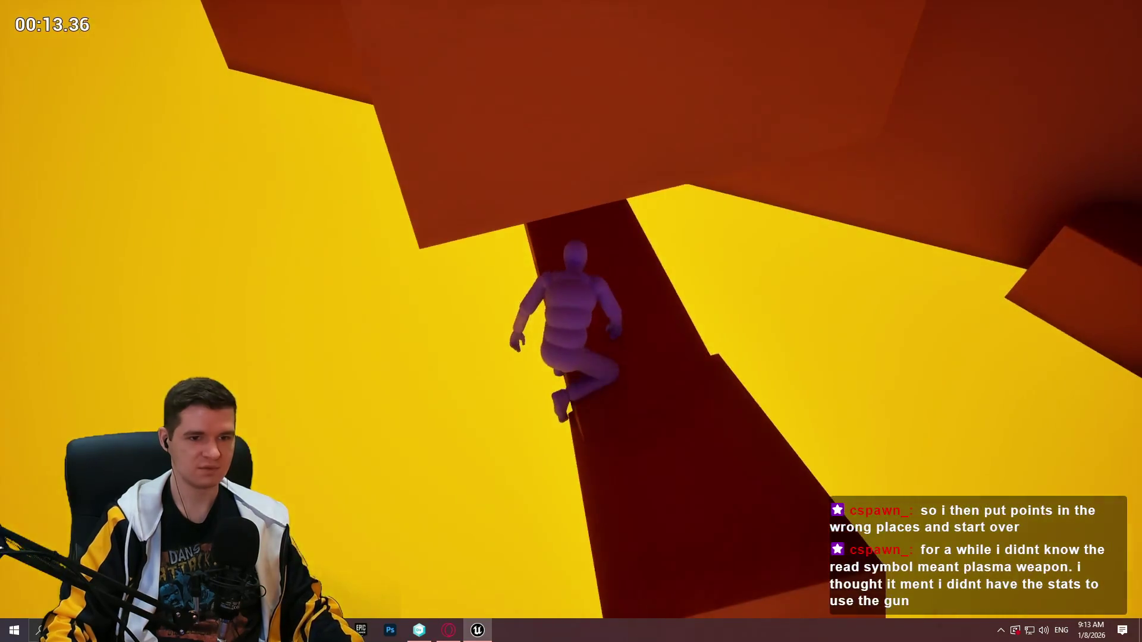
{"action": "key", "text": "Escape"}
{"action": "left_click", "coordinate": [637, 368]}
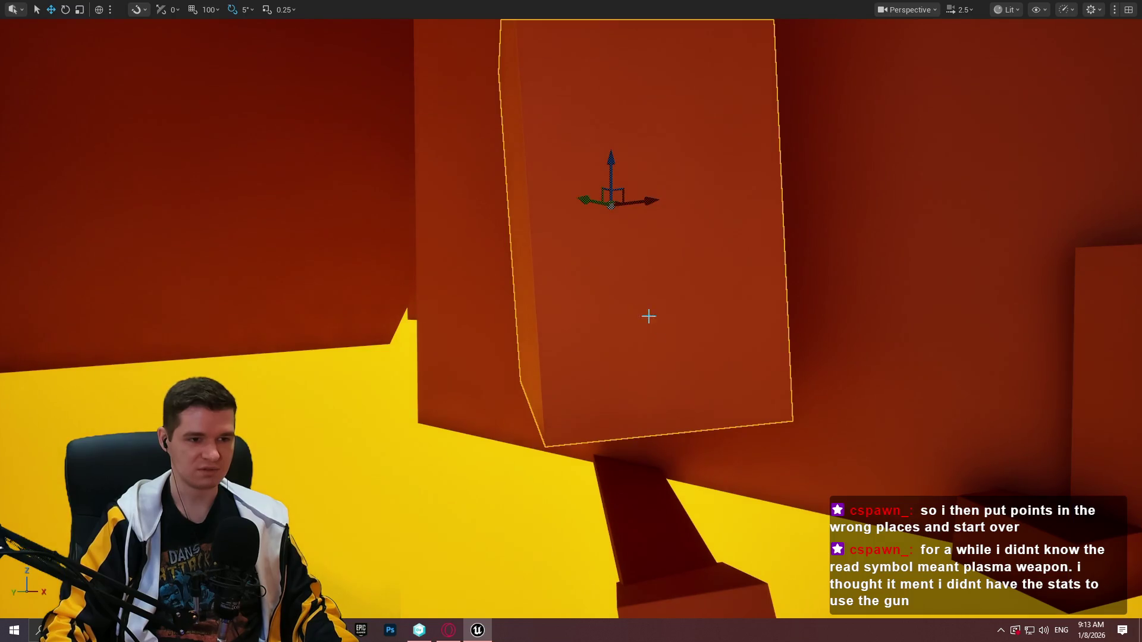
Drop the large block above the beam slightly along Z and look around the level
{"action": "left_click_drag", "start_coordinate": [611, 166], "coordinate": [607, 182]}
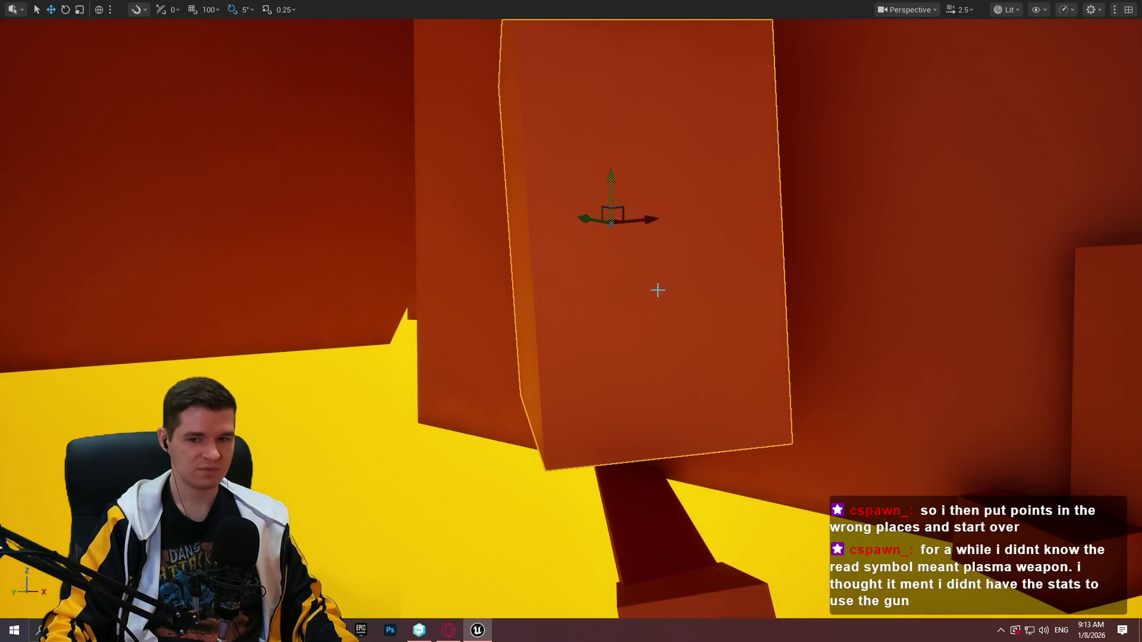
{"action": "left_click_drag", "start_coordinate": [657, 290], "coordinate": [580, 348]}
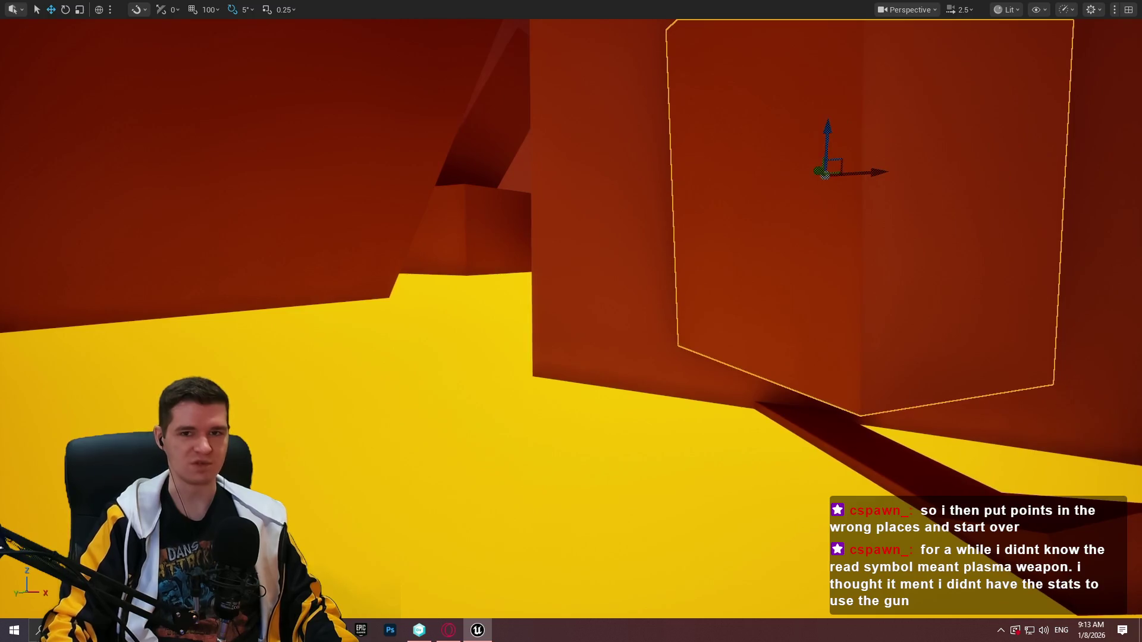
{"action": "left_click_drag", "start_coordinate": [678, 333], "coordinate": [684, 330]}
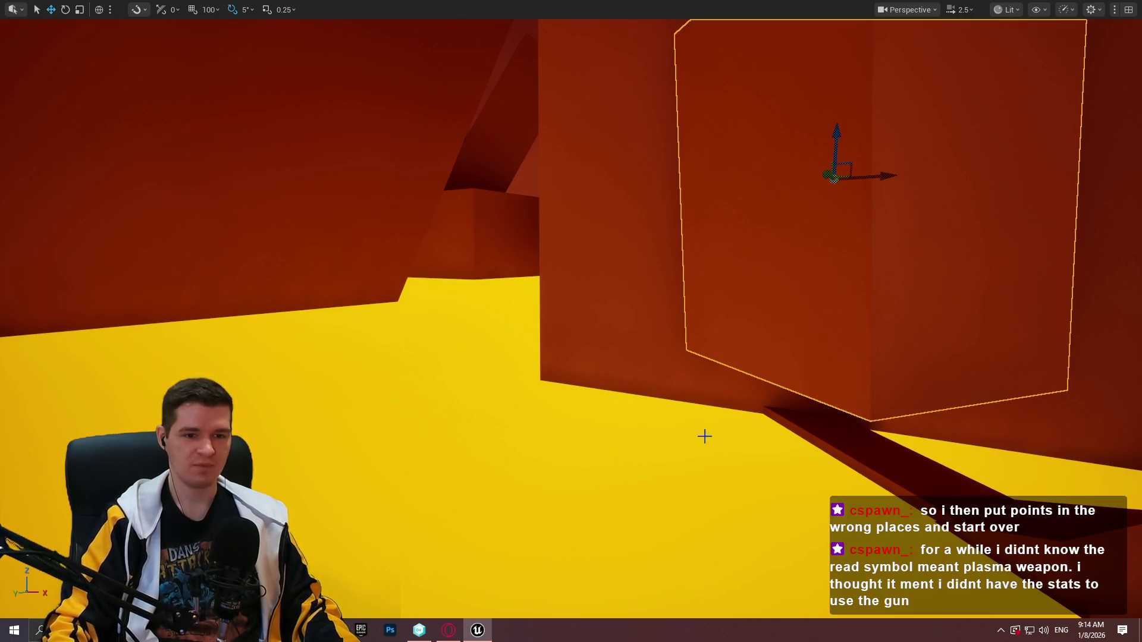
{"action": "mouse_move", "coordinate": [704, 436]}
{"action": "left_mouse_down"}
{"action": "mouse_move", "coordinate": [750, 430]}
{"action": "mouse_move", "coordinate": [714, 435]}
{"action": "mouse_move", "coordinate": [709, 452]}
{"action": "mouse_move", "coordinate": [704, 440]}
{"action": "mouse_move", "coordinate": [864, 403]}
{"action": "left_mouse_up"}
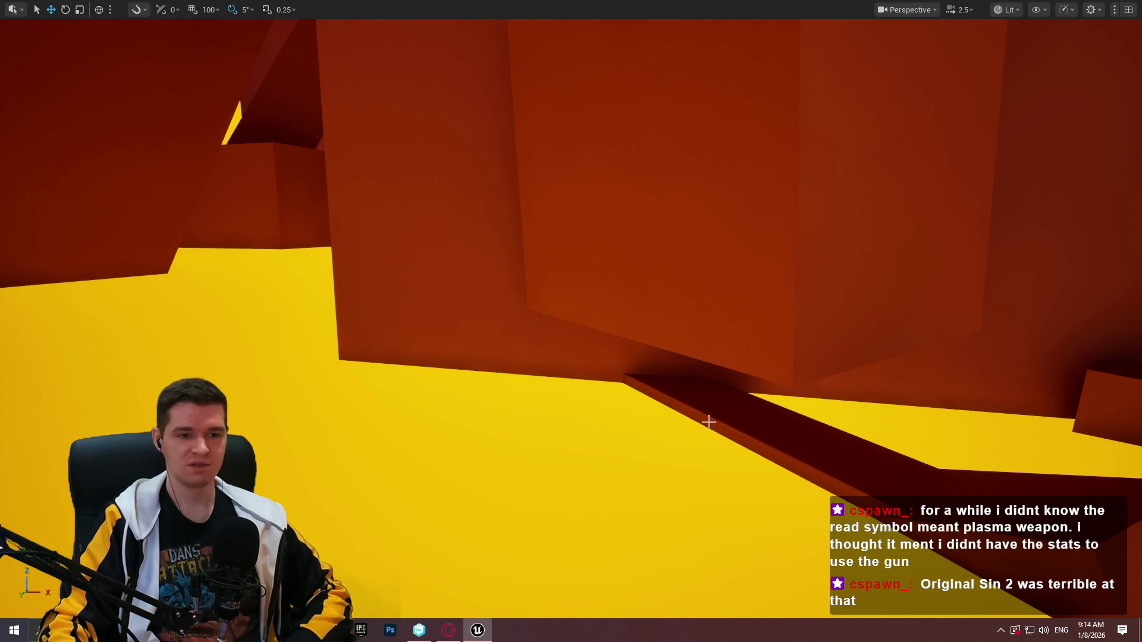
Fly the view over to the tall orange wall beside the yellow pillar
{"action": "scroll", "coordinate": [833, 485], "scroll_direction": "down", "scroll_amount": 3}
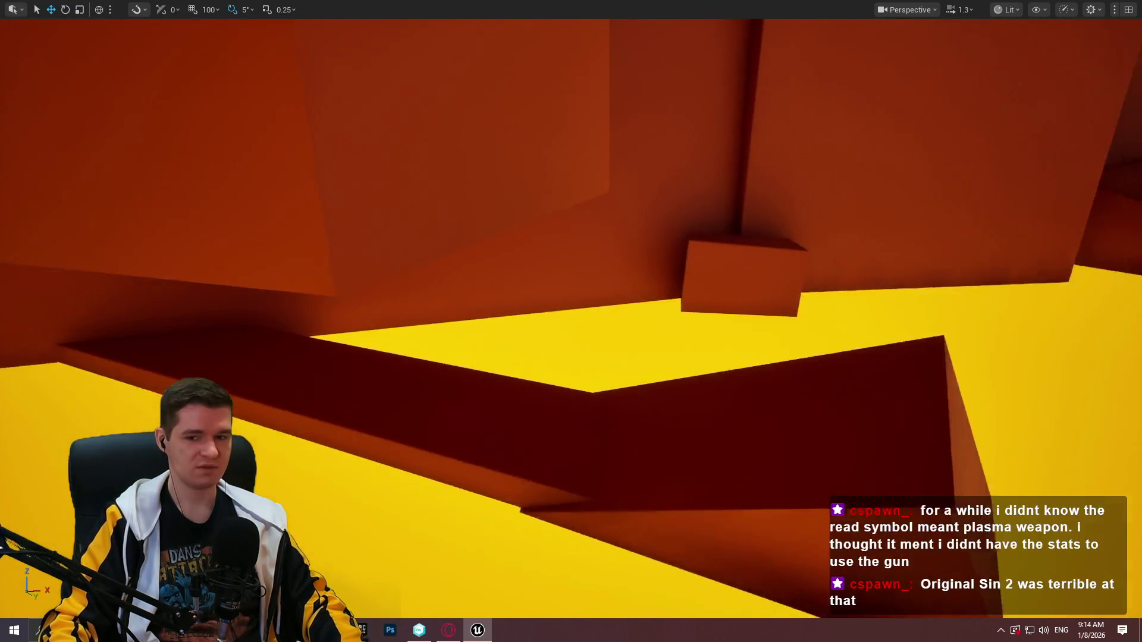
{"action": "mouse_move", "coordinate": [852, 468]}
{"action": "left_mouse_down"}
{"action": "mouse_move", "coordinate": [821, 440]}
{"action": "mouse_move", "coordinate": [852, 468]}
{"action": "left_mouse_up"}
{"action": "left_click_drag", "start_coordinate": [724, 385], "coordinate": [724, 384]}
{"action": "scroll", "coordinate": [723, 385], "scroll_direction": "up", "scroll_amount": 2}
{"action": "left_click_drag", "start_coordinate": [631, 216], "coordinate": [648, 188]}
{"action": "left_click_drag", "start_coordinate": [698, 246], "coordinate": [698, 245]}
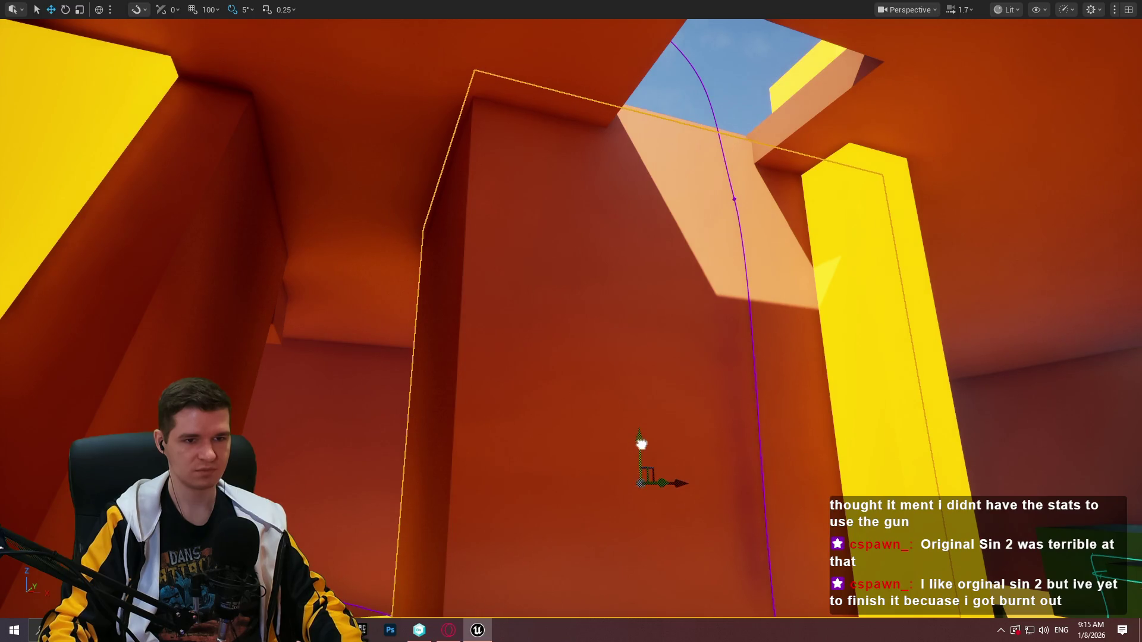
{"action": "left_click_drag", "start_coordinate": [642, 443], "coordinate": [680, 425]}
{"action": "left_click_drag", "start_coordinate": [678, 271], "coordinate": [678, 271]}
Shrink the orange wall block's height with the Scale tool, then return to Move
{"action": "key", "text": "r"}
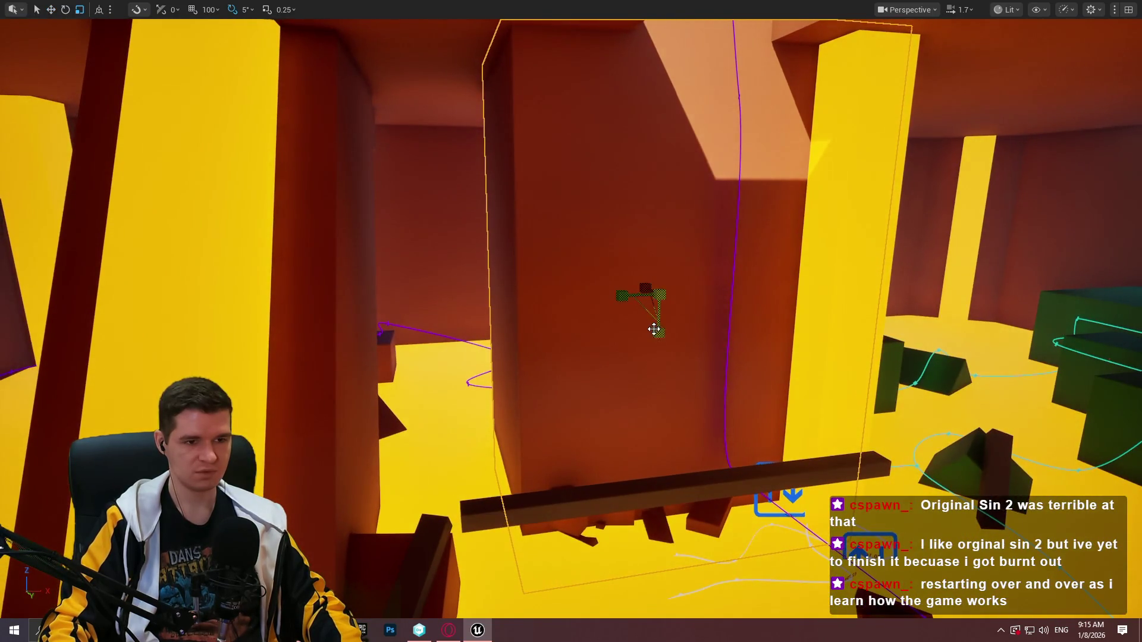
{"action": "mouse_move", "coordinate": [658, 333]}
{"action": "left_mouse_down"}
{"action": "mouse_move", "coordinate": [658, 364]}
{"action": "mouse_move", "coordinate": [661, 338]}
{"action": "left_mouse_up"}
{"action": "key", "text": "w"}
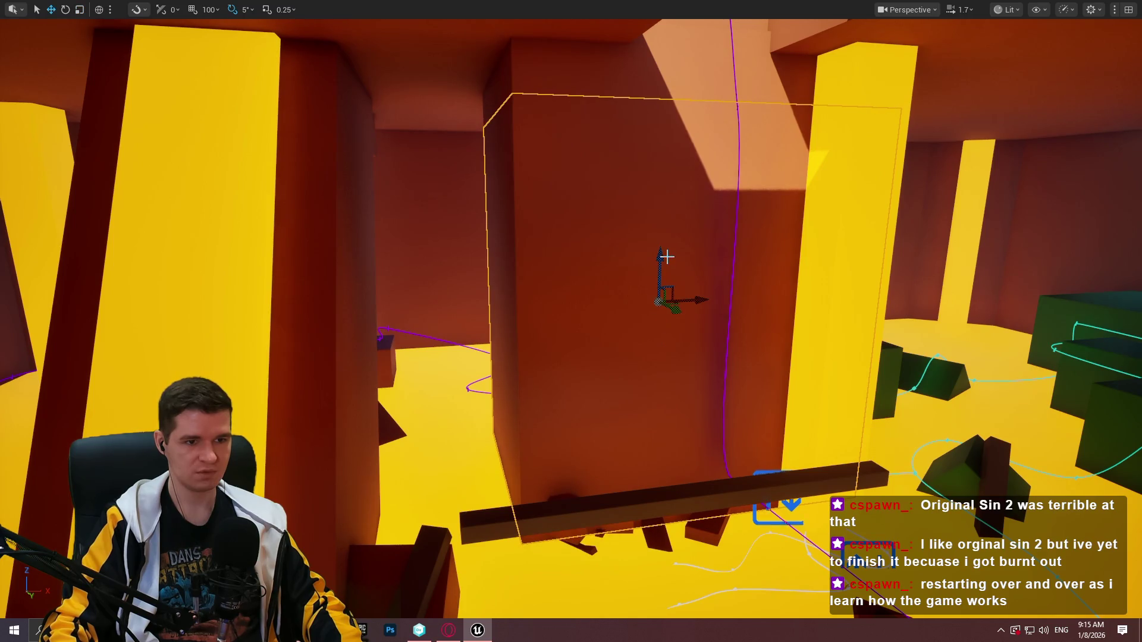
{"action": "left_click_drag", "start_coordinate": [662, 260], "coordinate": [644, 303]}
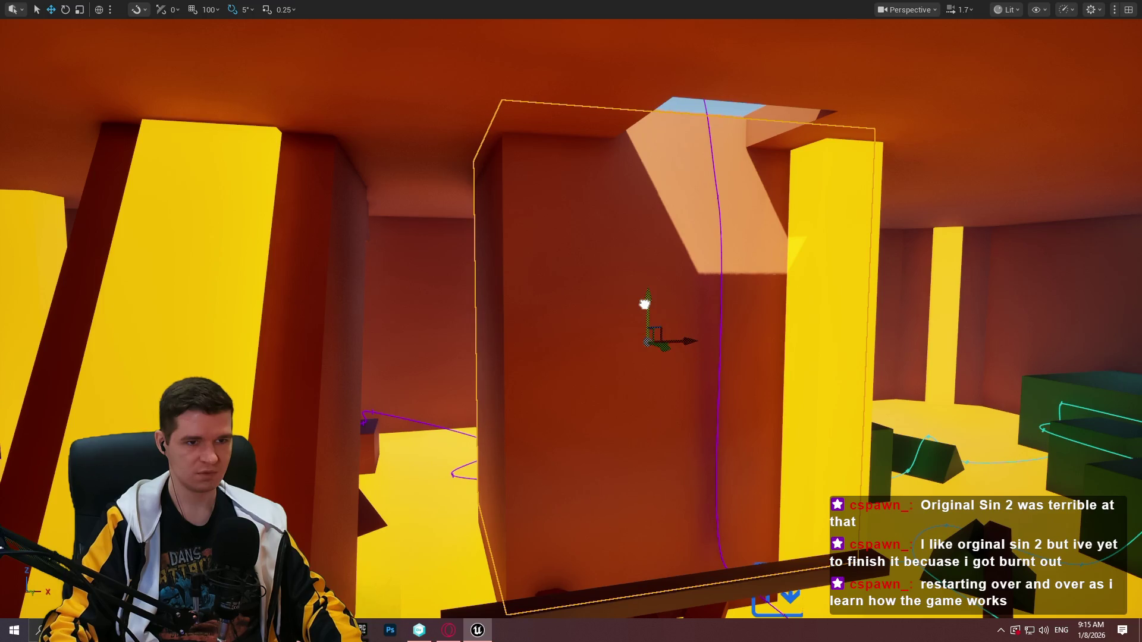
{"action": "scroll", "coordinate": [644, 304], "scroll_direction": "up", "scroll_amount": 3}
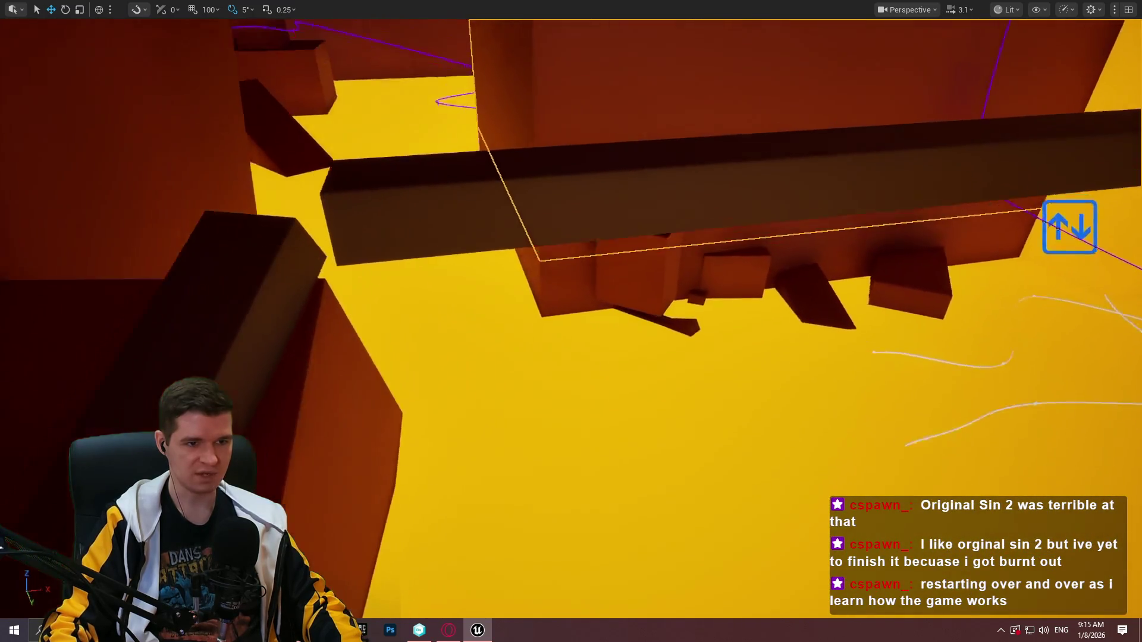
Fly through the level past the purple path toward the selected orange block
{"action": "key", "text": "w"}
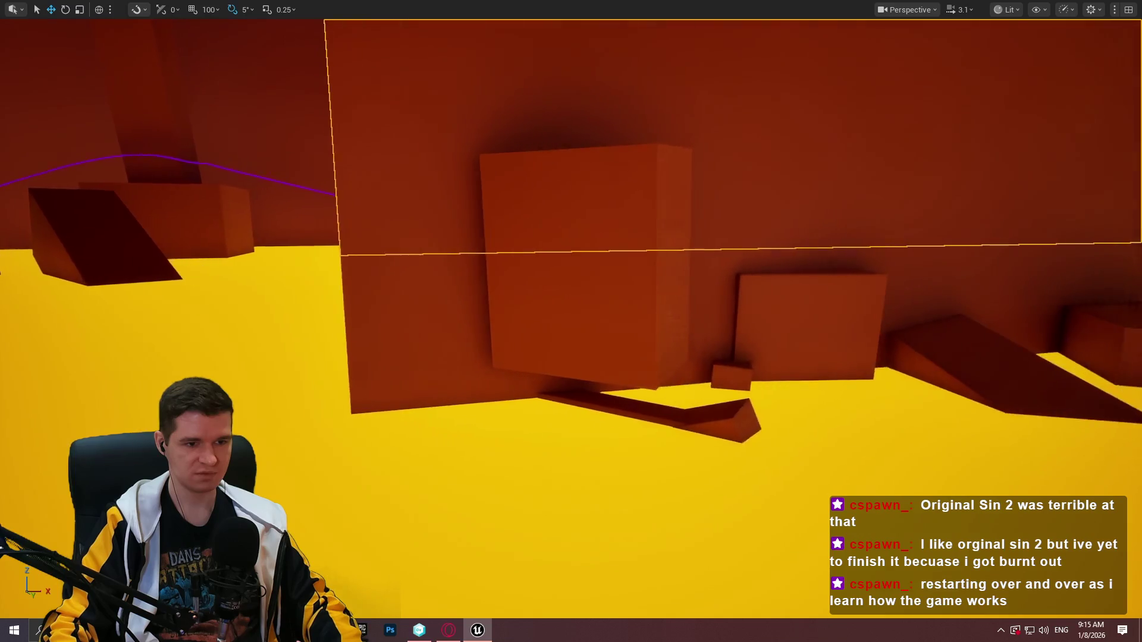
{"action": "key", "text": "w"}
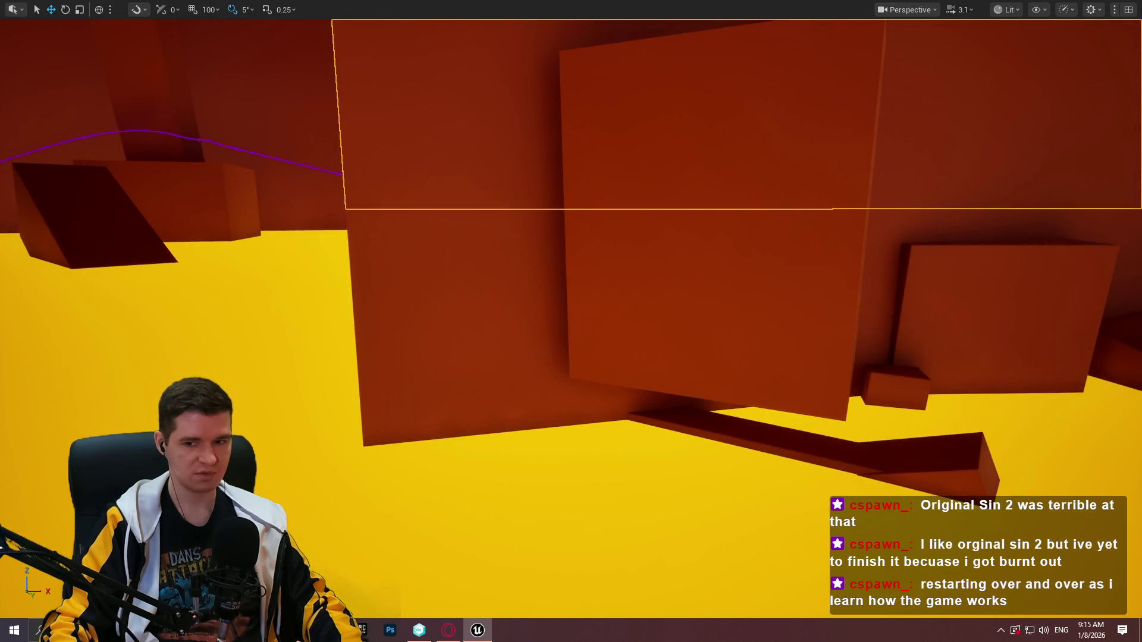
{"action": "key", "text": "q"}
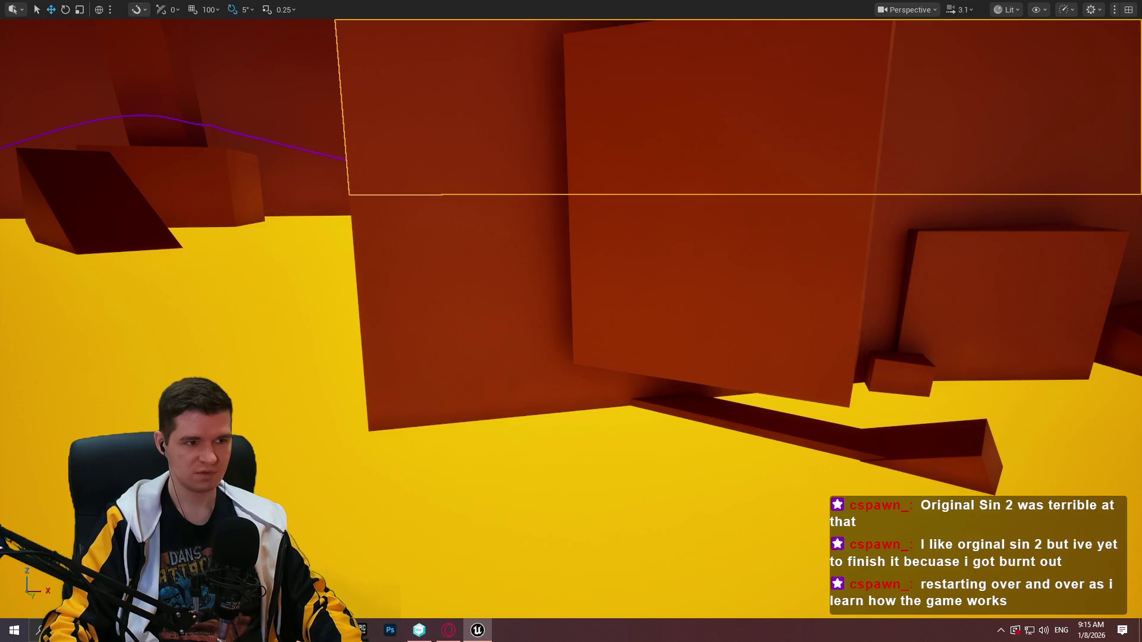
{"action": "key", "text": "w"}
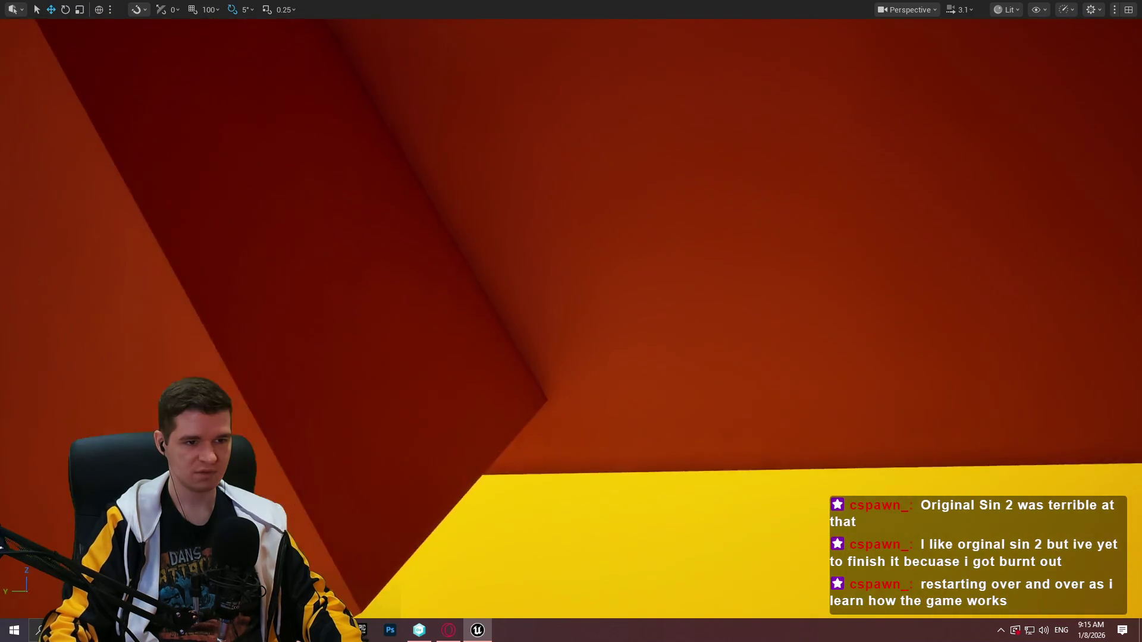
{"action": "key", "text": "w"}
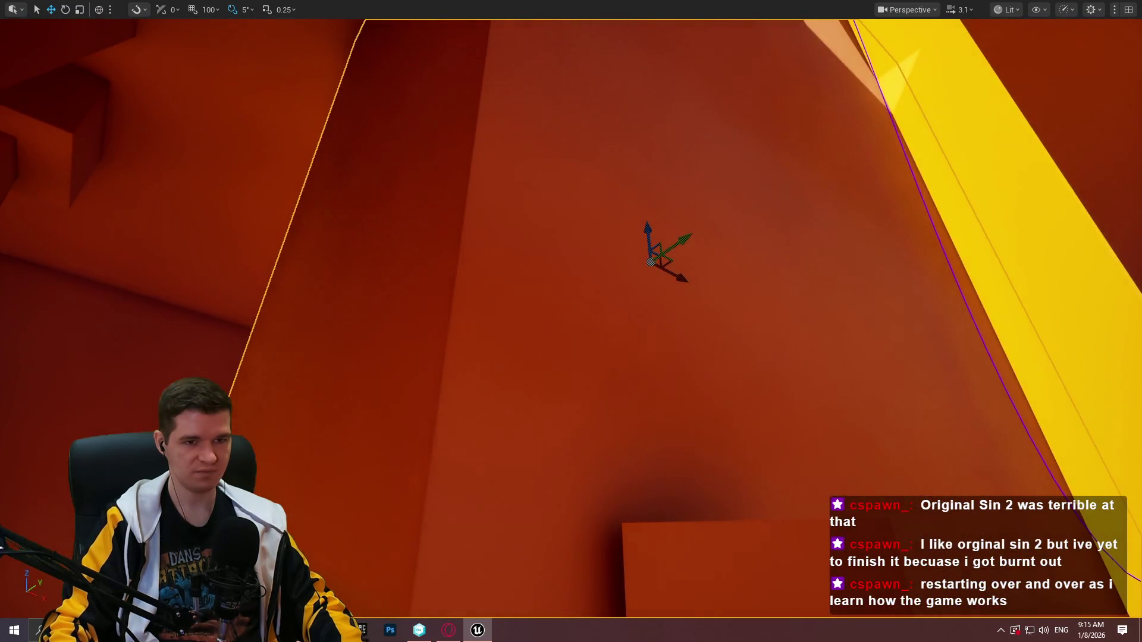
{"action": "key", "text": "s"}
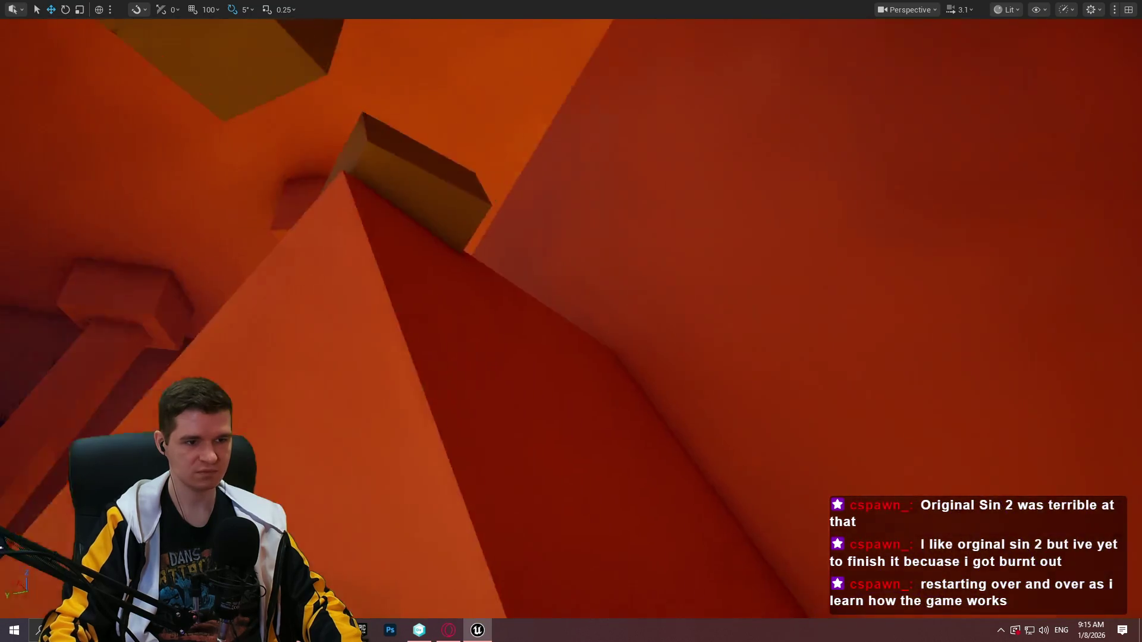
{"action": "key", "text": "w"}
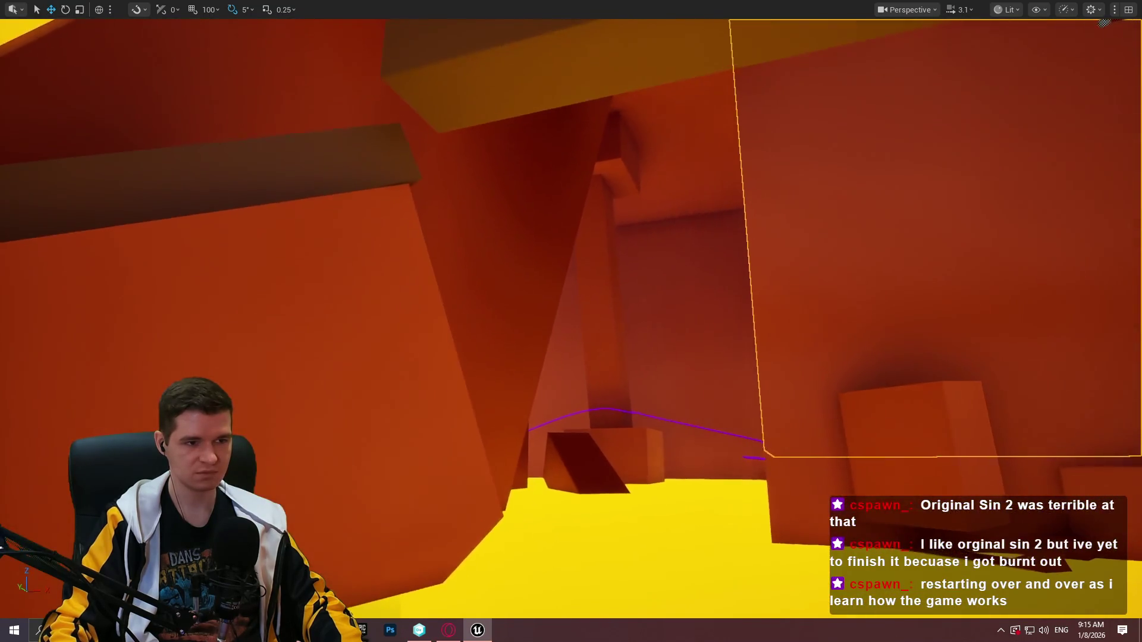
{"action": "key", "text": "w"}
{"action": "key", "text": "s"}
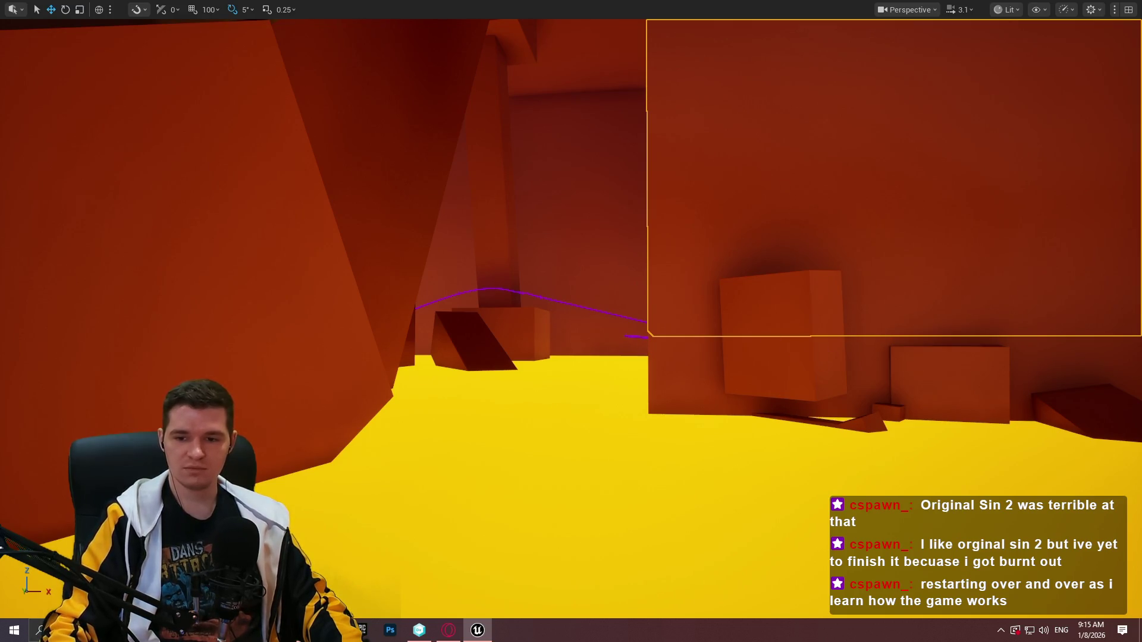
{"action": "key", "text": "w"}
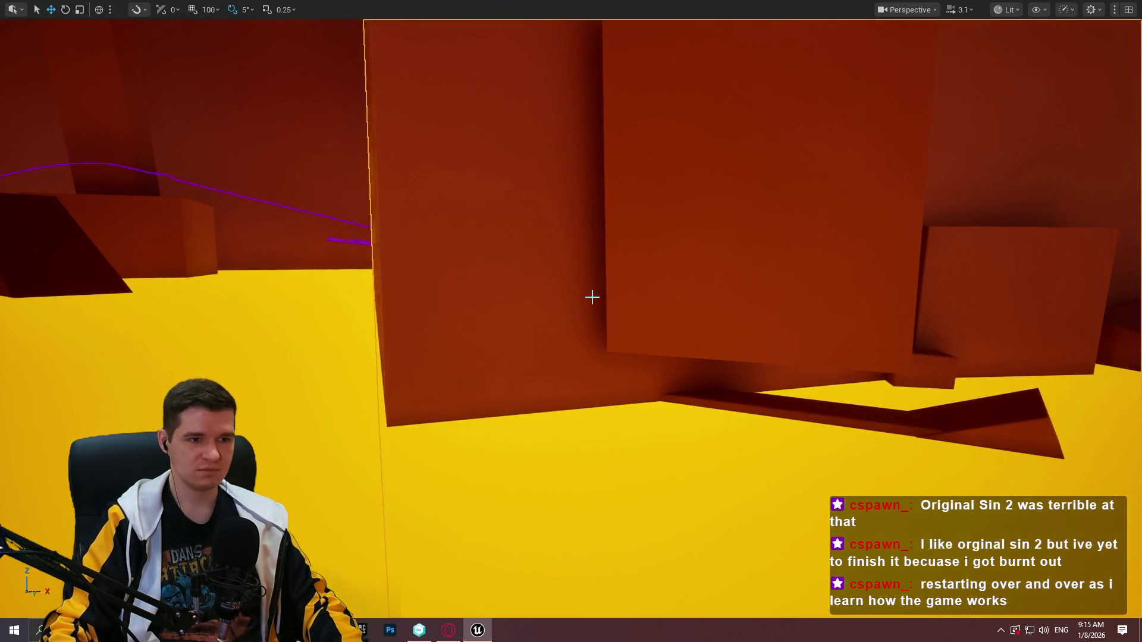
Shrink the orange block slightly and lower it to the yellow floor at the wall's foot
{"action": "key", "text": "r"}
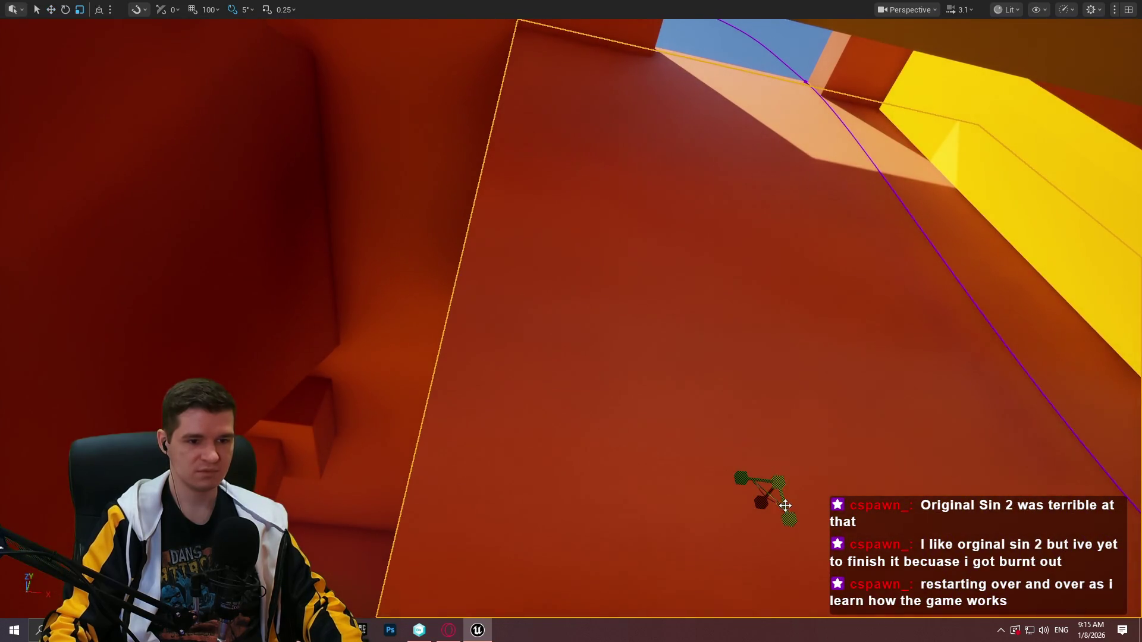
{"action": "left_click_drag", "start_coordinate": [785, 505], "coordinate": [776, 515]}
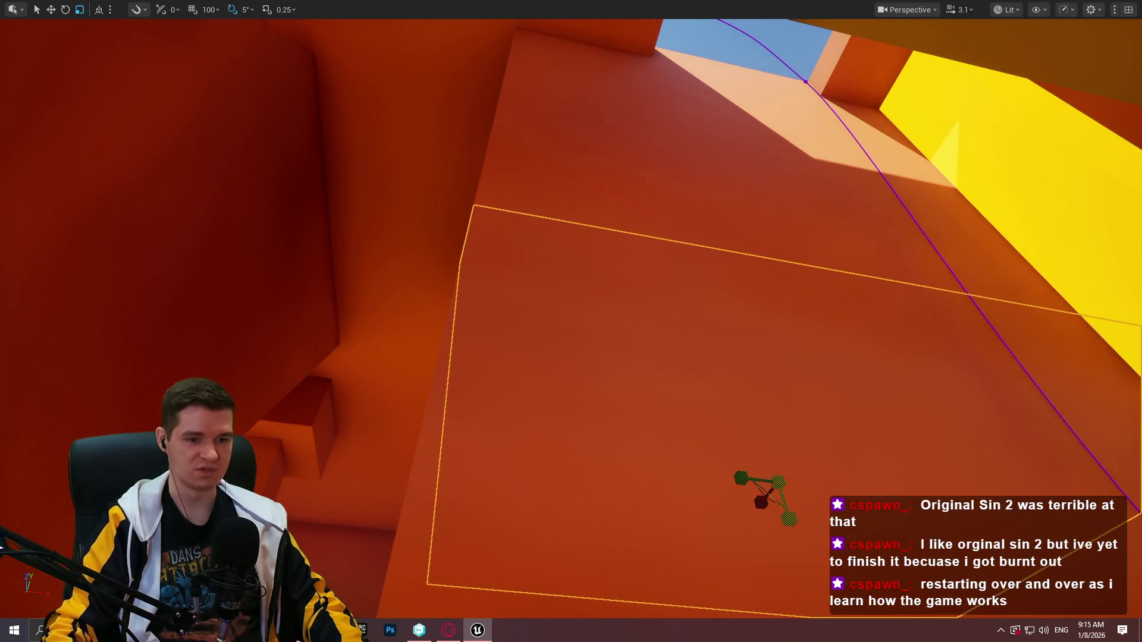
{"action": "left_click_drag", "start_coordinate": [770, 446], "coordinate": [767, 494]}
{"action": "mouse_move", "coordinate": [749, 301]}
{"action": "left_mouse_down"}
{"action": "mouse_move", "coordinate": [759, 586]}
{"action": "mouse_move", "coordinate": [769, 522]}
{"action": "mouse_move", "coordinate": [769, 559]}
{"action": "left_mouse_up"}
{"action": "mouse_move", "coordinate": [810, 487]}
{"action": "left_mouse_down"}
{"action": "mouse_move", "coordinate": [809, 500]}
{"action": "mouse_move", "coordinate": [810, 487]}
{"action": "left_mouse_up"}
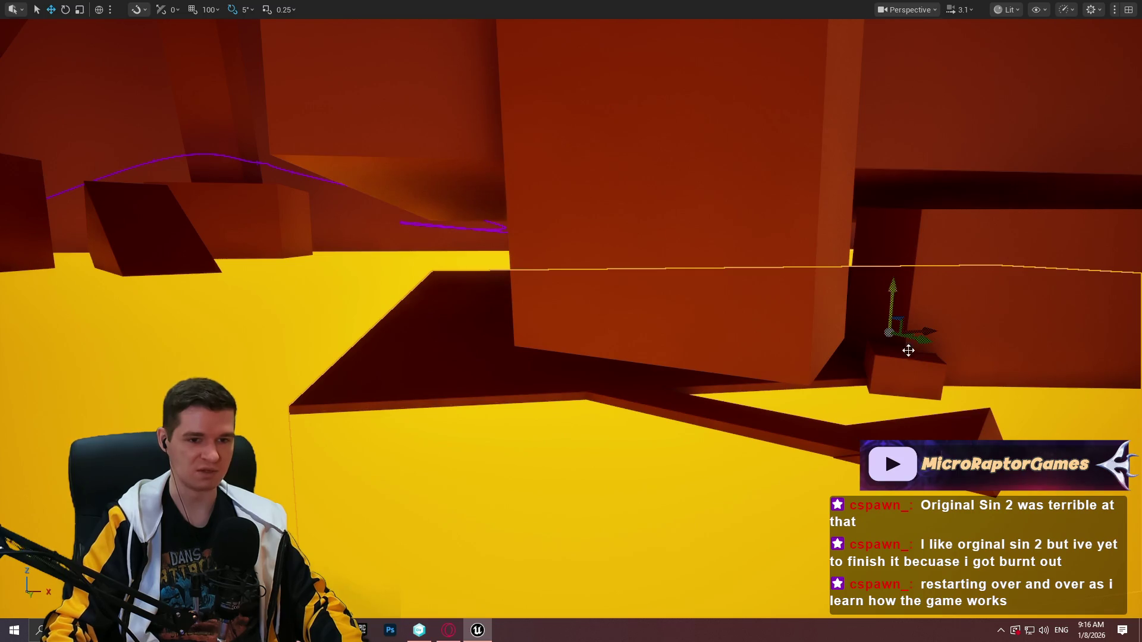
{"action": "mouse_move", "coordinate": [908, 350]}
{"action": "left_mouse_down"}
{"action": "mouse_move", "coordinate": [910, 303]}
{"action": "mouse_move", "coordinate": [892, 363]}
{"action": "mouse_move", "coordinate": [913, 406]}
{"action": "mouse_move", "coordinate": [913, 392]}
{"action": "mouse_move", "coordinate": [913, 434]}
{"action": "mouse_move", "coordinate": [730, 318]}
{"action": "left_mouse_up"}
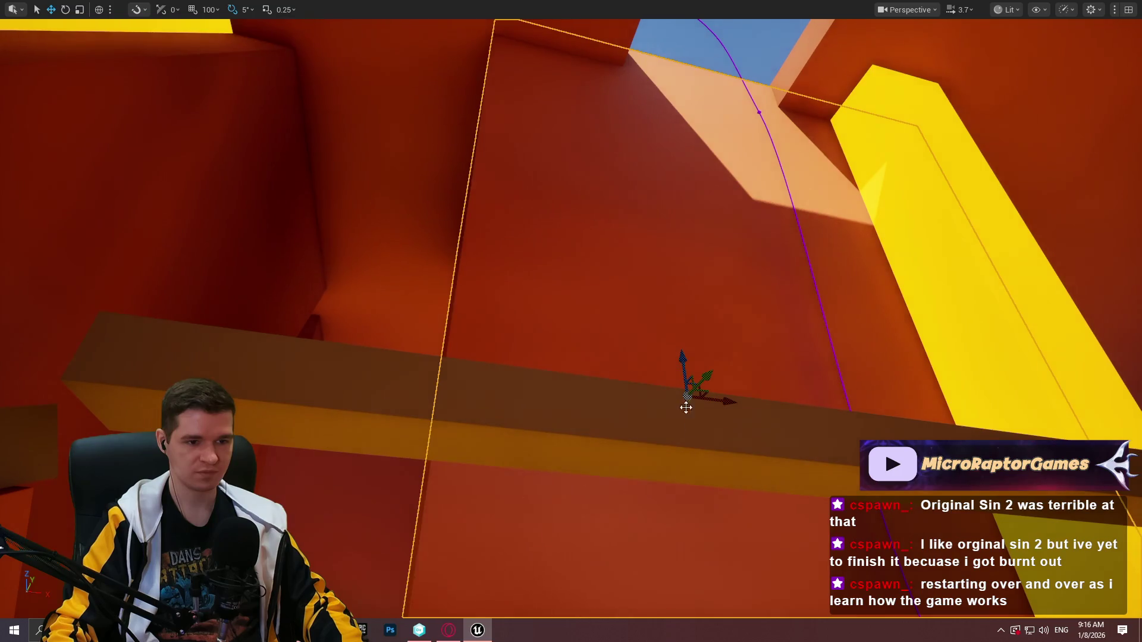
Raise the long wall slab above the boxes, then lower it slightly
{"action": "left_click_drag", "start_coordinate": [686, 407], "coordinate": [423, 341]}
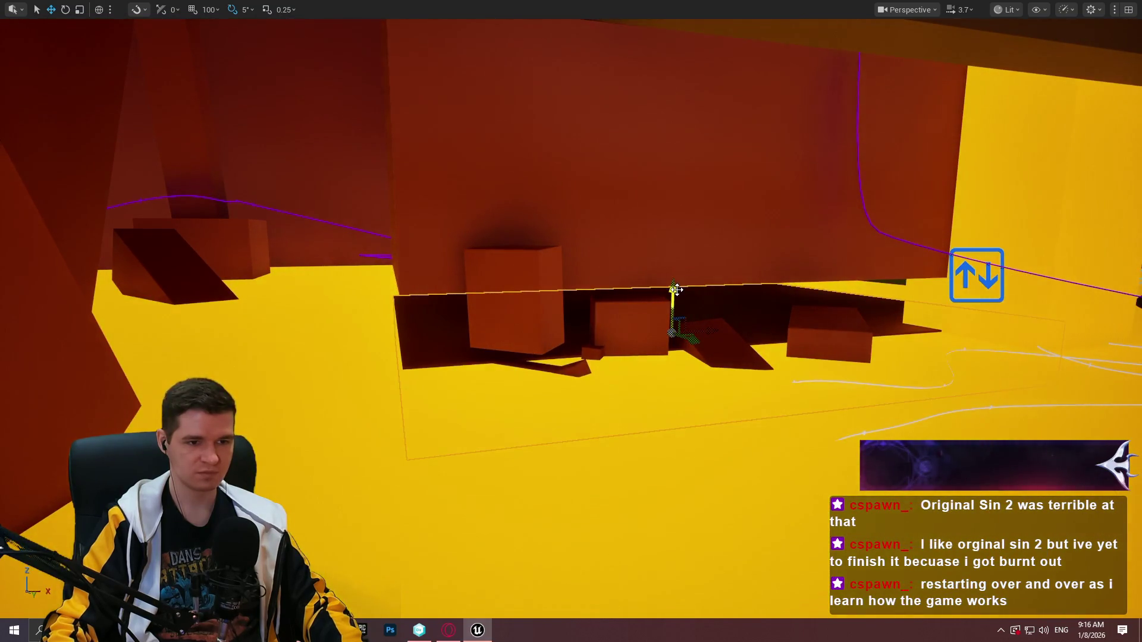
{"action": "mouse_move", "coordinate": [673, 292]}
{"action": "left_mouse_down"}
{"action": "mouse_move", "coordinate": [696, 193]}
{"action": "mouse_move", "coordinate": [695, 208]}
{"action": "left_mouse_up"}
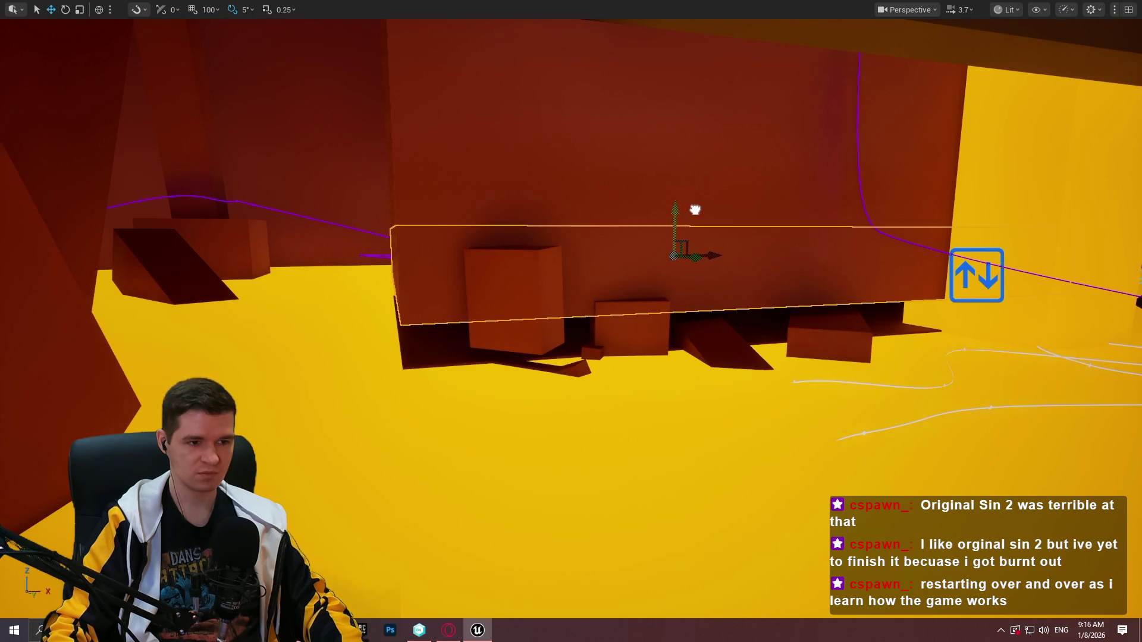
{"action": "mouse_move", "coordinate": [694, 223]}
{"action": "left_mouse_down"}
{"action": "mouse_move", "coordinate": [687, 167]}
{"action": "mouse_move", "coordinate": [698, 210]}
{"action": "left_mouse_up"}
{"action": "mouse_move", "coordinate": [766, 191]}
{"action": "left_mouse_down"}
{"action": "mouse_move", "coordinate": [677, 191]}
{"action": "mouse_move", "coordinate": [682, 199]}
{"action": "left_mouse_up"}
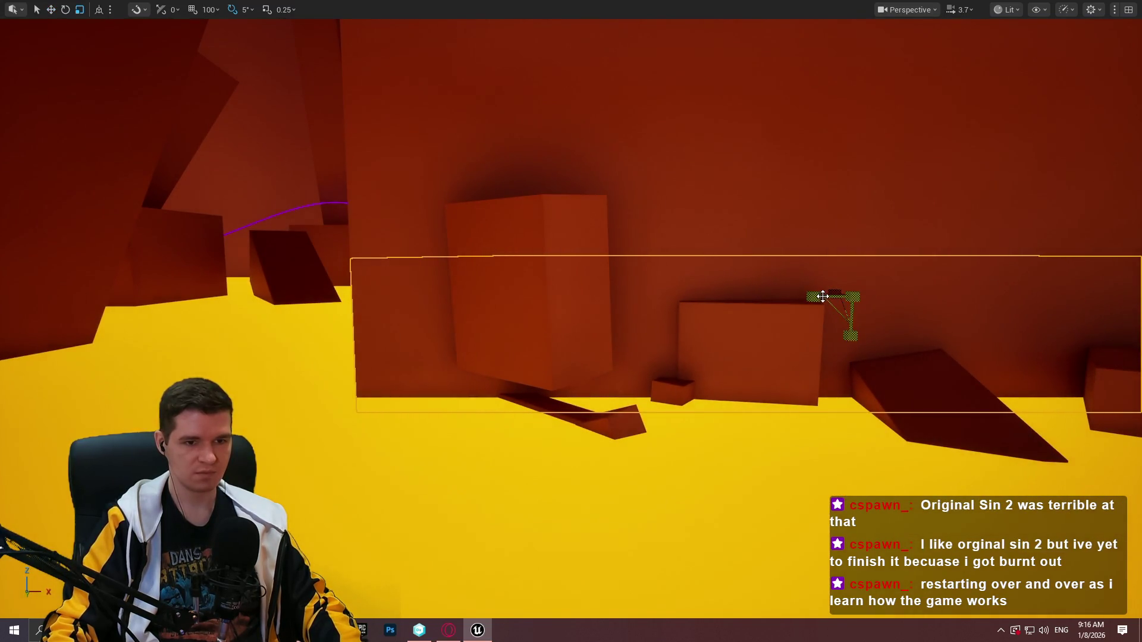
Shorten the wall slab from its left end and return to the Move tool
{"action": "left_click_drag", "start_coordinate": [416, 333], "coordinate": [478, 333]}
{"action": "left_click_drag", "start_coordinate": [682, 199], "coordinate": [682, 200]}
{"action": "key", "text": "w"}
{"action": "left_click_drag", "start_coordinate": [434, 223], "coordinate": [558, 217]}
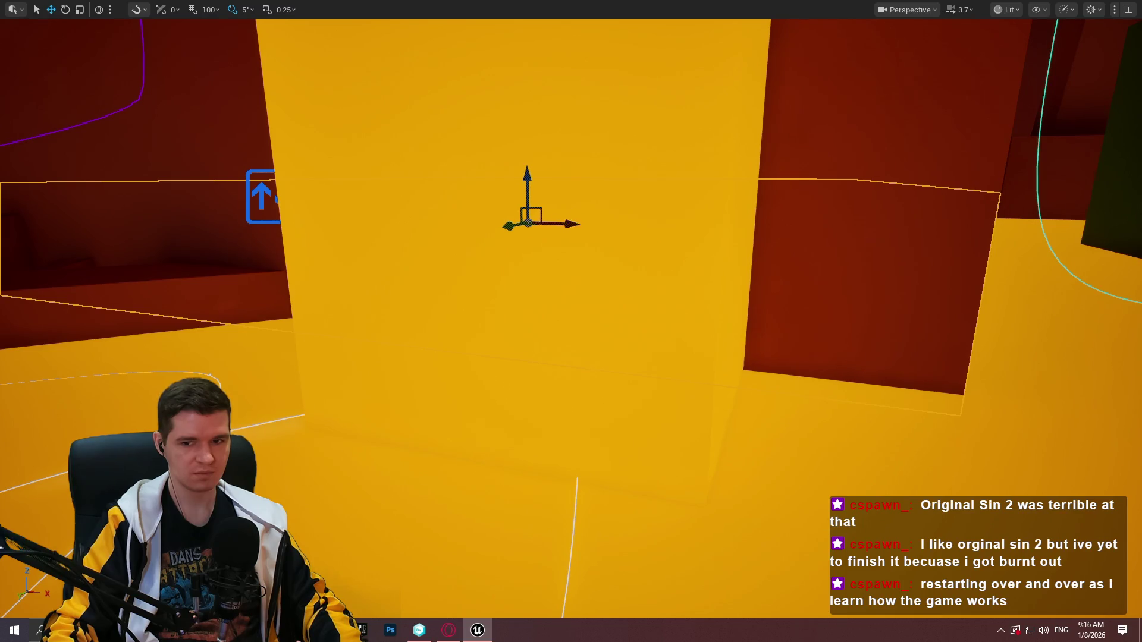
Raise the selected ledge slab higher on the red wall
{"action": "left_click_drag", "start_coordinate": [571, 321], "coordinate": [571, 321]}
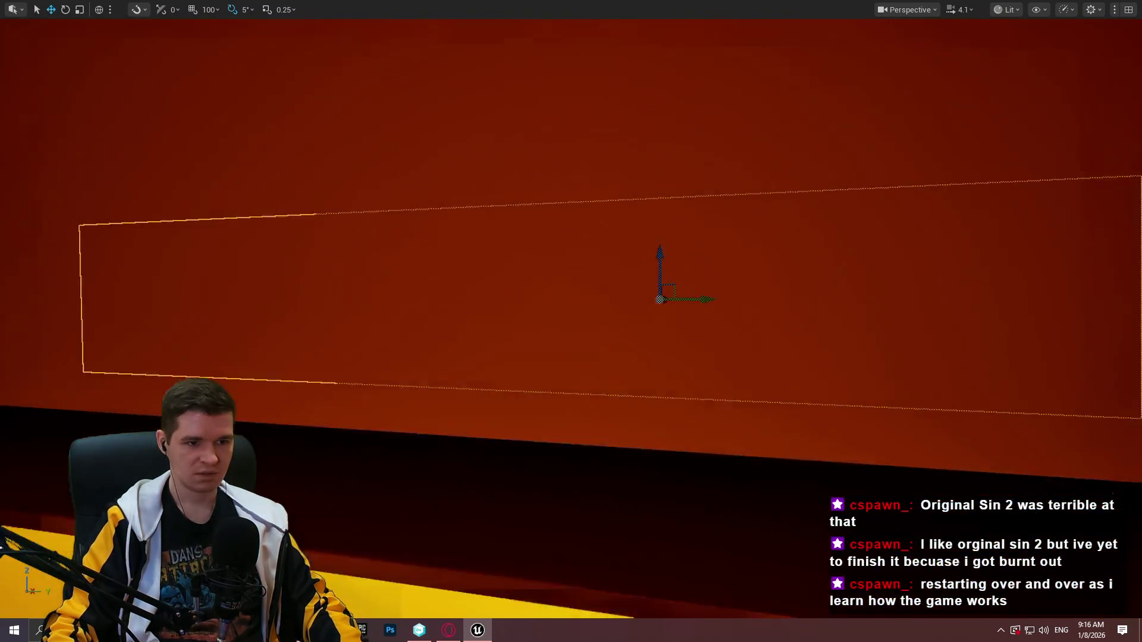
{"action": "left_click_drag", "start_coordinate": [530, 203], "coordinate": [530, 204]}
{"action": "left_click_drag", "start_coordinate": [620, 237], "coordinate": [620, 238]}
{"action": "left_click_drag", "start_coordinate": [600, 306], "coordinate": [599, 306]}
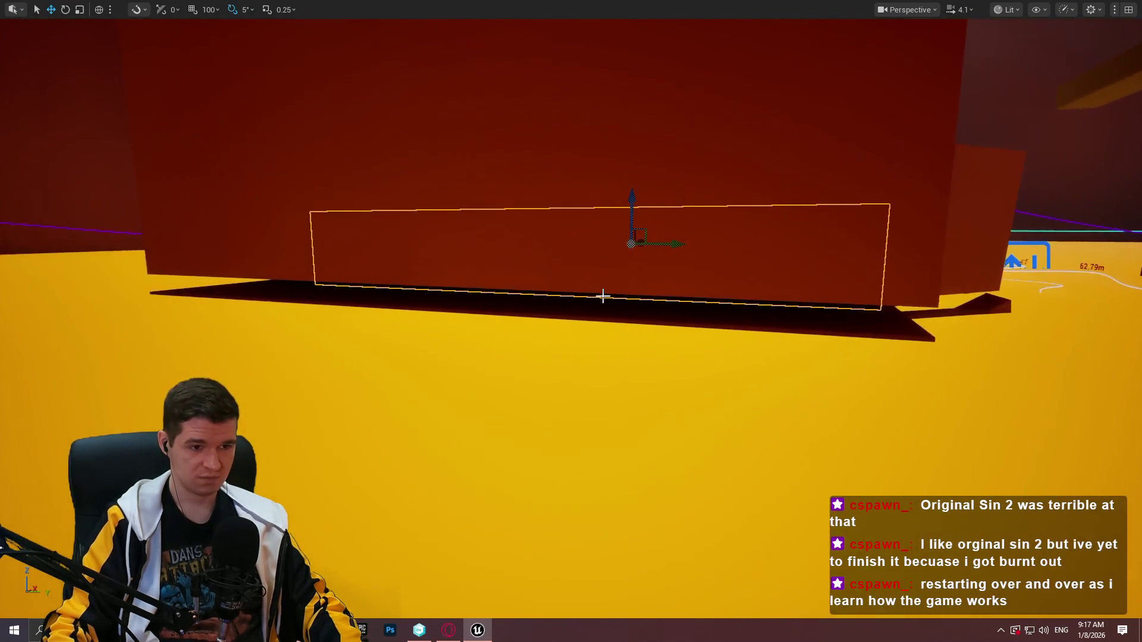
{"action": "left_click_drag", "start_coordinate": [615, 262], "coordinate": [615, 222]}
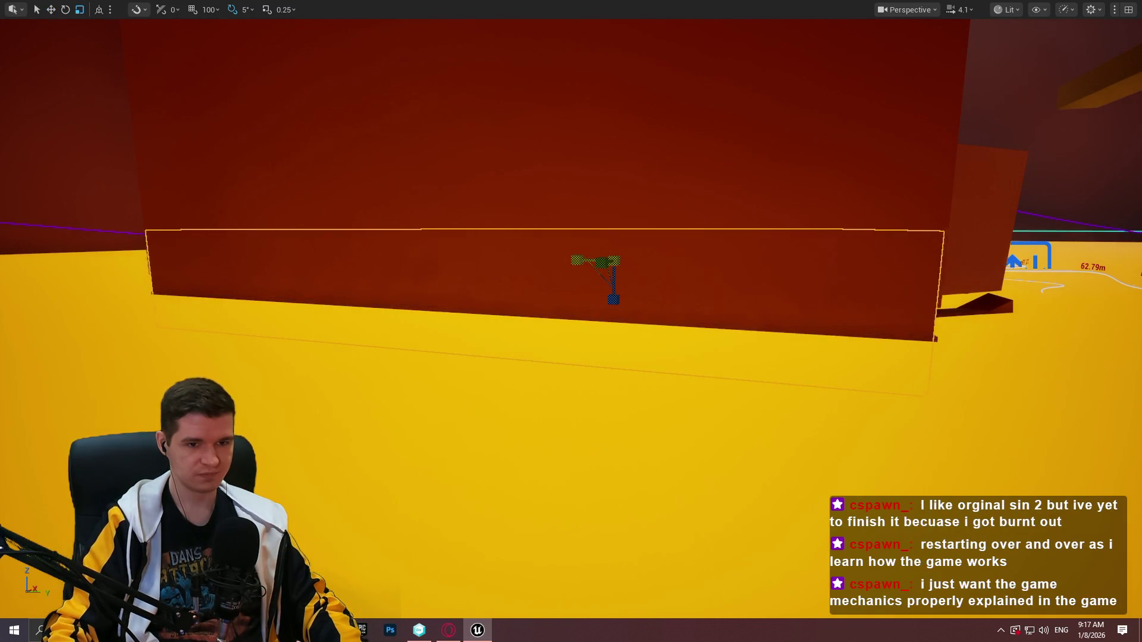
Narrow the slab, widen it slightly again, and slide it sideways to the right
{"action": "mouse_move", "coordinate": [575, 261]}
{"action": "left_mouse_down"}
{"action": "mouse_move", "coordinate": [607, 258]}
{"action": "mouse_move", "coordinate": [586, 260]}
{"action": "left_mouse_up"}
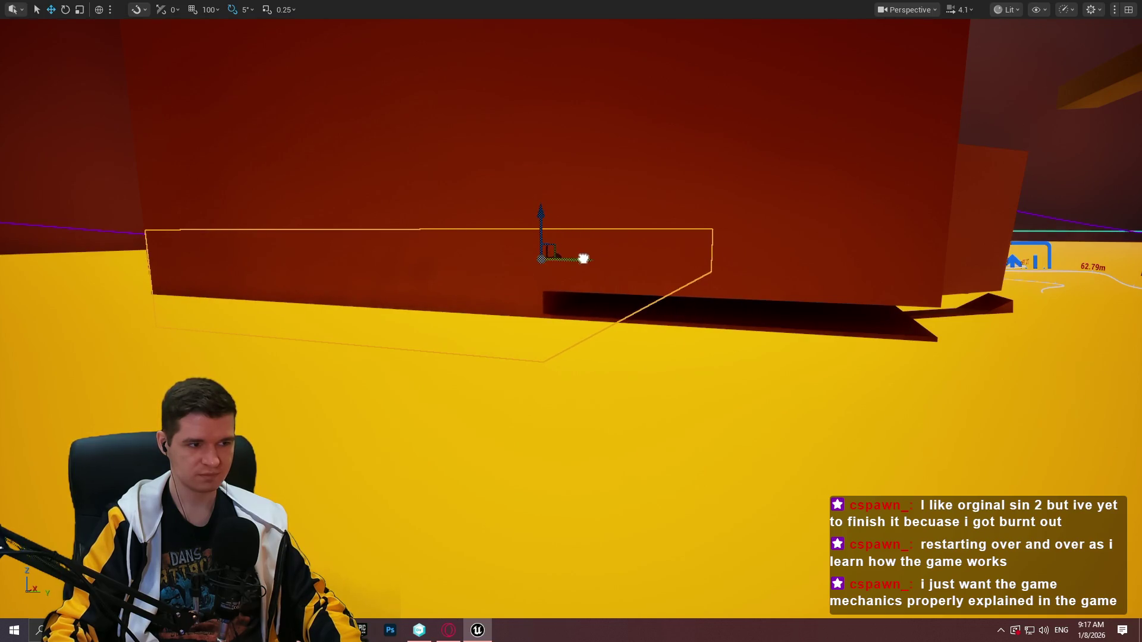
{"action": "left_click_drag", "start_coordinate": [500, 259], "coordinate": [485, 259]}
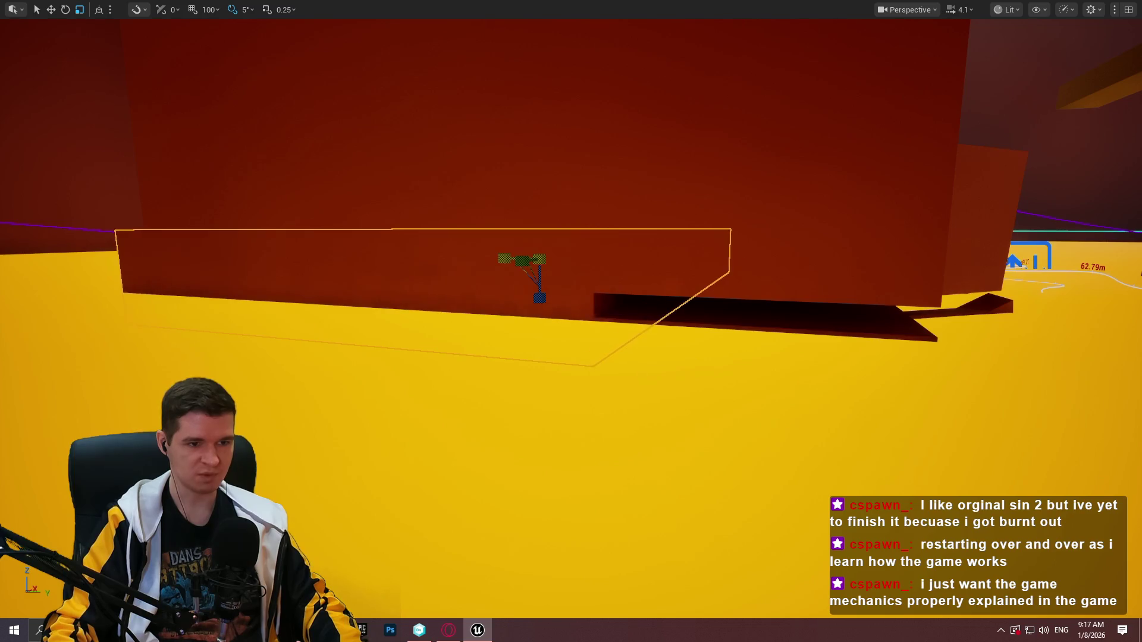
{"action": "mouse_move", "coordinate": [584, 262]}
{"action": "left_mouse_down"}
{"action": "mouse_move", "coordinate": [608, 263]}
{"action": "mouse_move", "coordinate": [535, 262]}
{"action": "left_mouse_up"}
{"action": "scroll", "coordinate": [609, 264], "scroll_direction": "down", "scroll_amount": 2}
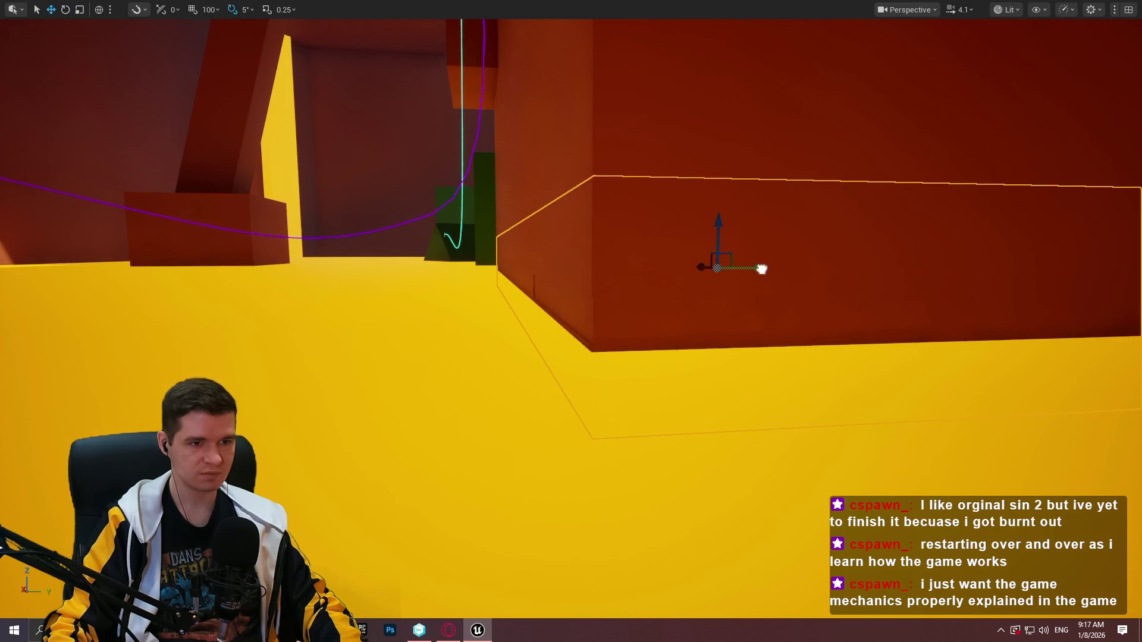
{"action": "left_click_drag", "start_coordinate": [761, 269], "coordinate": [666, 259]}
{"action": "mouse_move", "coordinate": [806, 481]}
{"action": "left_mouse_down"}
{"action": "mouse_move", "coordinate": [785, 476]}
{"action": "mouse_move", "coordinate": [807, 481]}
{"action": "left_mouse_up"}
{"action": "right_click", "coordinate": [806, 481]}
{"action": "left_click", "coordinate": [830, 440]}
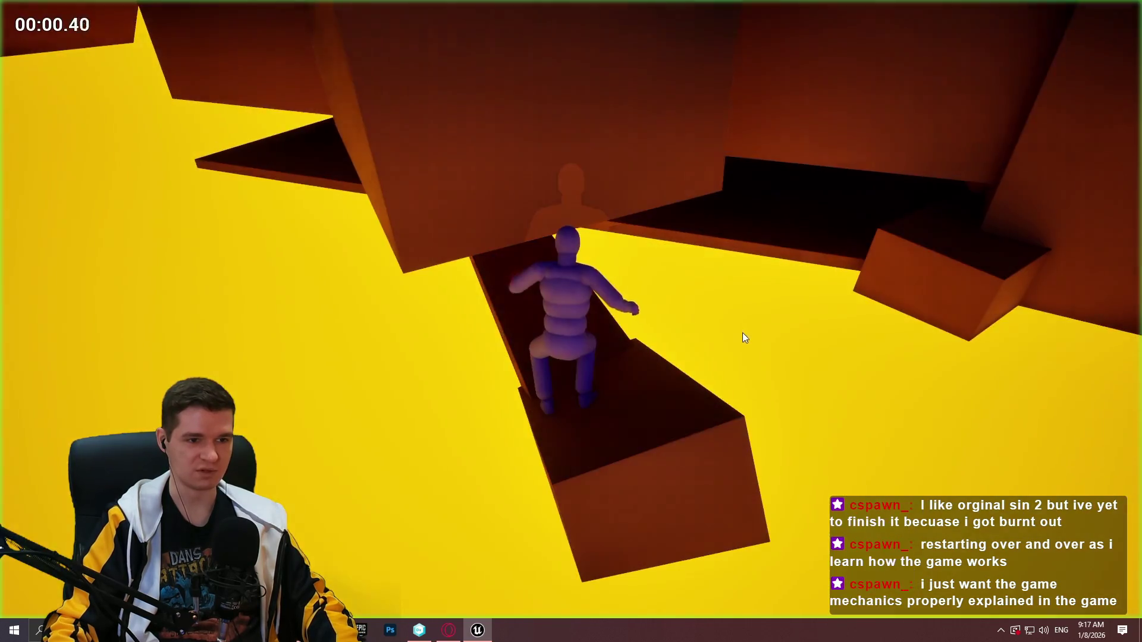
{"action": "key", "text": "w"}
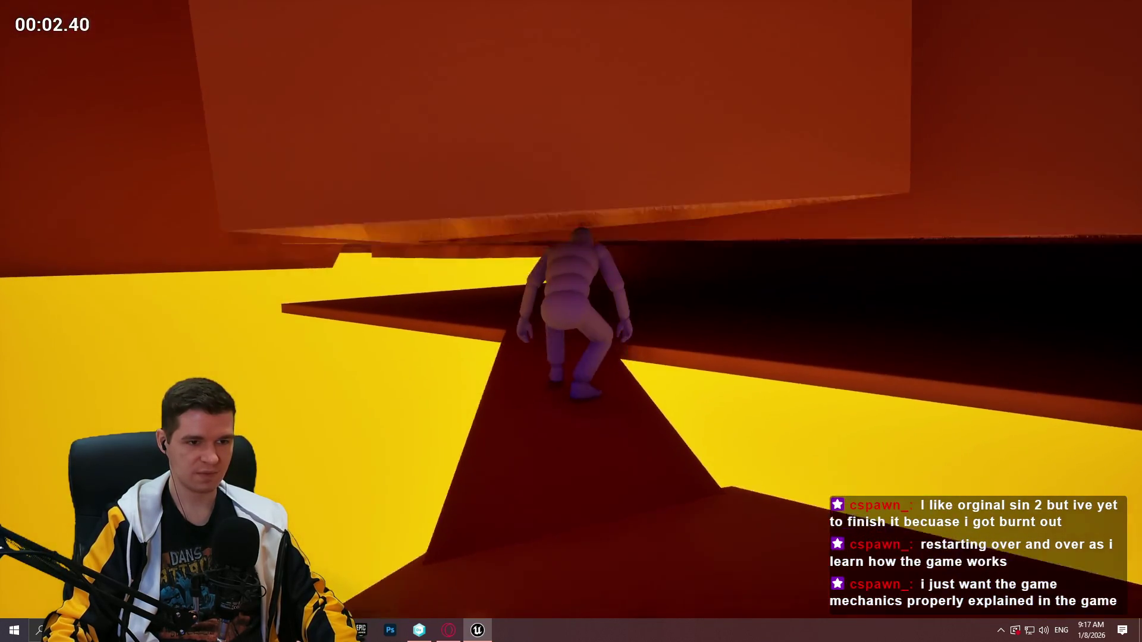
{"action": "key", "text": "w"}
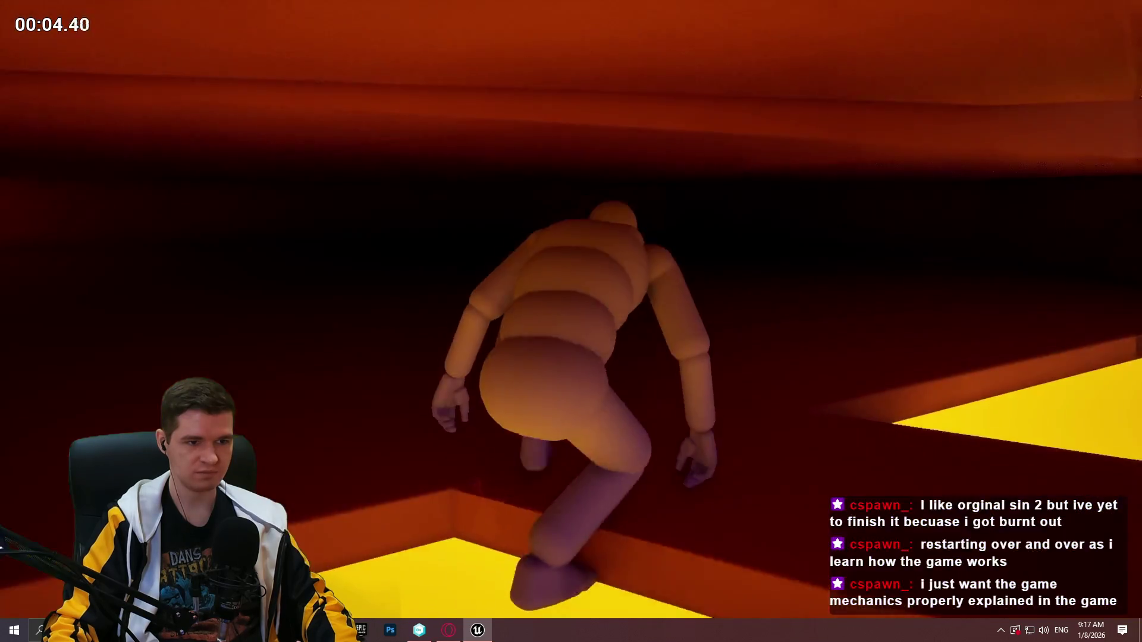
{"action": "key", "text": "w"}
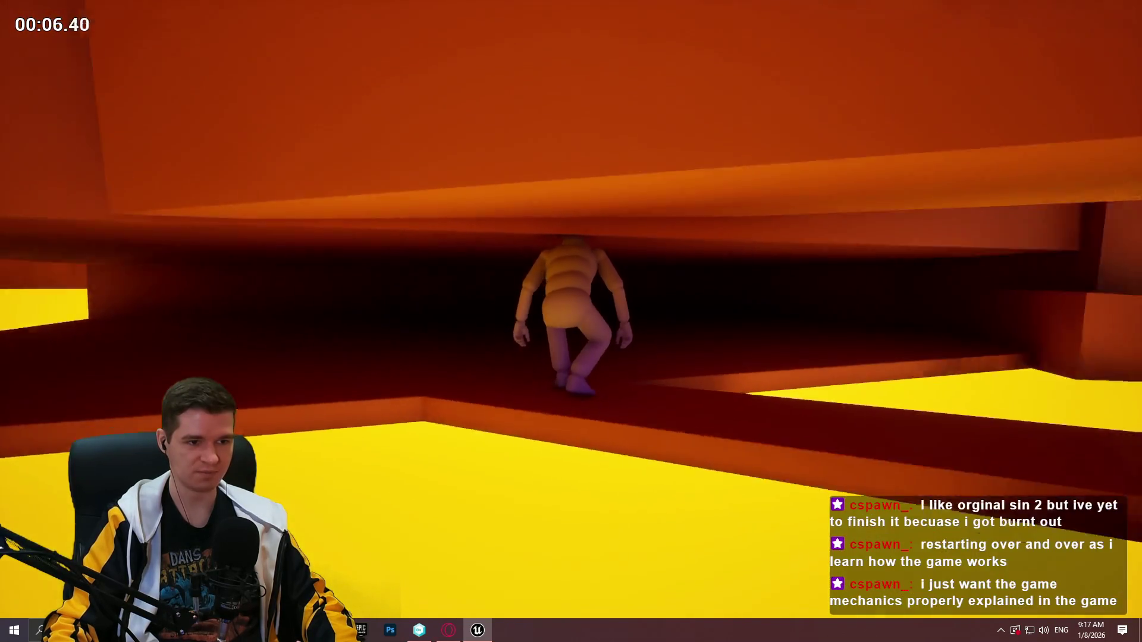
{"action": "key", "text": "Escape"}
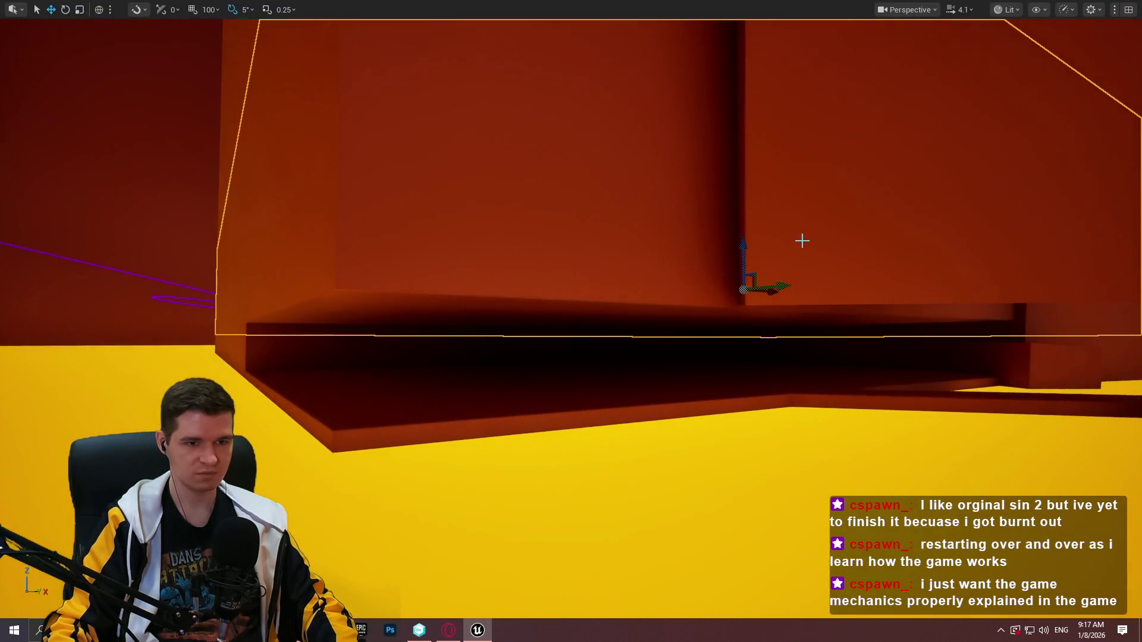
Raise the ledge block slightly and bring up the viewport menu with Play From Here
{"action": "left_click_drag", "start_coordinate": [739, 246], "coordinate": [736, 324]}
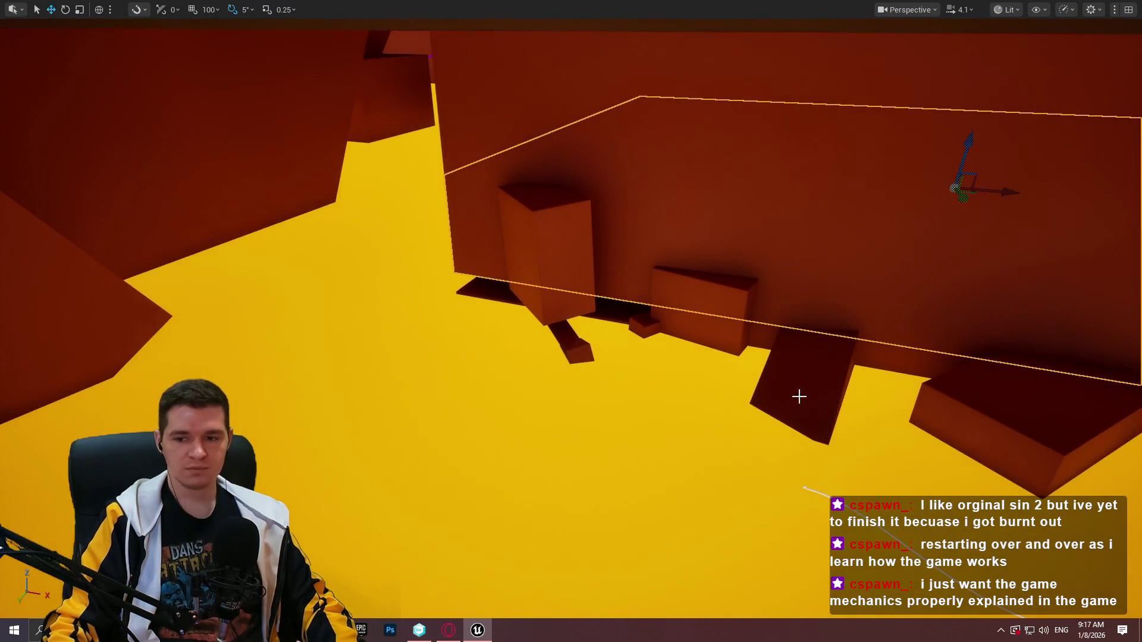
{"action": "right_click", "coordinate": [588, 343]}
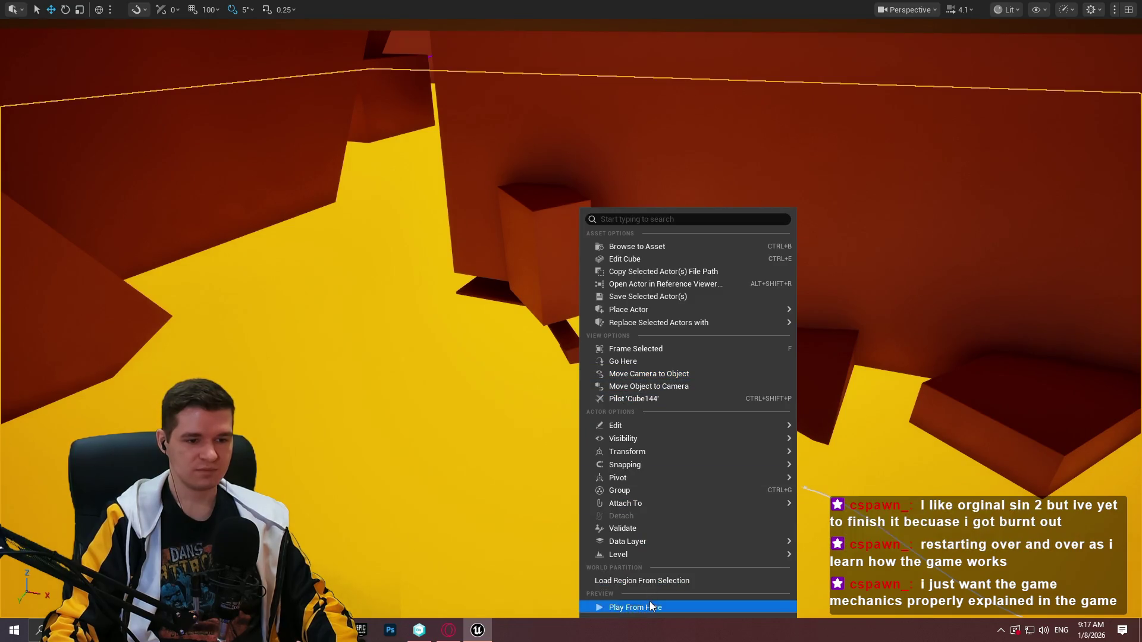
Start a playtest here, run through the dark tunnel, and climb the ledges onto the box
{"action": "left_click", "coordinate": [650, 601]}
{"action": "key", "text": "w"}
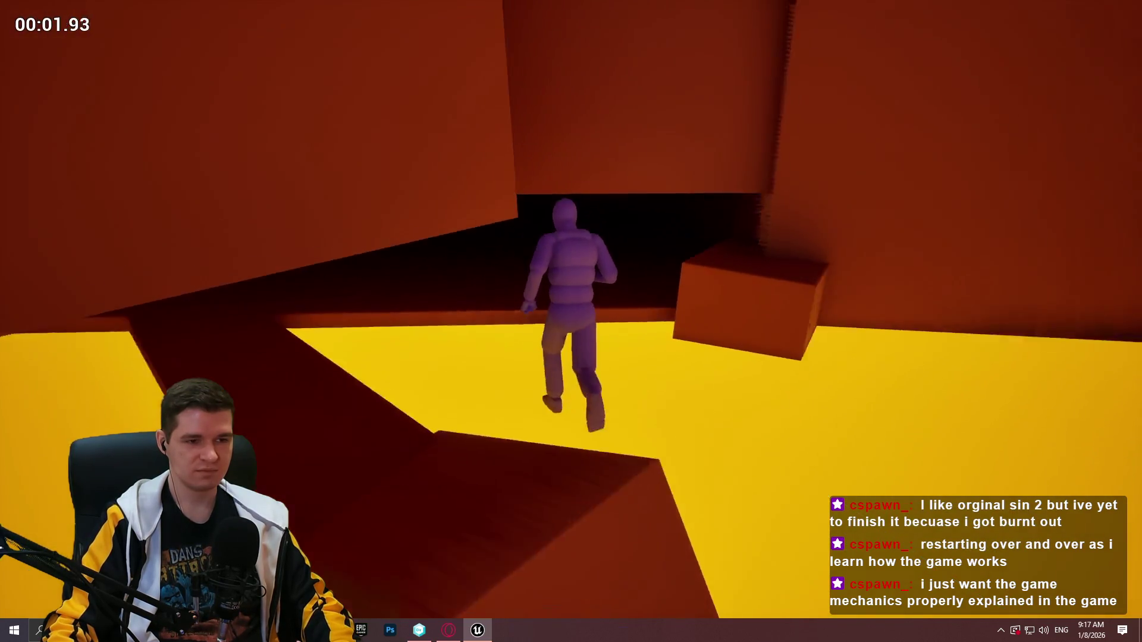
{"action": "key", "text": "w"}
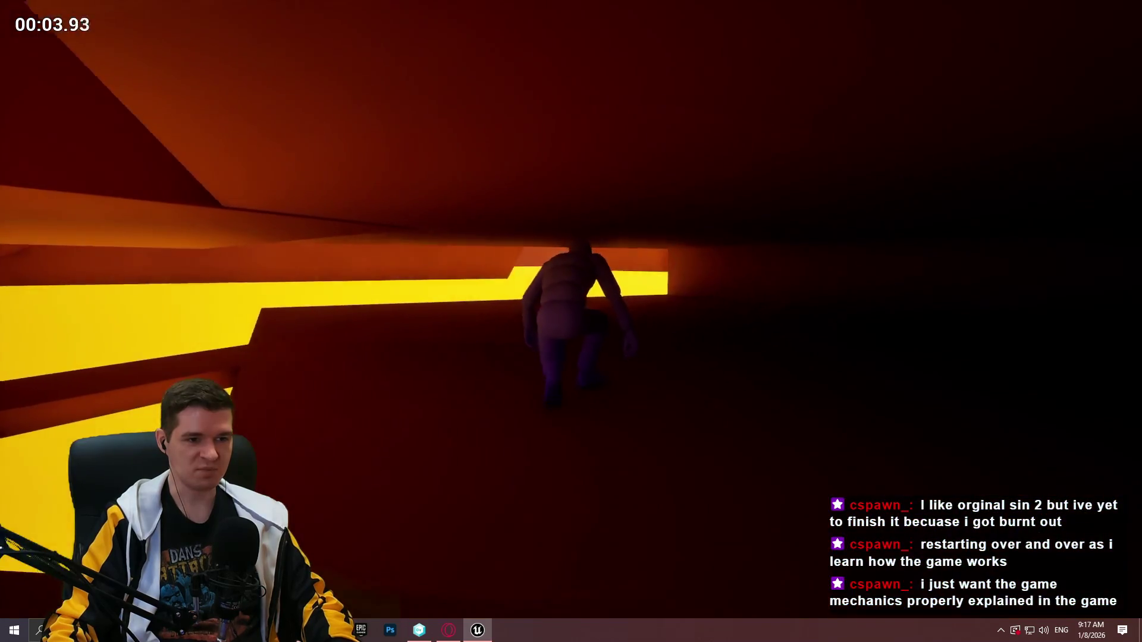
{"action": "key", "text": "w"}
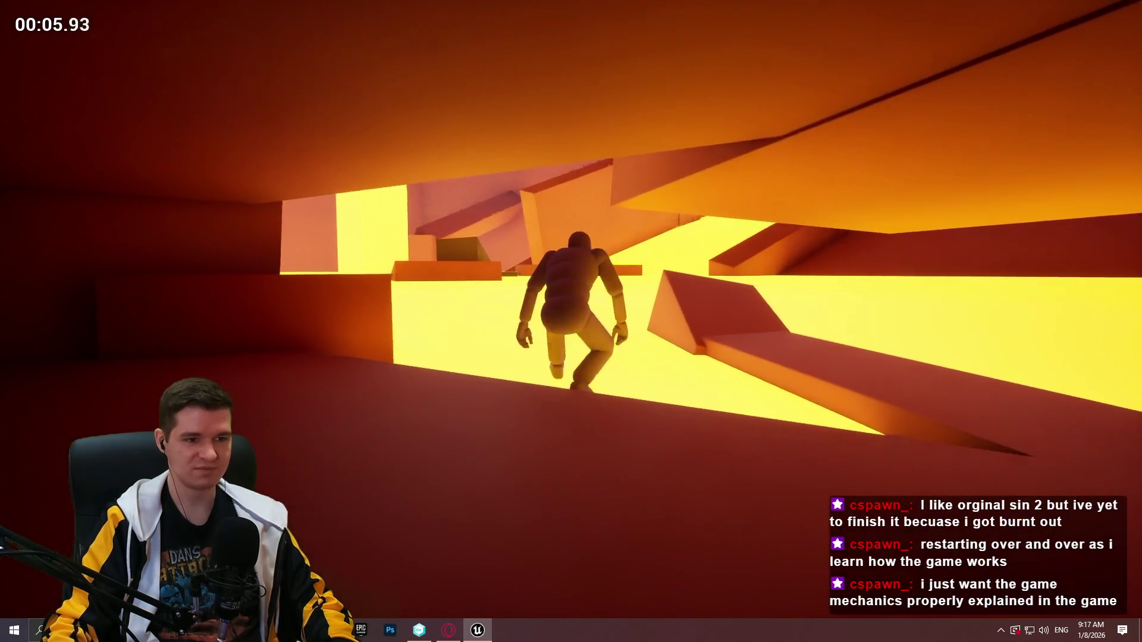
{"action": "key", "text": "w"}
{"action": "key", "text": "space"}
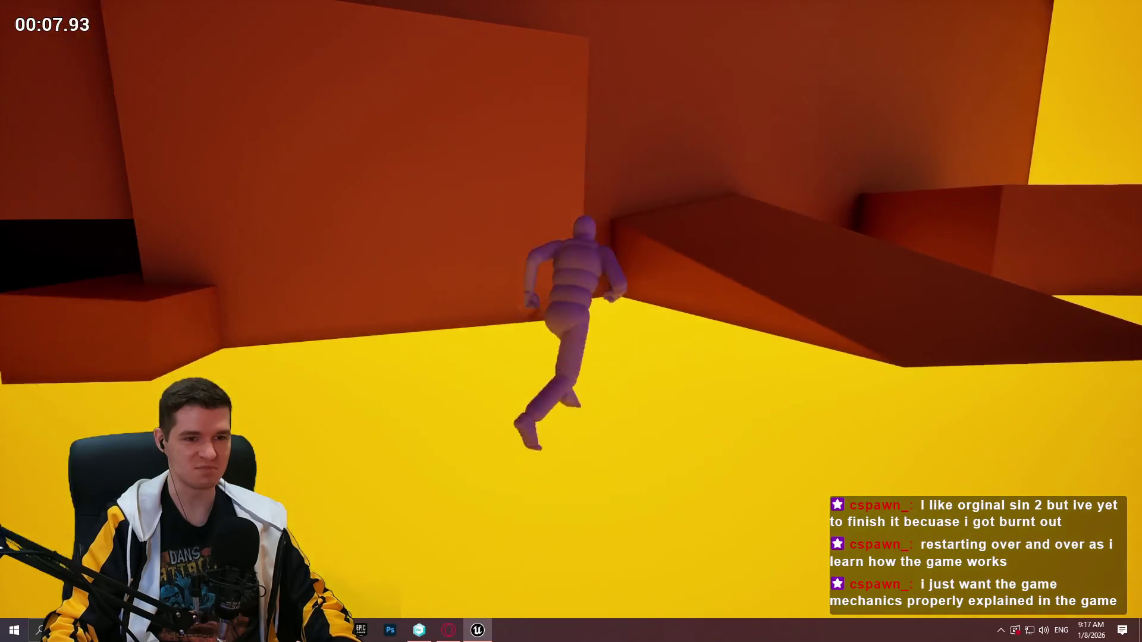
{"action": "key", "text": "space"}
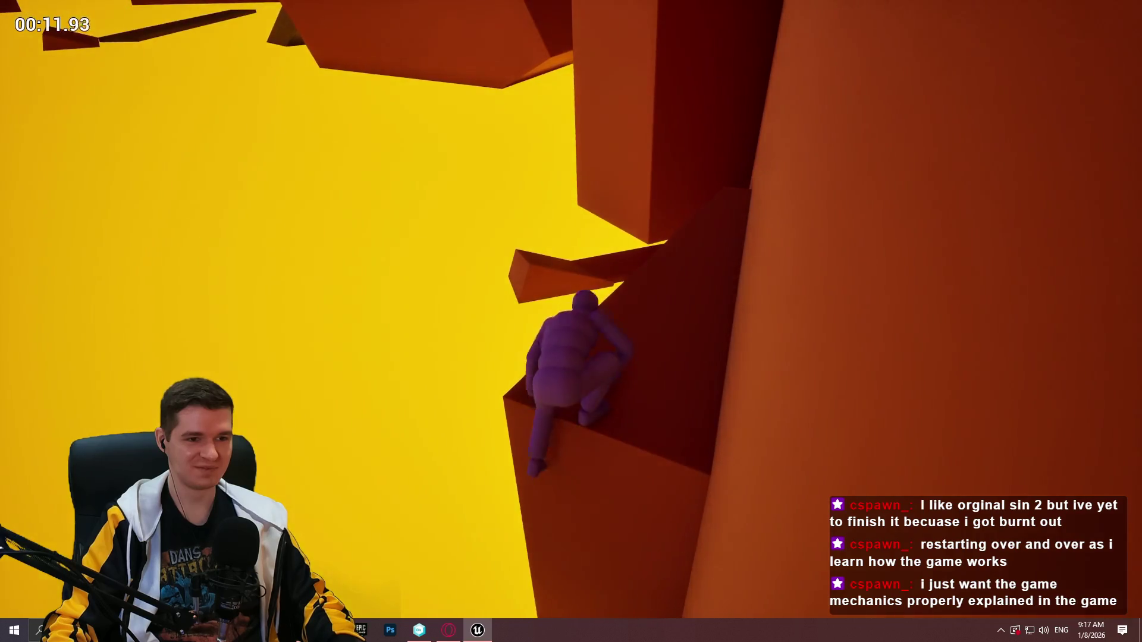
{"action": "key", "text": "space"}
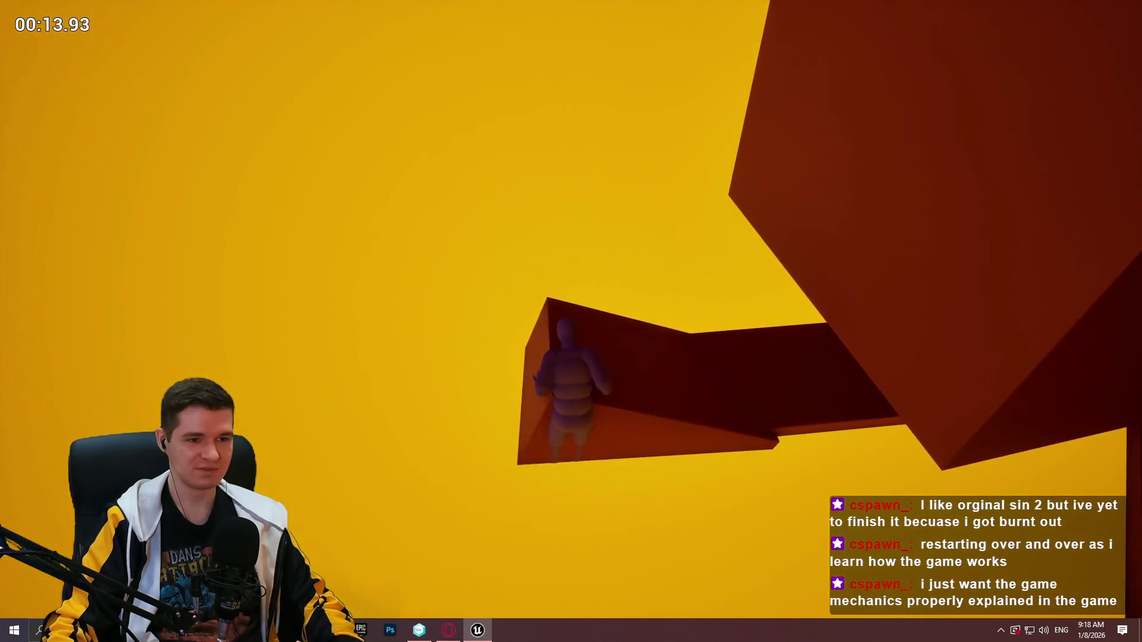
{"action": "key", "text": "space"}
Walk the narrow beam, drop to the dark platform, crawl toward the lava, then stop playing
{"action": "key", "text": "w"}
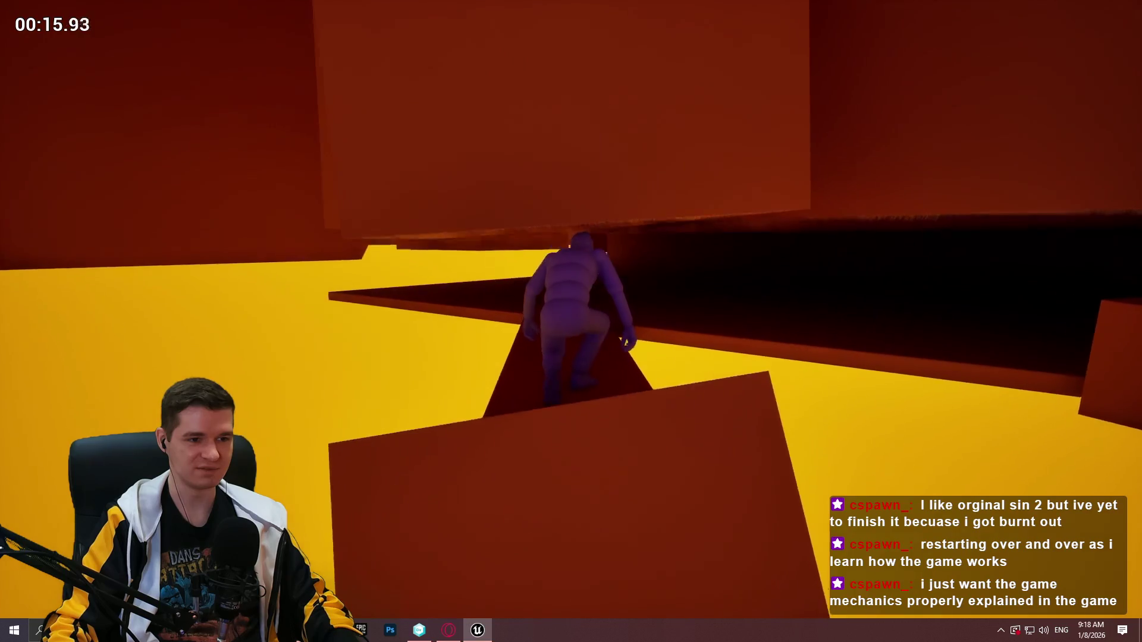
{"action": "key", "text": "w"}
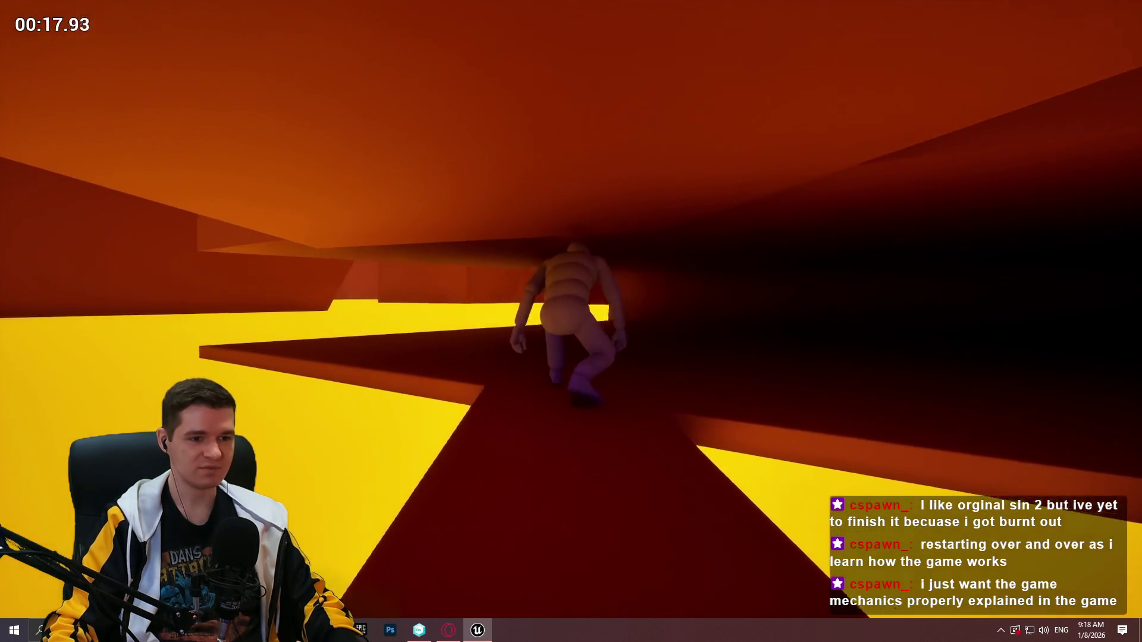
{"action": "key", "text": "w"}
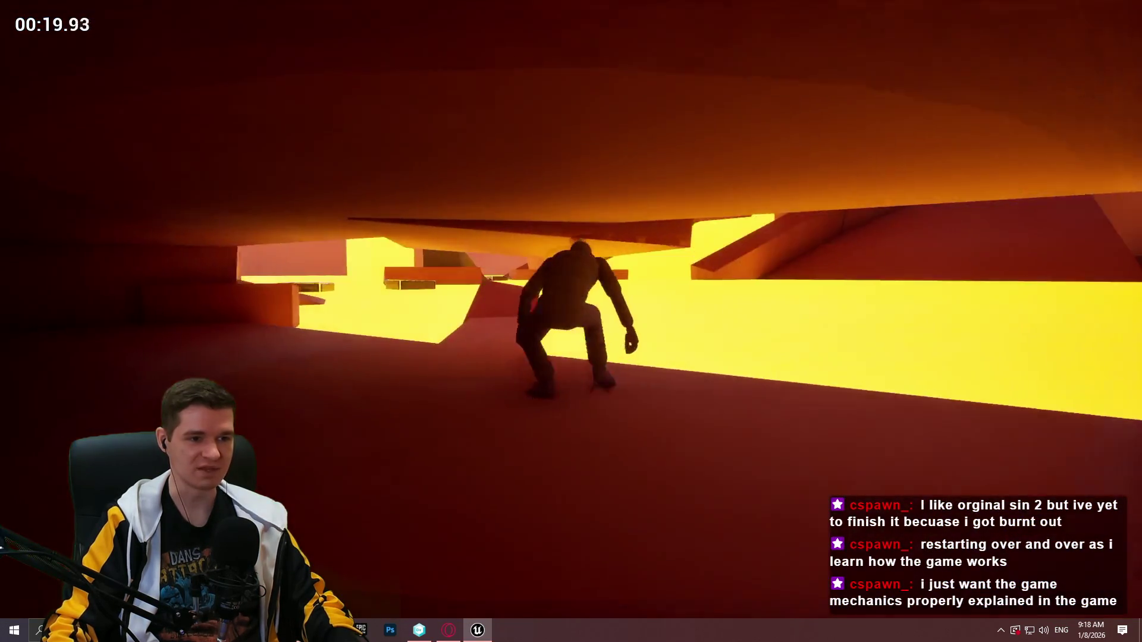
{"action": "key", "text": "w"}
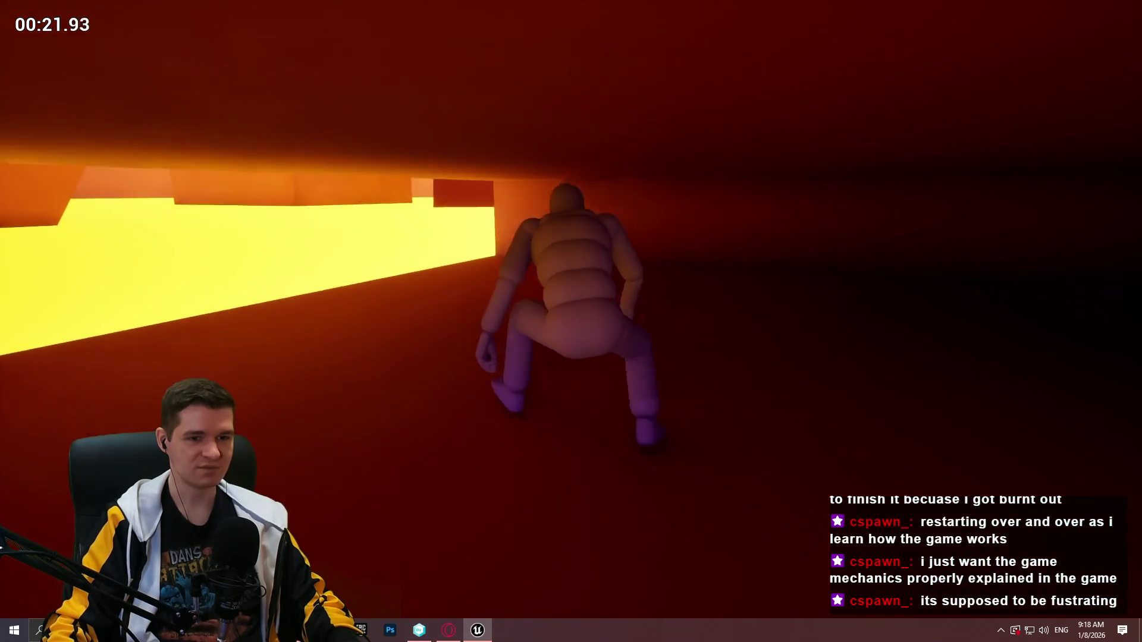
{"action": "key", "text": "w"}
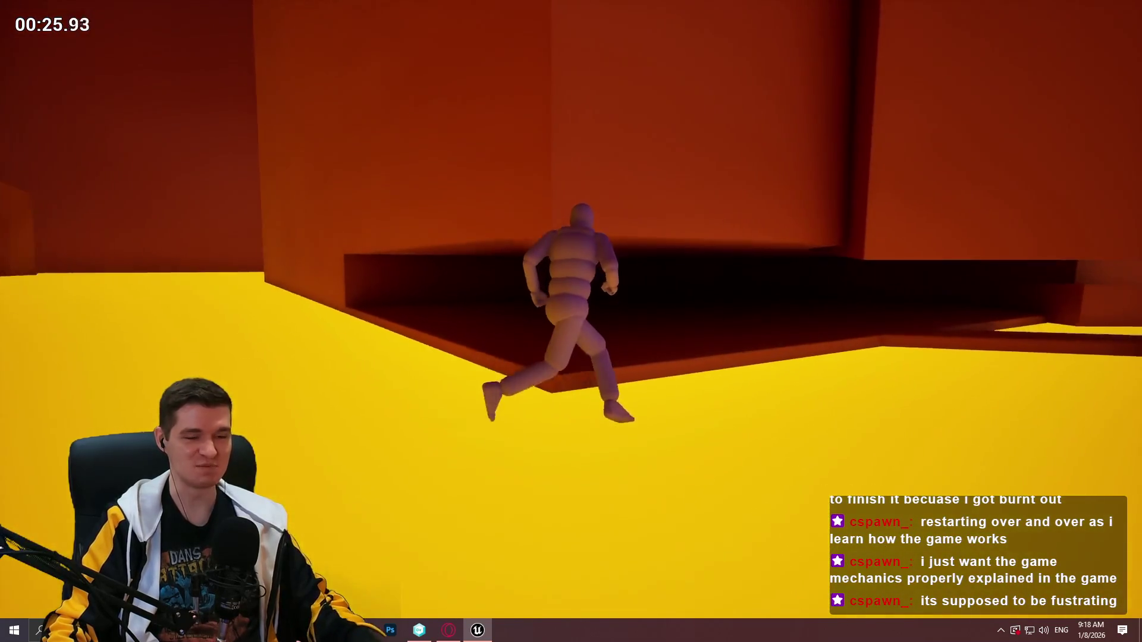
{"action": "key", "text": "Escape"}
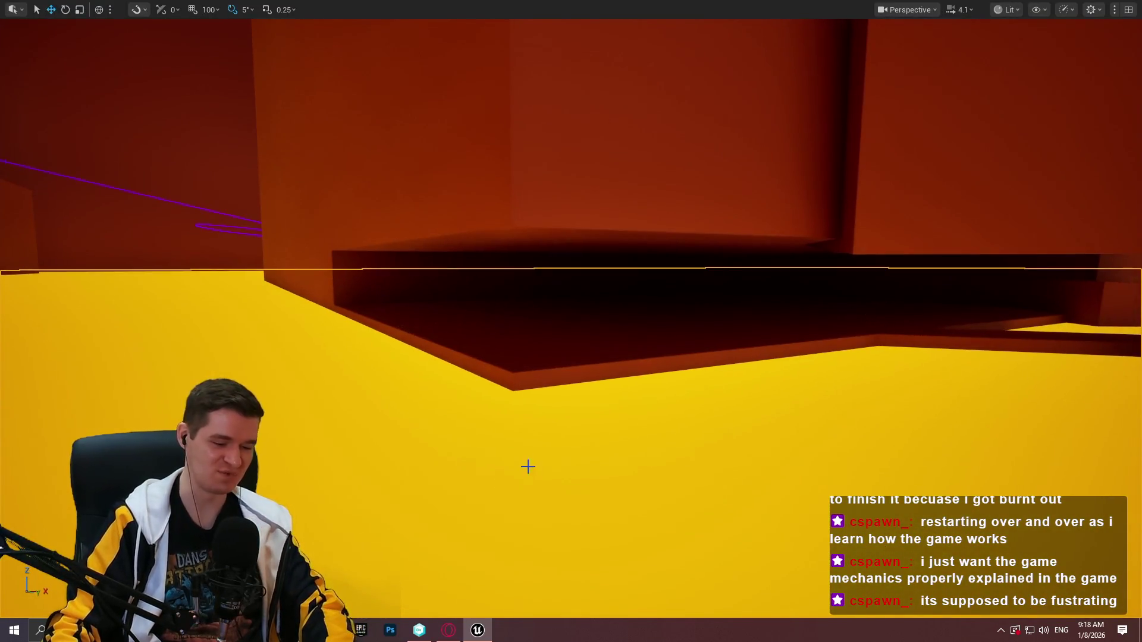
Slide the ledge block under the overhang sideways, enlarge it, then move it toward the camera
{"action": "left_click", "coordinate": [681, 326]}
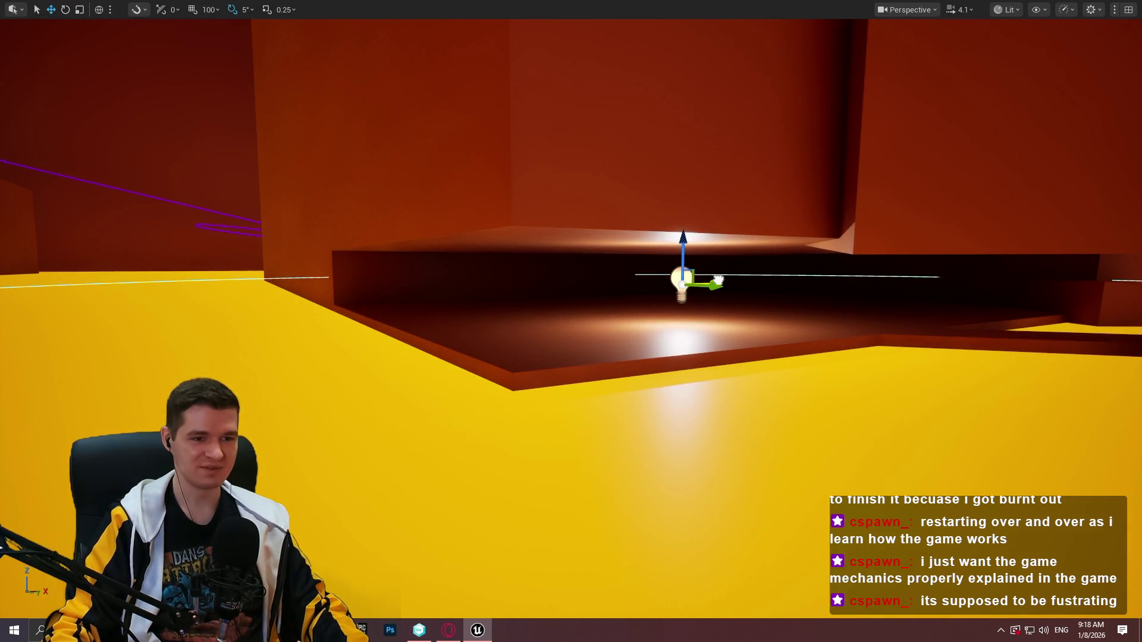
{"action": "mouse_move", "coordinate": [719, 280]}
{"action": "left_mouse_down"}
{"action": "mouse_move", "coordinate": [604, 285]}
{"action": "mouse_move", "coordinate": [988, 285]}
{"action": "mouse_move", "coordinate": [785, 274]}
{"action": "mouse_move", "coordinate": [811, 318]}
{"action": "mouse_move", "coordinate": [1024, 331]}
{"action": "mouse_move", "coordinate": [810, 267]}
{"action": "mouse_move", "coordinate": [818, 238]}
{"action": "mouse_move", "coordinate": [824, 252]}
{"action": "left_mouse_up"}
{"action": "mouse_move", "coordinate": [934, 216]}
{"action": "left_mouse_down"}
{"action": "mouse_move", "coordinate": [808, 209]}
{"action": "mouse_move", "coordinate": [854, 214]}
{"action": "left_mouse_up"}
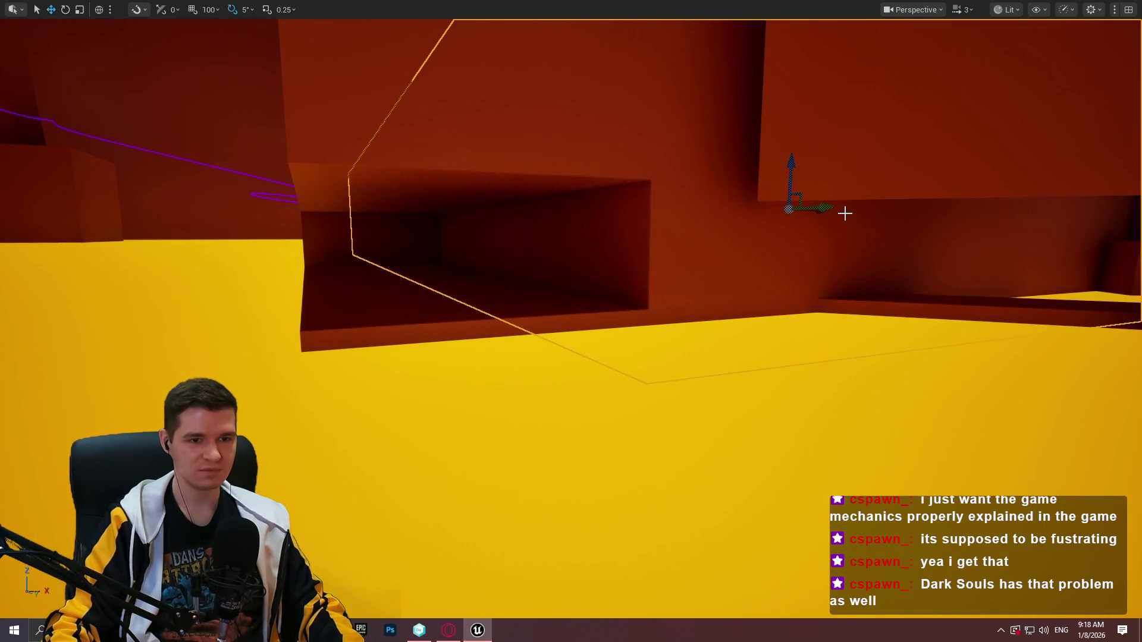
{"action": "mouse_move", "coordinate": [758, 207]}
{"action": "left_mouse_down"}
{"action": "mouse_move", "coordinate": [772, 206]}
{"action": "mouse_move", "coordinate": [696, 222]}
{"action": "mouse_move", "coordinate": [551, 223]}
{"action": "left_mouse_up"}
{"action": "key", "text": "w"}
{"action": "left_click_drag", "start_coordinate": [463, 199], "coordinate": [464, 201]}
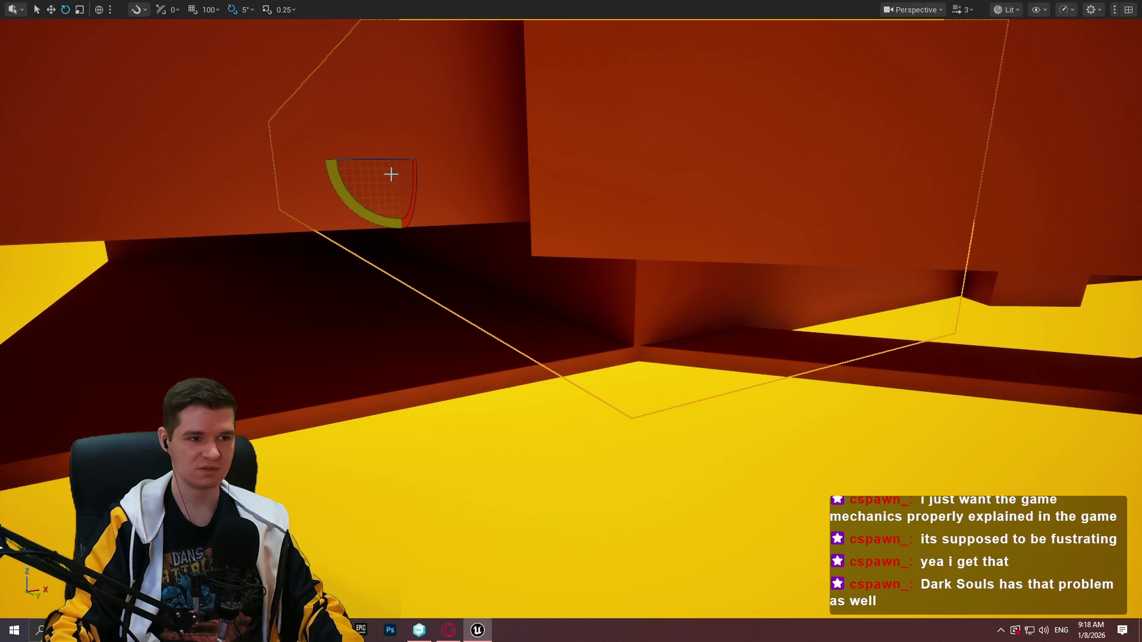
Tilt the ledge block by -25° and lower it down the orange wall
{"action": "left_click_drag", "start_coordinate": [391, 156], "coordinate": [396, 155]}
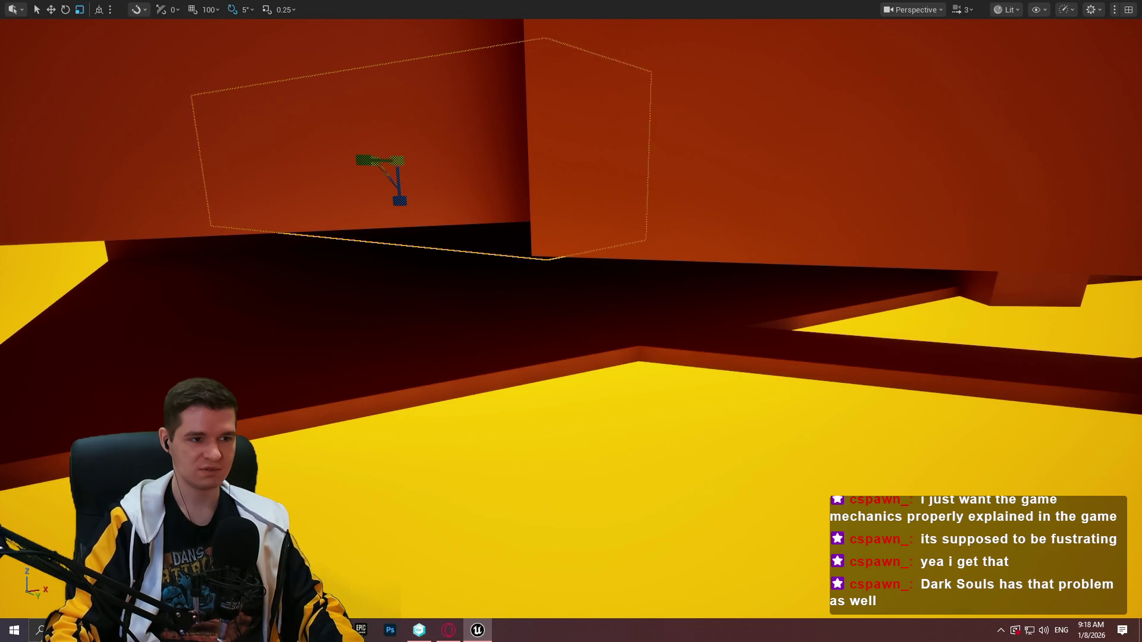
{"action": "mouse_move", "coordinate": [396, 134]}
{"action": "left_mouse_down"}
{"action": "mouse_move", "coordinate": [385, 159]}
{"action": "mouse_move", "coordinate": [408, 179]}
{"action": "mouse_move", "coordinate": [404, 214]}
{"action": "mouse_move", "coordinate": [378, 217]}
{"action": "mouse_move", "coordinate": [464, 222]}
{"action": "mouse_move", "coordinate": [485, 235]}
{"action": "mouse_move", "coordinate": [452, 250]}
{"action": "mouse_move", "coordinate": [440, 238]}
{"action": "mouse_move", "coordinate": [416, 250]}
{"action": "mouse_move", "coordinate": [424, 240]}
{"action": "left_mouse_up"}
{"action": "scroll", "coordinate": [485, 235], "scroll_direction": "up", "scroll_amount": 5}
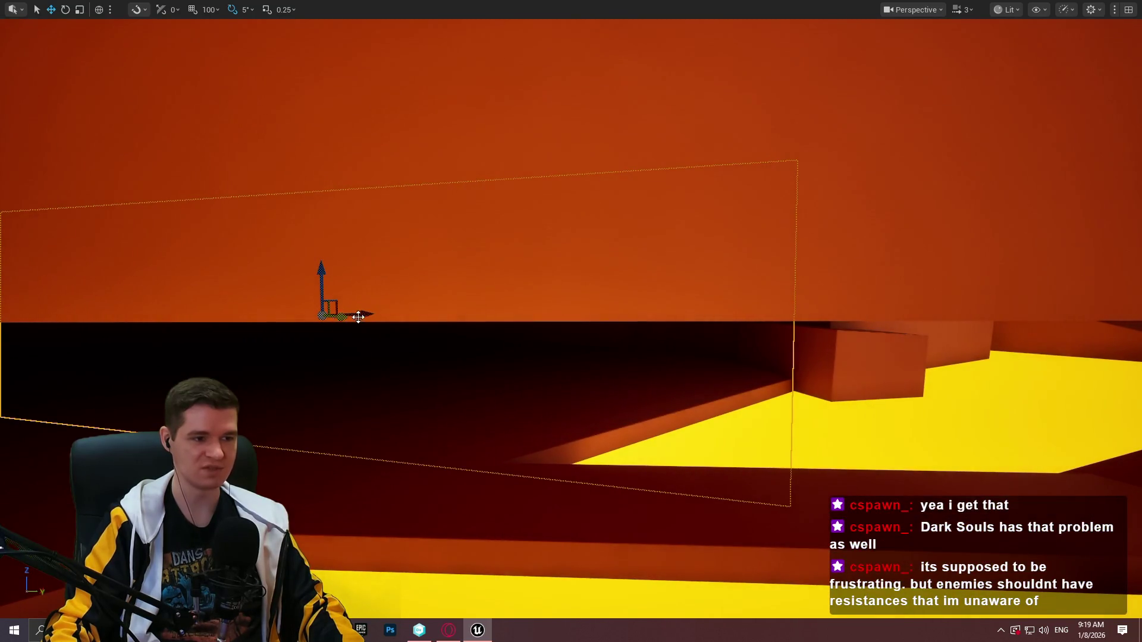
{"action": "mouse_move", "coordinate": [358, 317]}
{"action": "left_mouse_down"}
{"action": "mouse_move", "coordinate": [345, 309]}
{"action": "mouse_move", "coordinate": [333, 321]}
{"action": "mouse_move", "coordinate": [339, 333]}
{"action": "mouse_move", "coordinate": [584, 230]}
{"action": "left_mouse_up"}
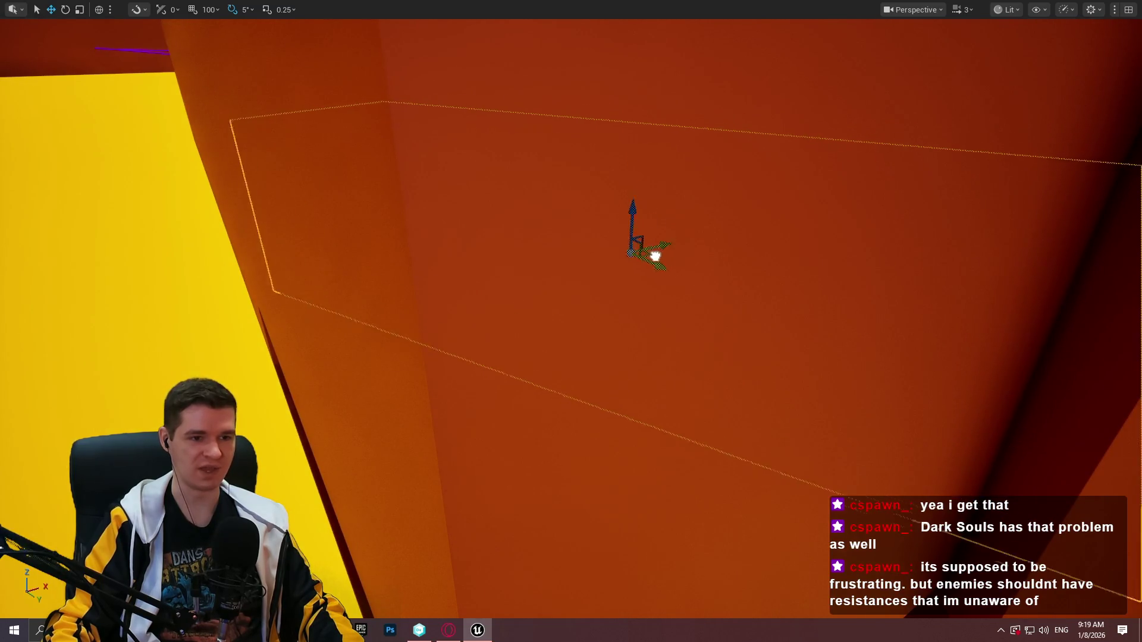
{"action": "mouse_move", "coordinate": [655, 255]}
{"action": "left_mouse_down"}
{"action": "mouse_move", "coordinate": [630, 268]}
{"action": "mouse_move", "coordinate": [601, 250]}
{"action": "mouse_move", "coordinate": [470, 230]}
{"action": "mouse_move", "coordinate": [475, 214]}
{"action": "mouse_move", "coordinate": [461, 234]}
{"action": "left_mouse_up"}
Switch to scaling and fly the camera close to inspect the lowered block against the wall
{"action": "key", "text": "r"}
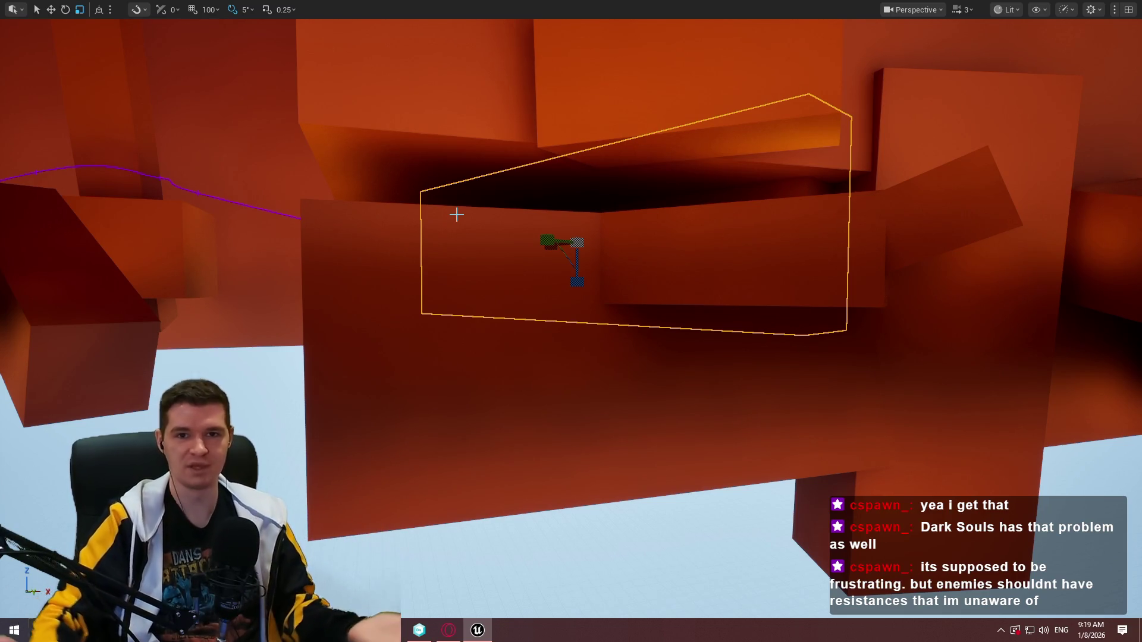
{"action": "mouse_move", "coordinate": [646, 205]}
{"action": "left_mouse_down"}
{"action": "mouse_move", "coordinate": [630, 125]}
{"action": "mouse_move", "coordinate": [642, 209]}
{"action": "left_mouse_up"}
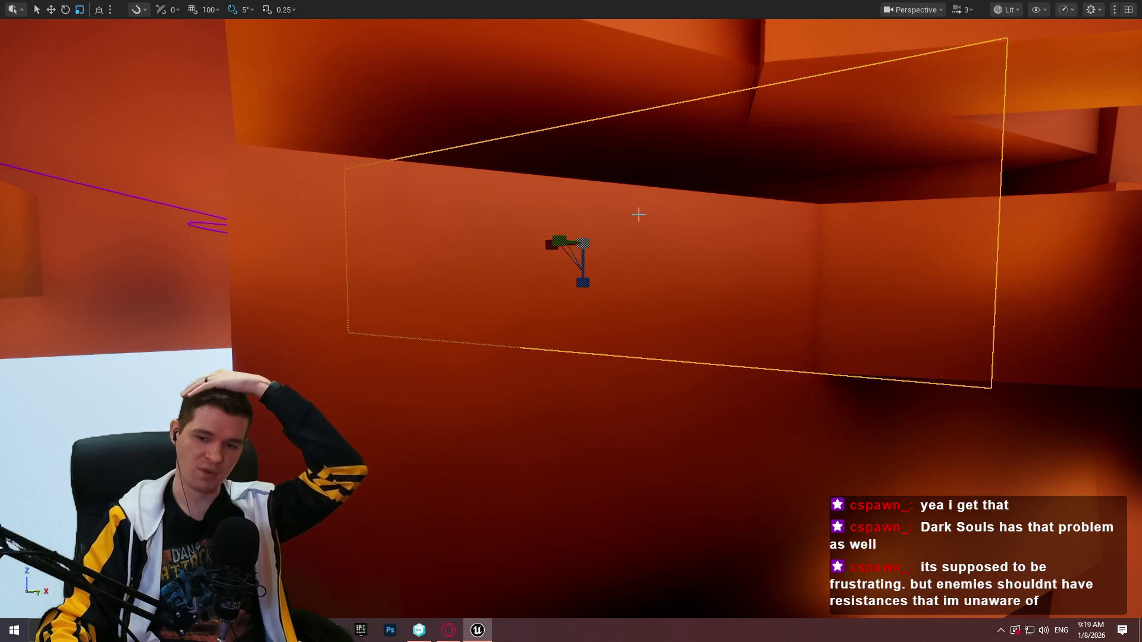
{"action": "mouse_move", "coordinate": [638, 214]}
{"action": "left_mouse_down"}
{"action": "mouse_move", "coordinate": [630, 179]}
{"action": "mouse_move", "coordinate": [622, 225]}
{"action": "left_mouse_up"}
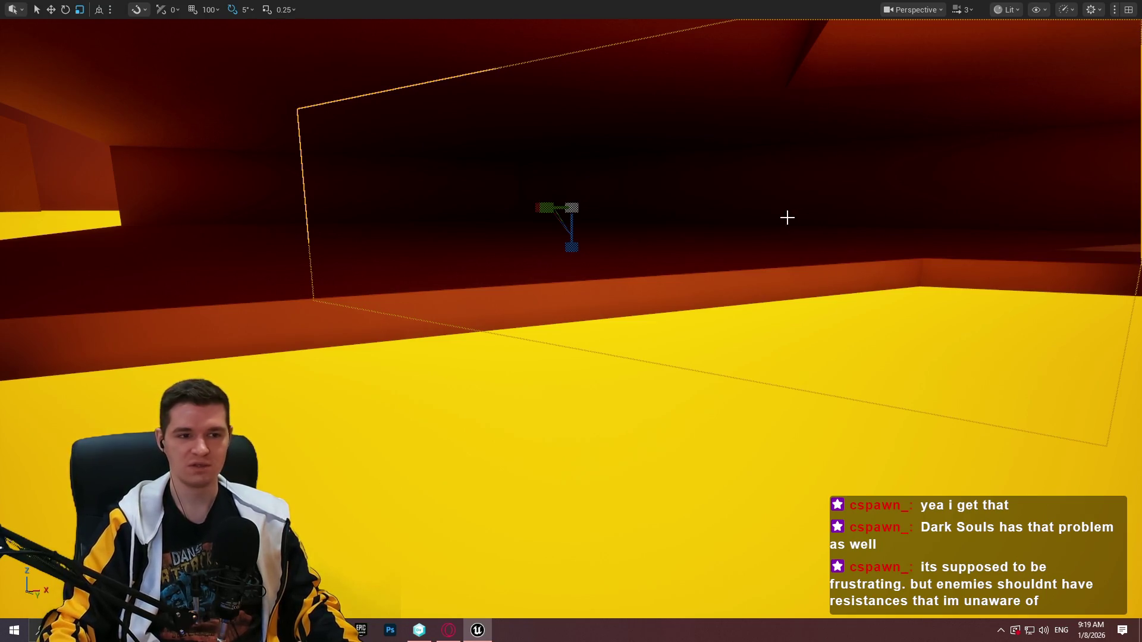
{"action": "mouse_move", "coordinate": [786, 217]}
{"action": "left_mouse_down"}
{"action": "mouse_move", "coordinate": [645, 327]}
{"action": "mouse_move", "coordinate": [786, 215]}
{"action": "left_mouse_up"}
{"action": "scroll", "coordinate": [571, 321], "scroll_direction": "down", "scroll_amount": 2}
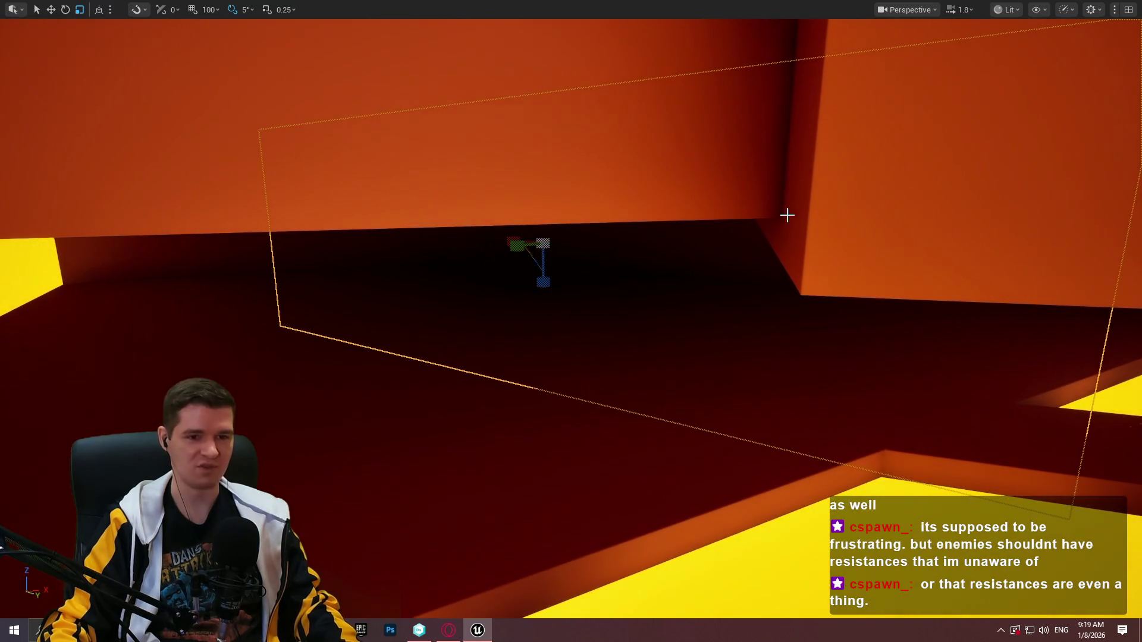
{"action": "left_click_drag", "start_coordinate": [661, 148], "coordinate": [661, 148]}
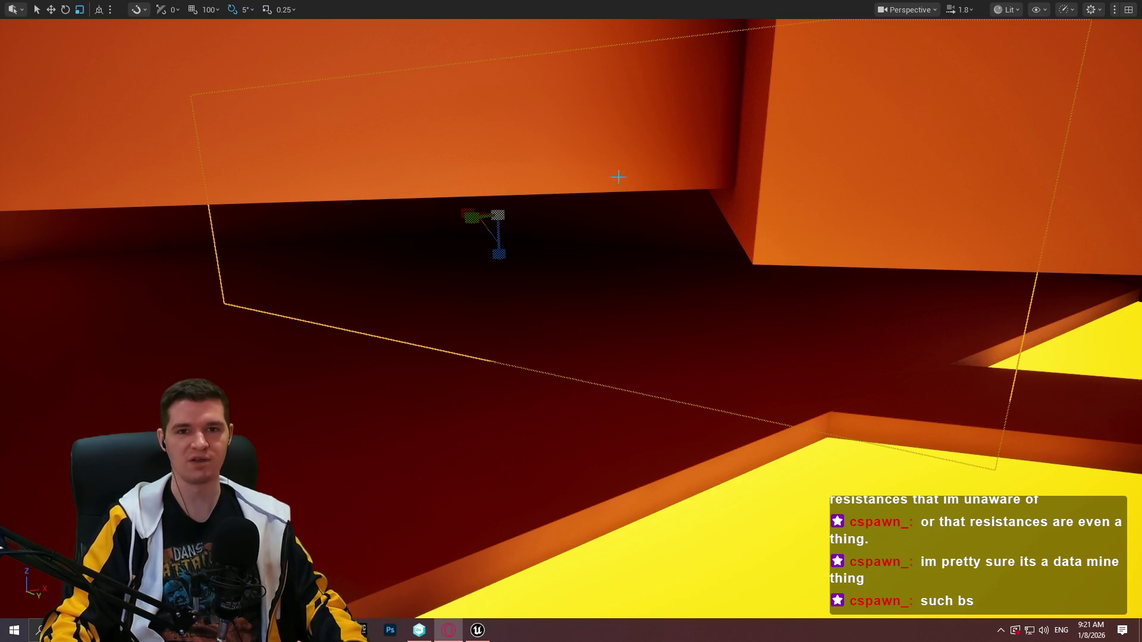
Drag the ledge block leftward along the orange wall with the move gizmo
{"action": "mouse_move", "coordinate": [590, 148]}
{"action": "left_mouse_down"}
{"action": "mouse_move", "coordinate": [453, 163]}
{"action": "mouse_move", "coordinate": [466, 146]}
{"action": "mouse_move", "coordinate": [517, 161]}
{"action": "mouse_move", "coordinate": [570, 136]}
{"action": "left_mouse_up"}
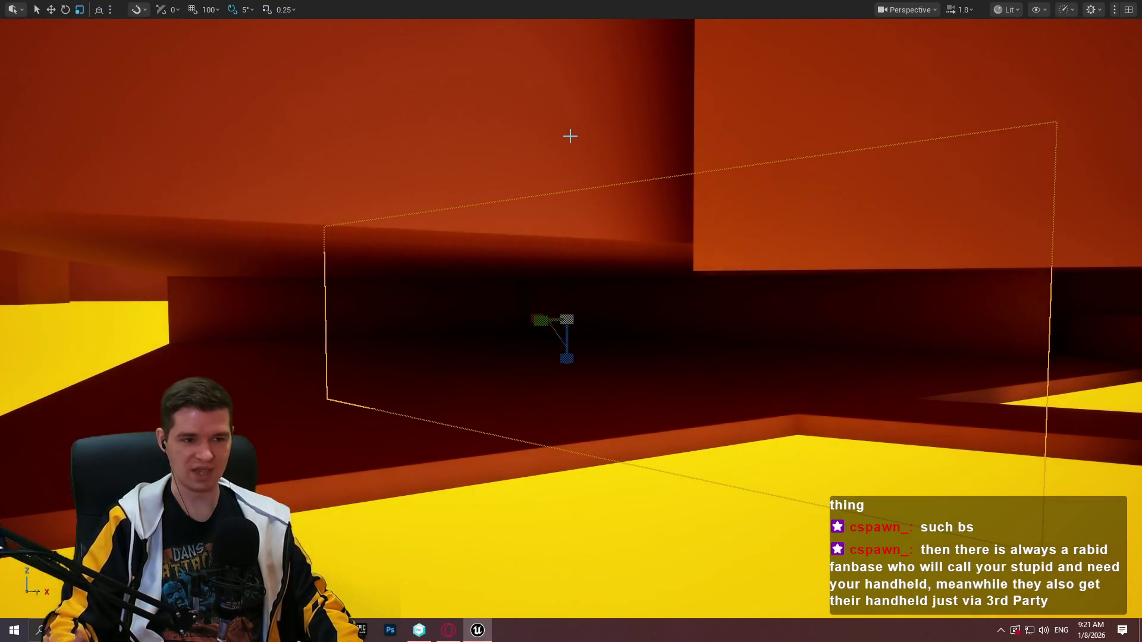
{"action": "mouse_move", "coordinate": [570, 136]}
{"action": "left_mouse_down"}
{"action": "mouse_move", "coordinate": [536, 137]}
{"action": "mouse_move", "coordinate": [574, 192]}
{"action": "left_mouse_up"}
{"action": "key", "text": "w"}
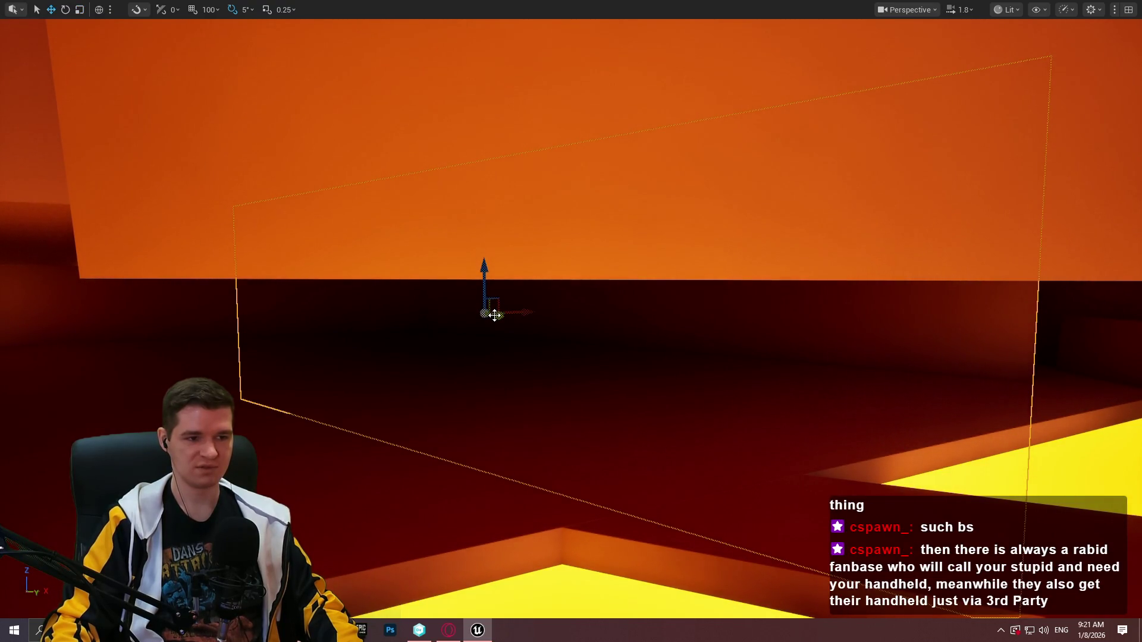
{"action": "mouse_move", "coordinate": [499, 311]}
{"action": "left_mouse_down"}
{"action": "mouse_move", "coordinate": [512, 286]}
{"action": "mouse_move", "coordinate": [583, 235]}
{"action": "mouse_move", "coordinate": [535, 196]}
{"action": "left_mouse_up"}
{"action": "mouse_move", "coordinate": [336, 242]}
{"action": "left_mouse_down"}
{"action": "mouse_move", "coordinate": [275, 248]}
{"action": "mouse_move", "coordinate": [490, 237]}
{"action": "mouse_move", "coordinate": [277, 252]}
{"action": "mouse_move", "coordinate": [391, 256]}
{"action": "left_mouse_up"}
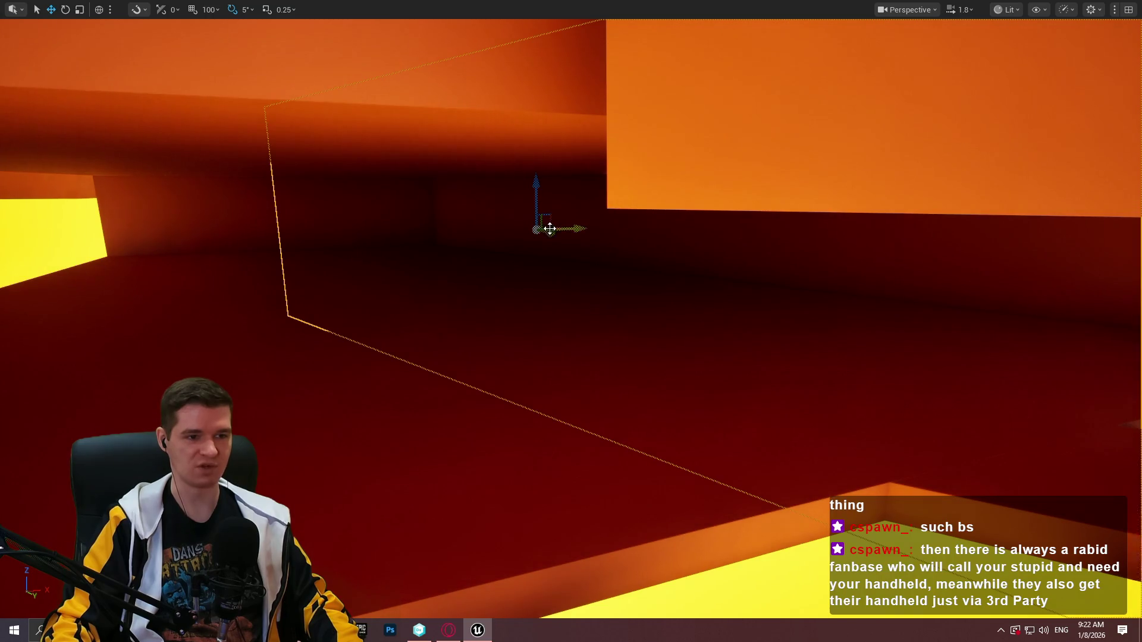
{"action": "mouse_move", "coordinate": [536, 229]}
{"action": "left_mouse_down"}
{"action": "mouse_move", "coordinate": [217, 242]}
{"action": "mouse_move", "coordinate": [635, 287]}
{"action": "mouse_move", "coordinate": [732, 242]}
{"action": "mouse_move", "coordinate": [467, 250]}
{"action": "mouse_move", "coordinate": [426, 272]}
{"action": "mouse_move", "coordinate": [451, 255]}
{"action": "mouse_move", "coordinate": [558, 248]}
{"action": "mouse_move", "coordinate": [486, 228]}
{"action": "mouse_move", "coordinate": [525, 224]}
{"action": "mouse_move", "coordinate": [466, 222]}
{"action": "mouse_move", "coordinate": [474, 234]}
{"action": "mouse_move", "coordinate": [387, 255]}
{"action": "mouse_move", "coordinate": [263, 235]}
{"action": "mouse_move", "coordinate": [640, 267]}
{"action": "mouse_move", "coordinate": [591, 260]}
{"action": "mouse_move", "coordinate": [556, 289]}
{"action": "mouse_move", "coordinate": [291, 288]}
{"action": "mouse_move", "coordinate": [349, 280]}
{"action": "left_mouse_up"}
{"action": "key", "text": "e"}
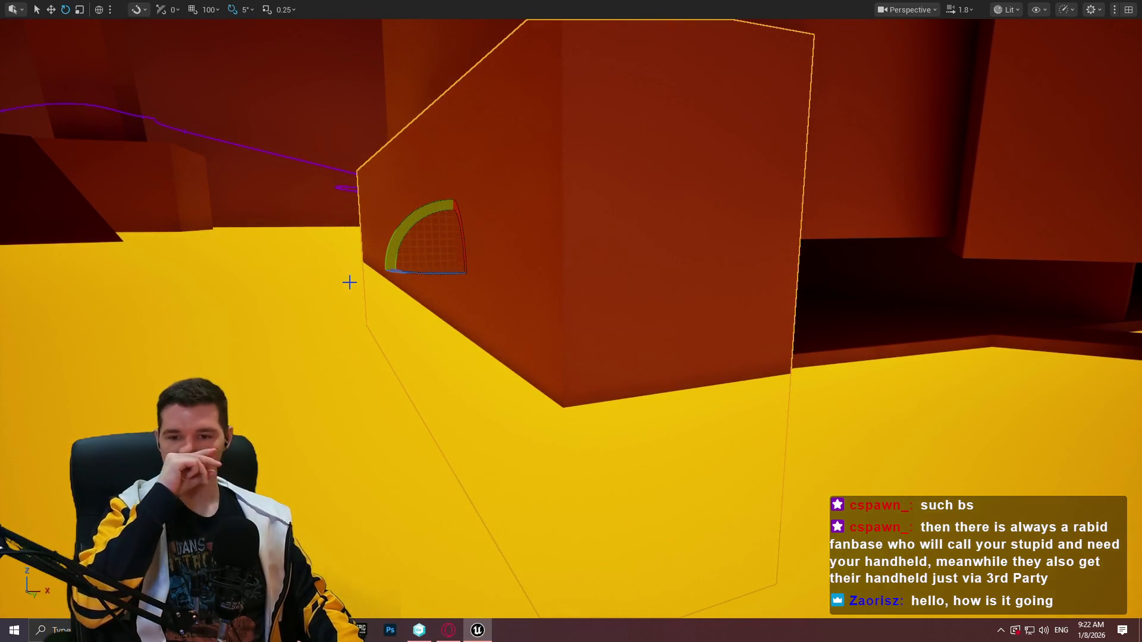
Reposition the wall block and scale it down into a narrow ledge beneath the overhang
{"action": "mouse_move", "coordinate": [342, 285]}
{"action": "left_mouse_down"}
{"action": "mouse_move", "coordinate": [309, 285]}
{"action": "mouse_move", "coordinate": [783, 198]}
{"action": "mouse_move", "coordinate": [805, 227]}
{"action": "mouse_move", "coordinate": [889, 234]}
{"action": "mouse_move", "coordinate": [846, 234]}
{"action": "mouse_move", "coordinate": [939, 226]}
{"action": "mouse_move", "coordinate": [907, 239]}
{"action": "left_mouse_up"}
{"action": "key", "text": "w"}
{"action": "key", "text": "e"}
{"action": "key", "text": "w"}
{"action": "left_click_drag", "start_coordinate": [811, 236], "coordinate": [811, 236]}
{"action": "key", "text": "r"}
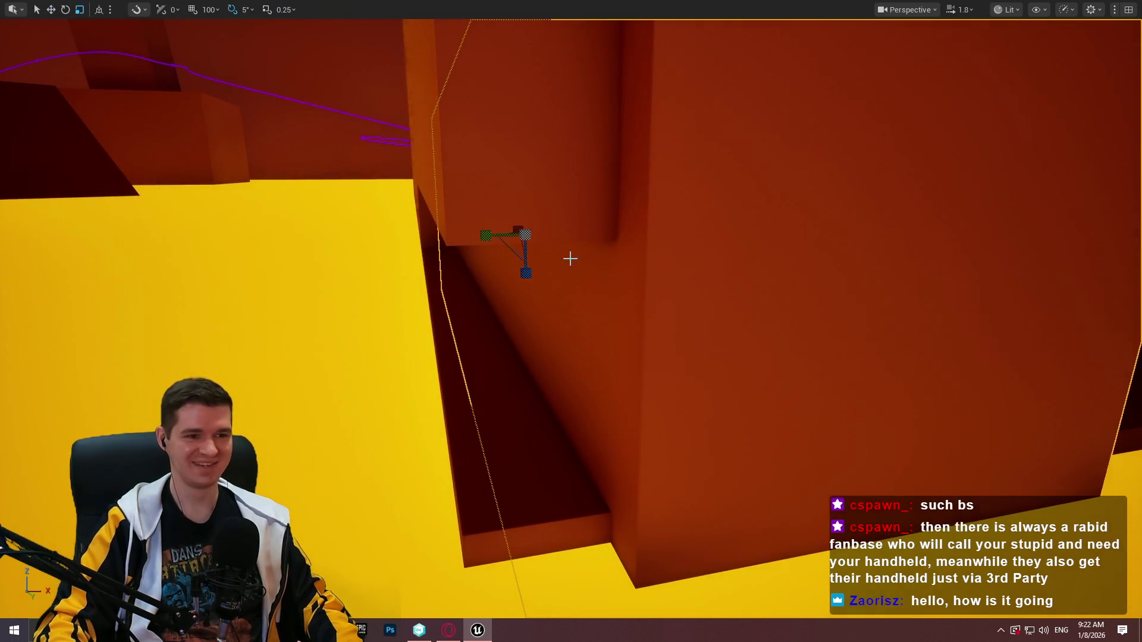
{"action": "mouse_move", "coordinate": [446, 210]}
{"action": "left_mouse_down"}
{"action": "mouse_move", "coordinate": [583, 255]}
{"action": "mouse_move", "coordinate": [588, 242]}
{"action": "mouse_move", "coordinate": [532, 233]}
{"action": "mouse_move", "coordinate": [710, 277]}
{"action": "mouse_move", "coordinate": [677, 257]}
{"action": "mouse_move", "coordinate": [322, 262]}
{"action": "mouse_move", "coordinate": [520, 299]}
{"action": "mouse_move", "coordinate": [500, 326]}
{"action": "left_mouse_up"}
{"action": "key", "text": "w"}
{"action": "key", "text": "r"}
{"action": "key", "text": "w"}
{"action": "key", "text": "r"}
Switch to local space and nudge the narrow ledge slightly to the right
{"action": "key", "text": "w"}
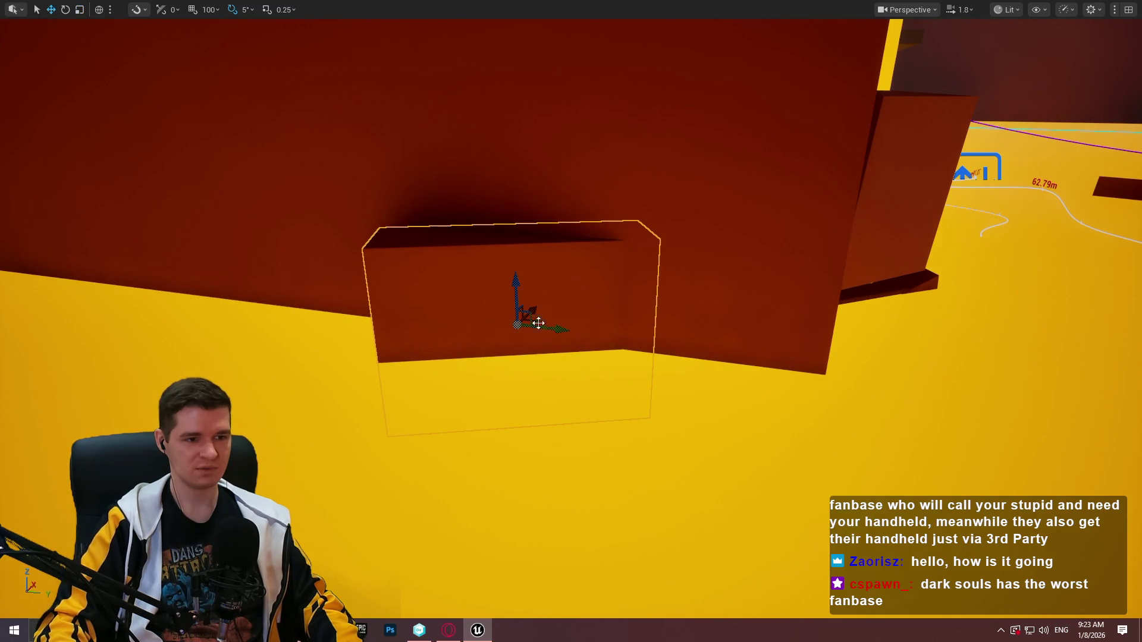
{"action": "key", "text": "ctrl+grave"}
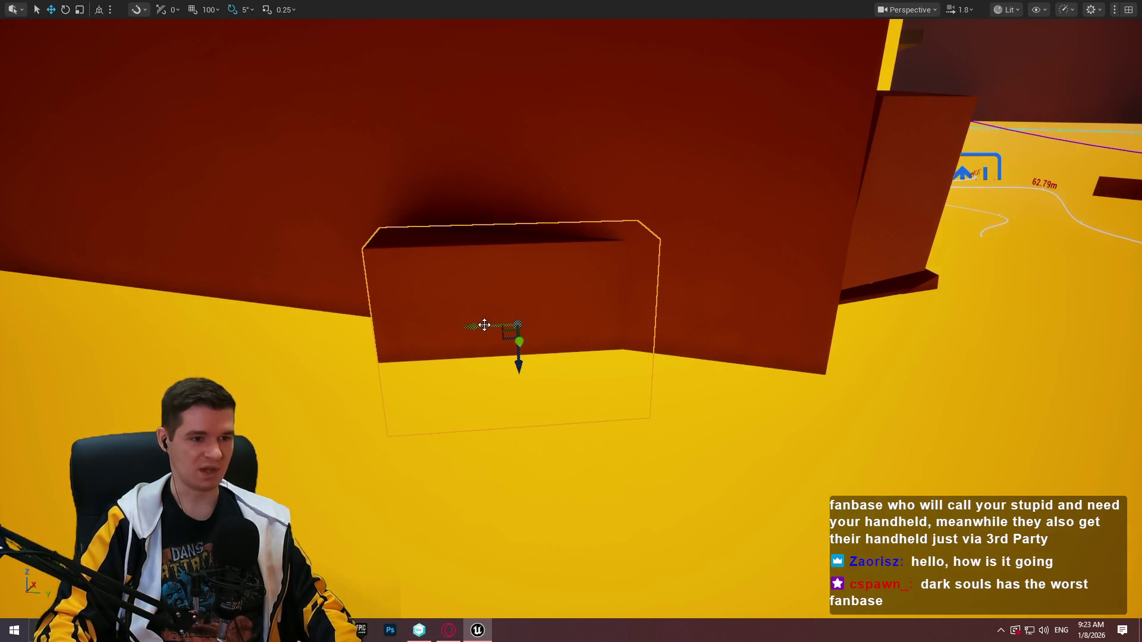
{"action": "left_click_drag", "start_coordinate": [485, 325], "coordinate": [643, 321]}
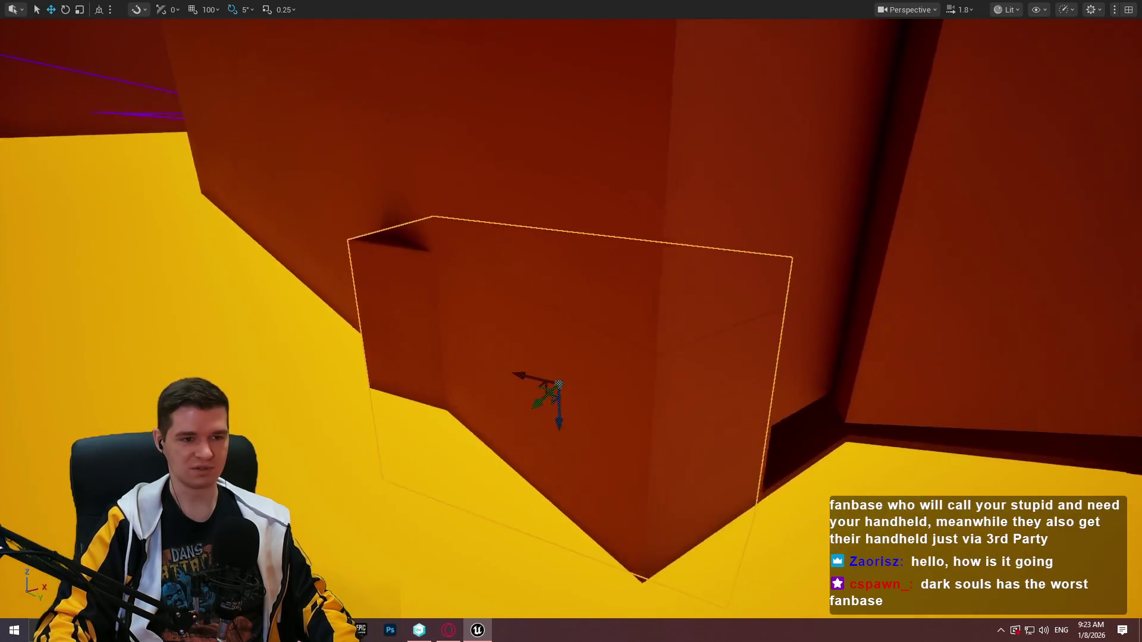
{"action": "mouse_move", "coordinate": [541, 339]}
{"action": "left_mouse_down"}
{"action": "mouse_move", "coordinate": [607, 360]}
{"action": "mouse_move", "coordinate": [584, 348]}
{"action": "left_mouse_up"}
{"action": "key", "text": "r"}
{"action": "key", "text": "w"}
{"action": "left_click_drag", "start_coordinate": [484, 238], "coordinate": [490, 239]}
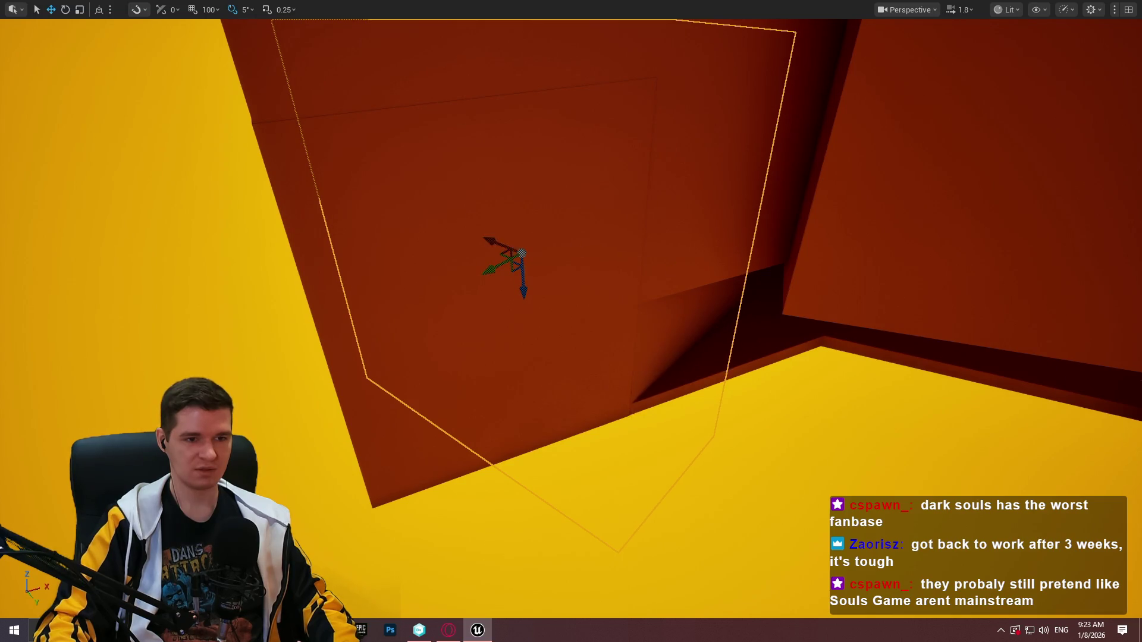
Play From Here near the dark corridor, walk forward, then stop the playtest
{"action": "left_click_drag", "start_coordinate": [571, 321], "coordinate": [571, 321]}
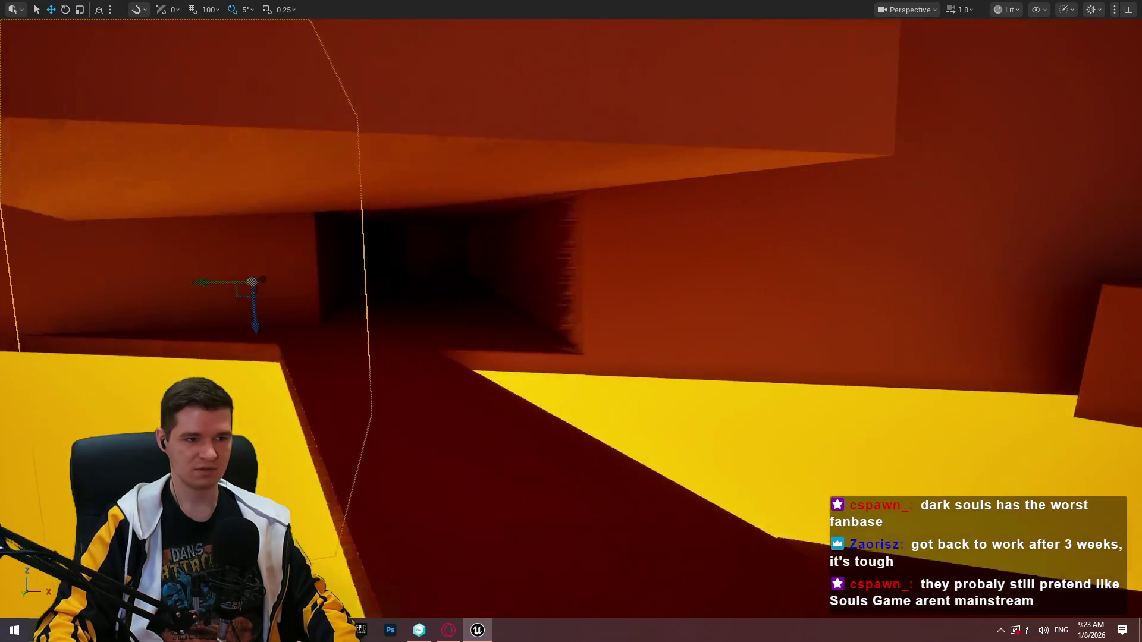
{"action": "left_click_drag", "start_coordinate": [649, 265], "coordinate": [650, 266]}
{"action": "left_click_drag", "start_coordinate": [571, 321], "coordinate": [734, 515]}
{"action": "right_click", "coordinate": [734, 515]}
{"action": "left_click", "coordinate": [784, 509]}
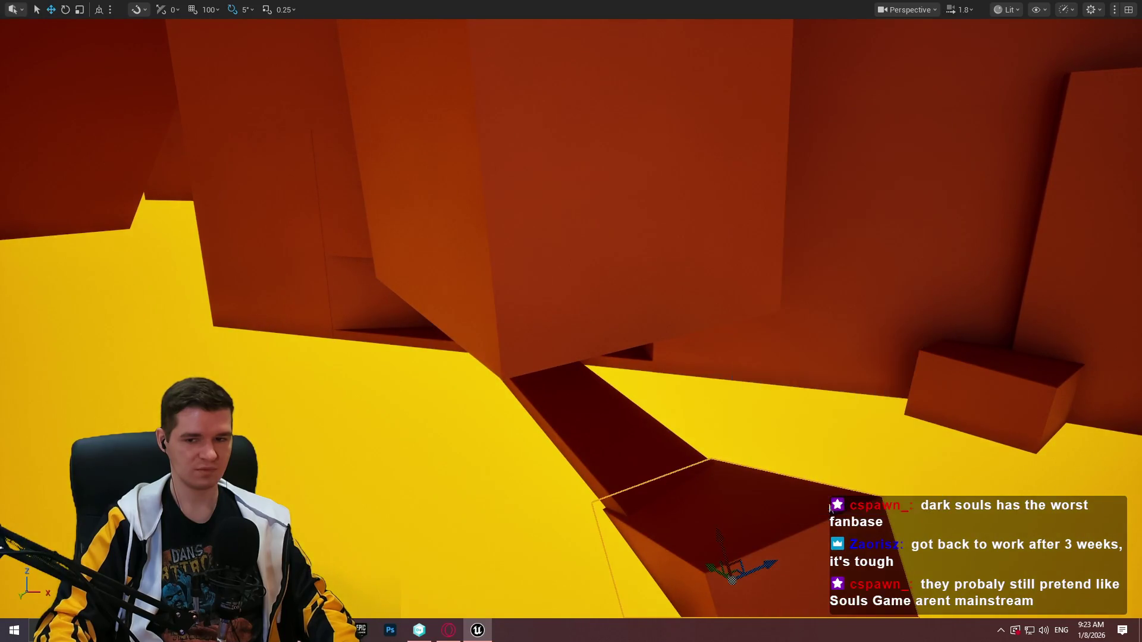
{"action": "key", "text": "w"}
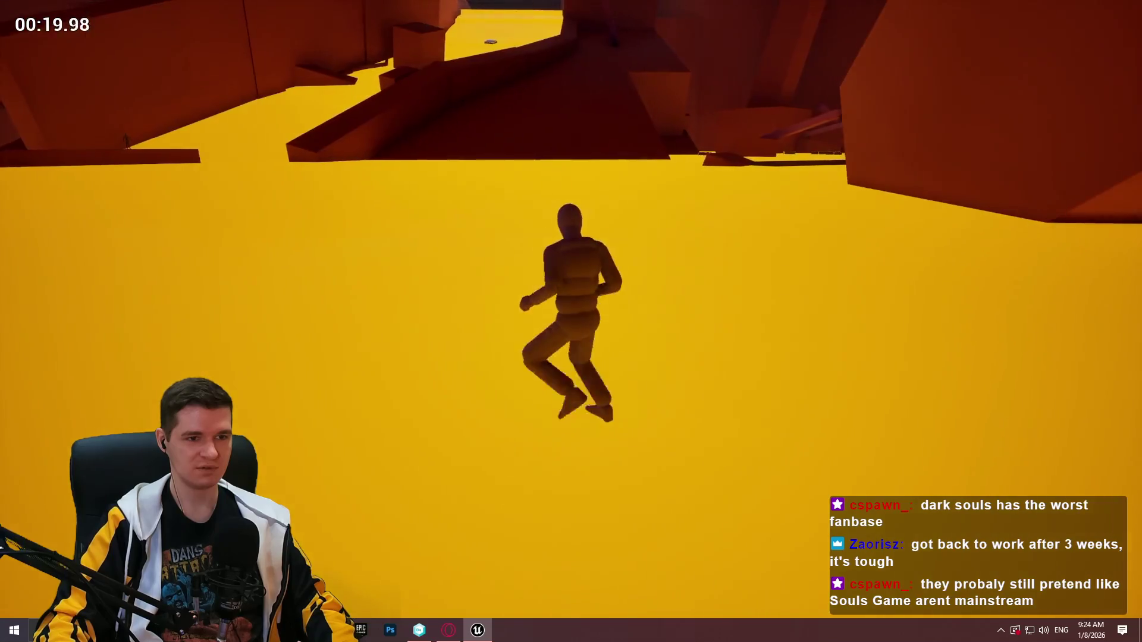
{"action": "key", "text": "Escape"}
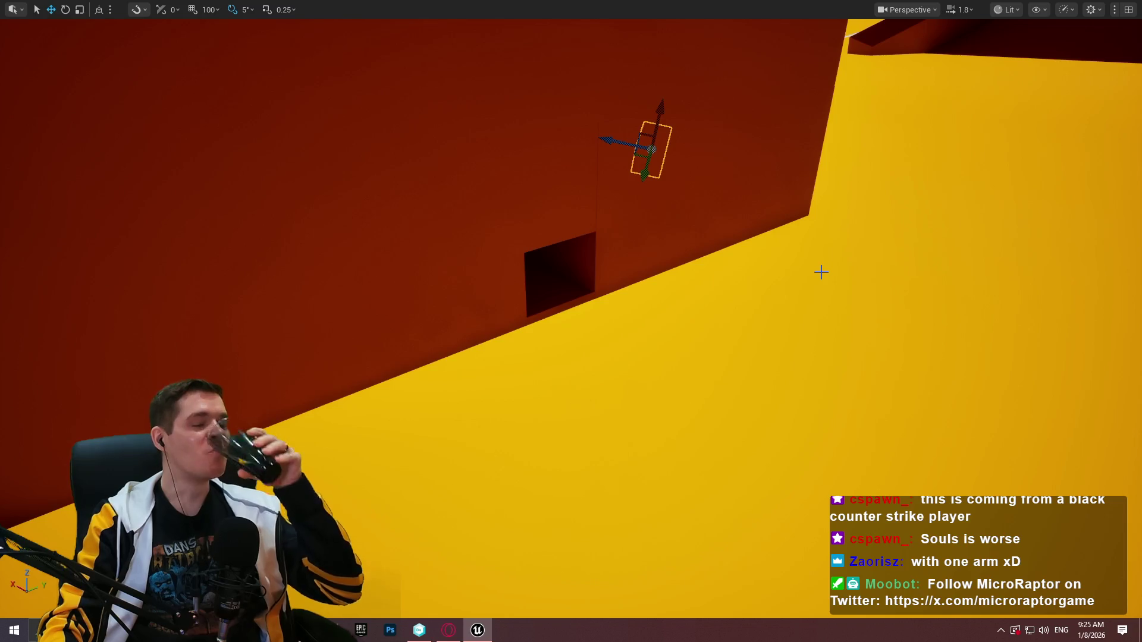
Select the large orange box and scale it wider to bridge the climbing gaps
{"action": "scroll", "coordinate": [788, 262], "scroll_direction": "down", "scroll_amount": 2}
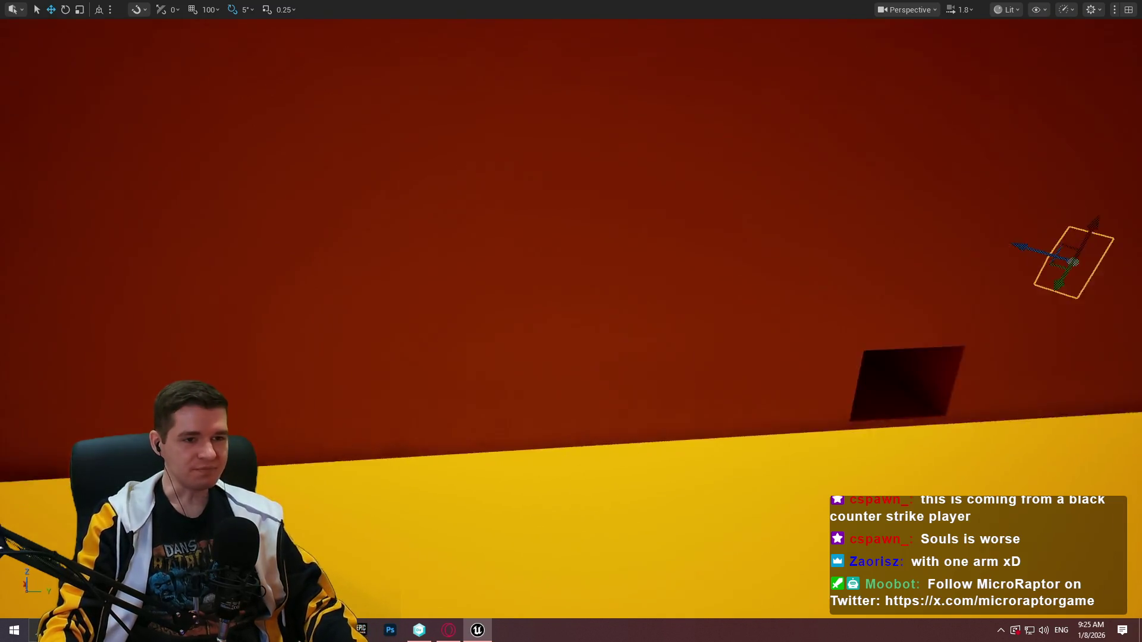
{"action": "key", "text": "w"}
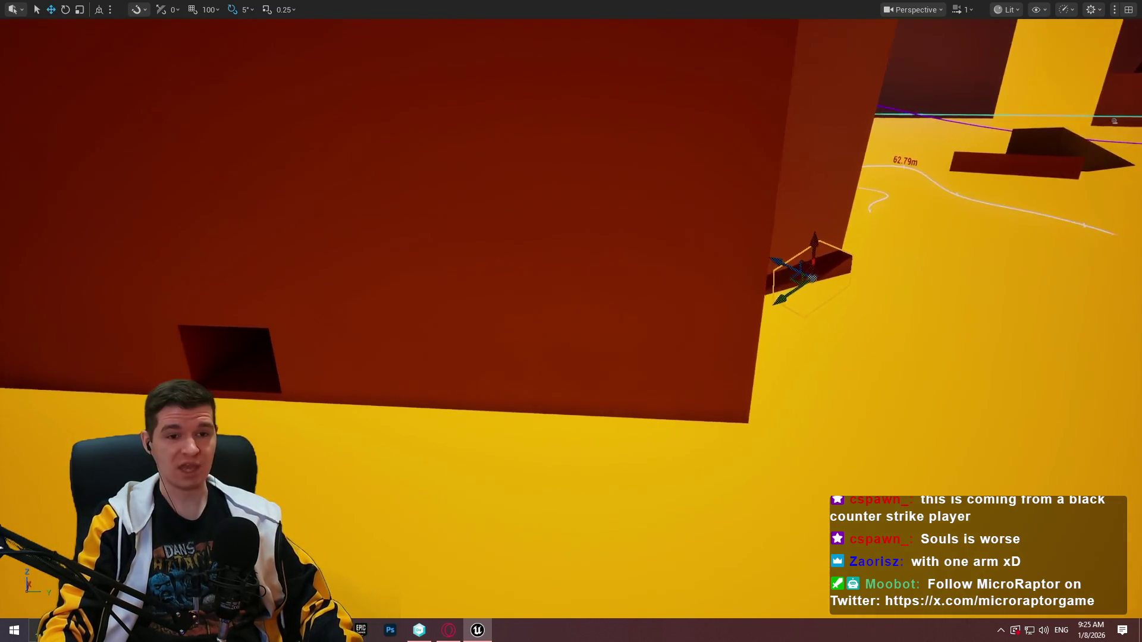
{"action": "key", "text": "s"}
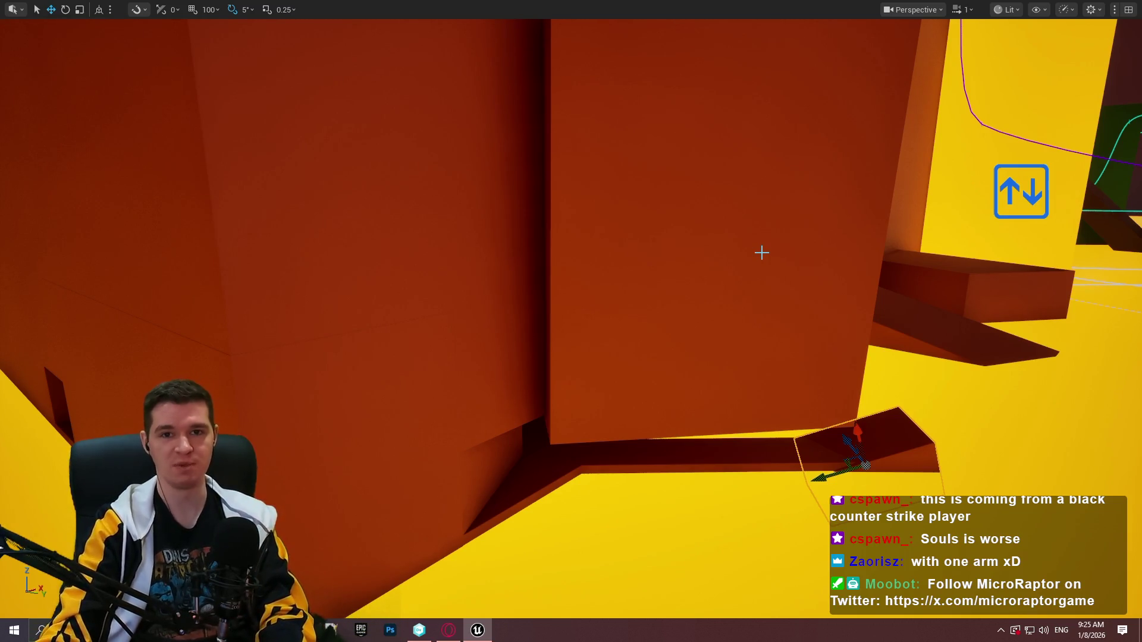
{"action": "key", "text": "s"}
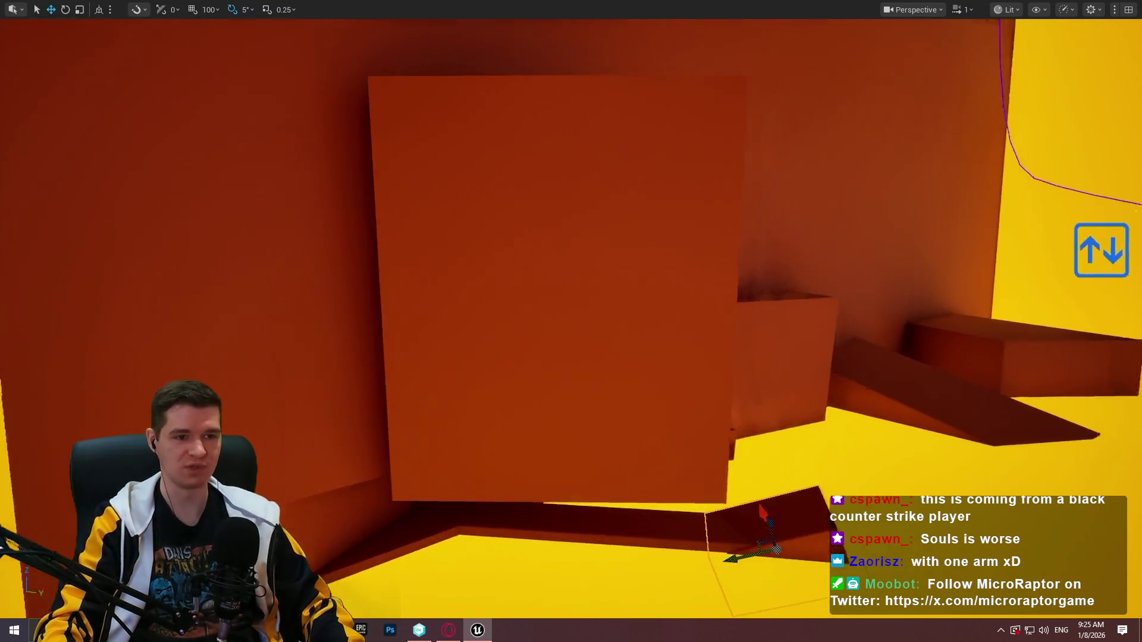
{"action": "key", "text": "w"}
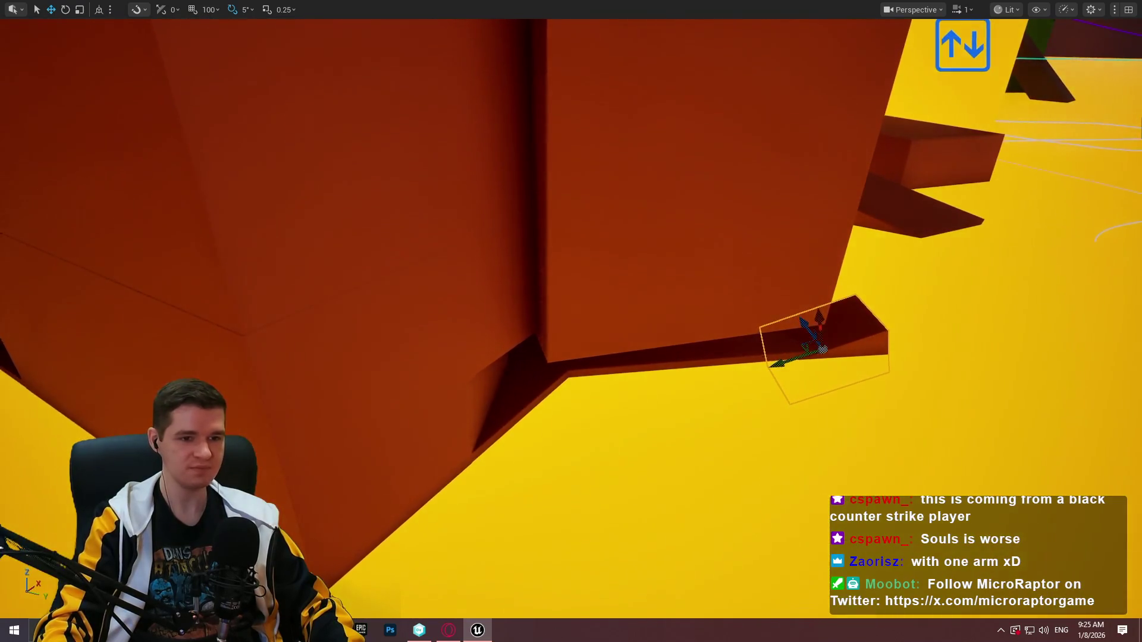
{"action": "left_click", "coordinate": [732, 212]}
{"action": "key", "text": "r"}
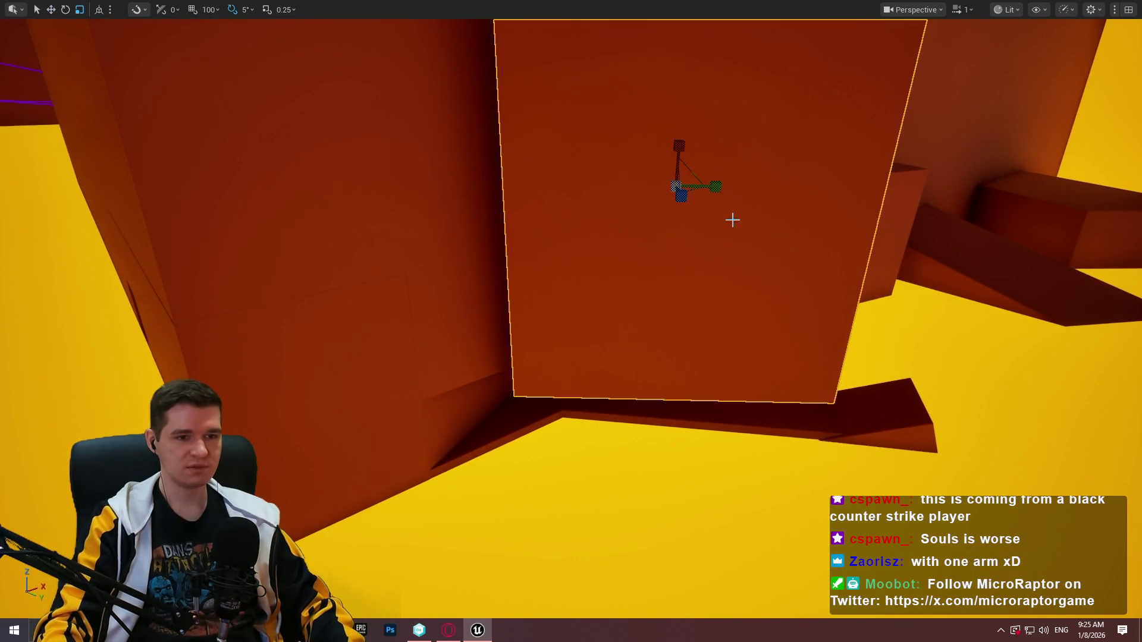
{"action": "mouse_move", "coordinate": [715, 187]}
{"action": "left_mouse_down"}
{"action": "mouse_move", "coordinate": [749, 187]}
{"action": "mouse_move", "coordinate": [583, 190]}
{"action": "mouse_move", "coordinate": [606, 178]}
{"action": "mouse_move", "coordinate": [559, 217]}
{"action": "left_mouse_up"}
{"action": "key", "text": "w"}
{"action": "mouse_move", "coordinate": [484, 237]}
{"action": "left_mouse_down"}
{"action": "mouse_move", "coordinate": [503, 237]}
{"action": "mouse_move", "coordinate": [537, 207]}
{"action": "mouse_move", "coordinate": [528, 226]}
{"action": "mouse_move", "coordinate": [547, 222]}
{"action": "left_mouse_up"}
{"action": "key", "text": "w"}
{"action": "key", "text": "w"}
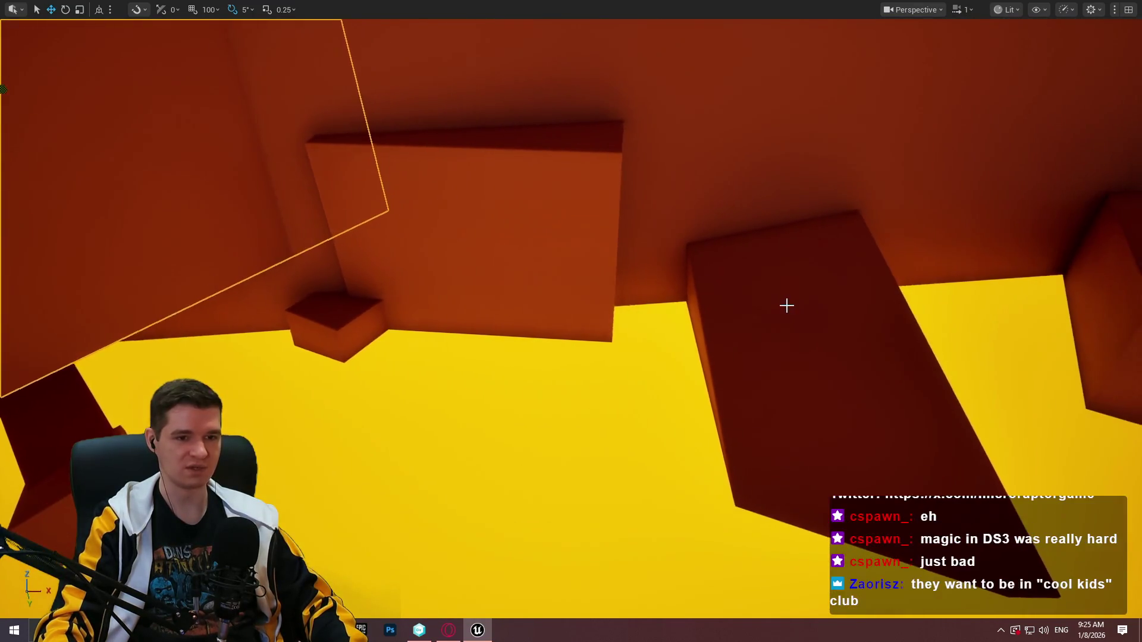
Play From Here at this spot and run the mannequin toward the wall
{"action": "right_click", "coordinate": [787, 303]}
{"action": "left_click", "coordinate": [856, 602]}
{"action": "key", "text": "w"}
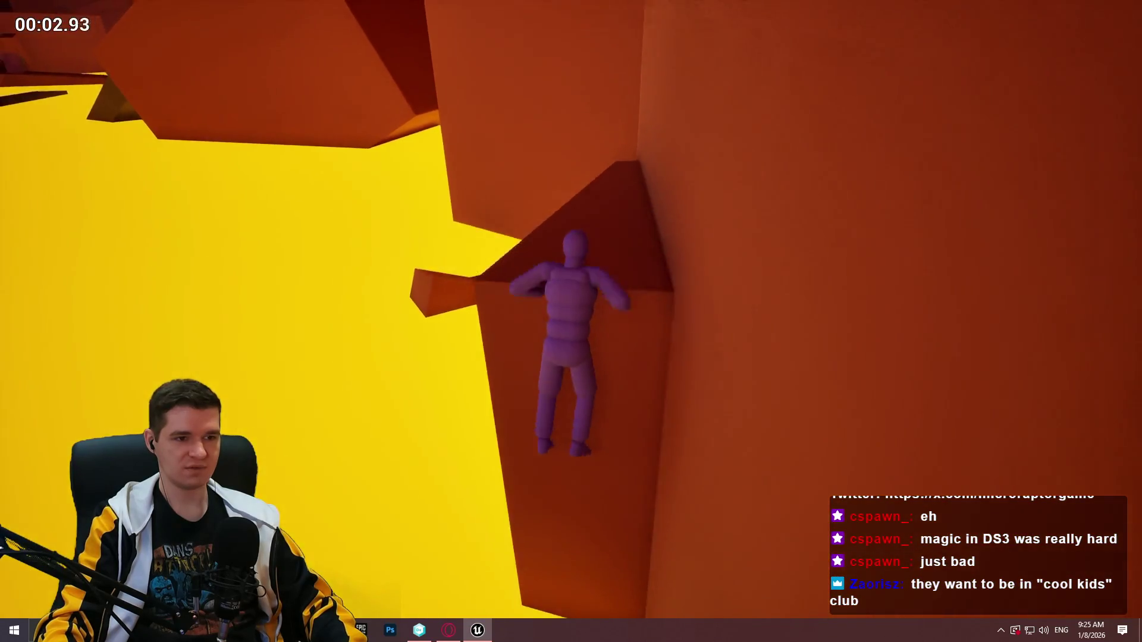
Jump and climb the mannequin across successive ledges with Space and W, then exit with Esc
{"action": "key", "text": "space"}
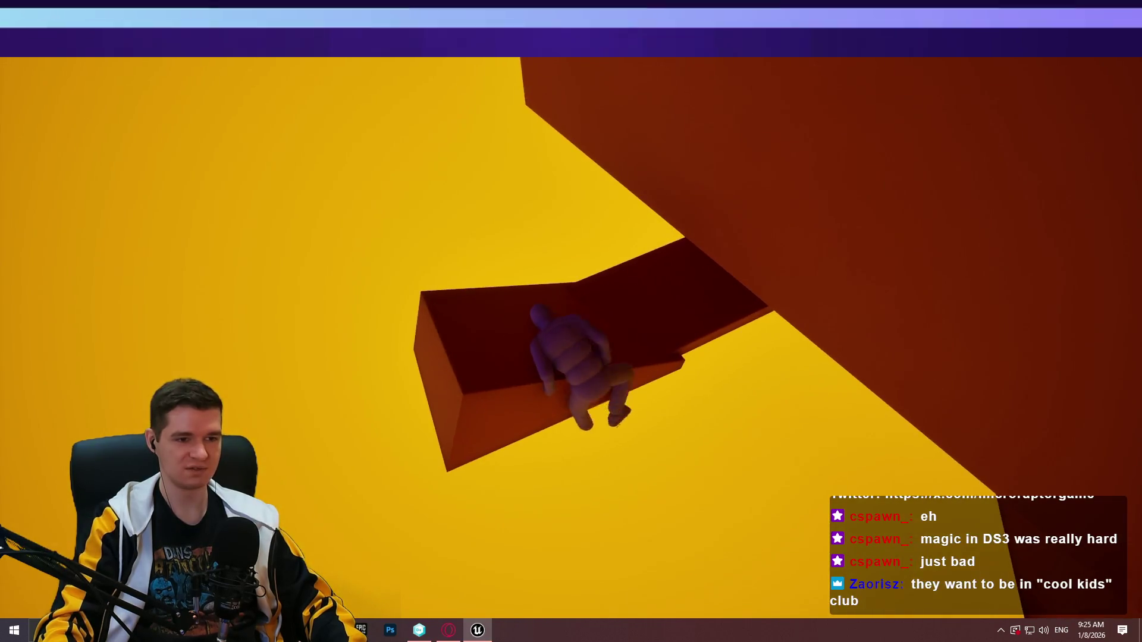
{"action": "key", "text": "space"}
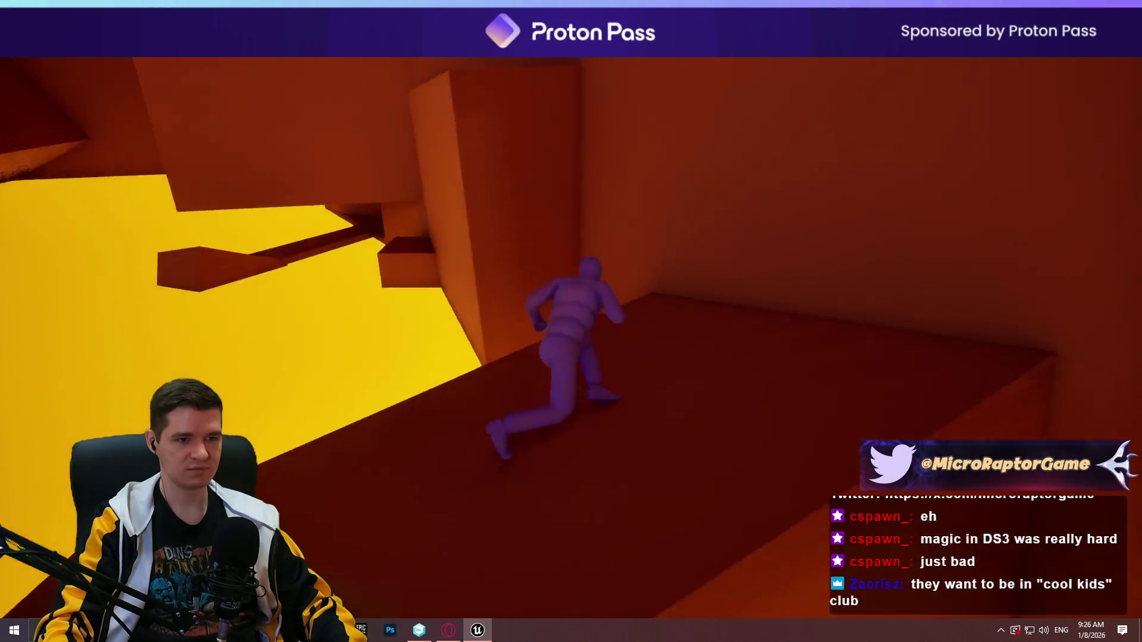
{"action": "key", "text": "space"}
{"action": "key", "text": "space"}
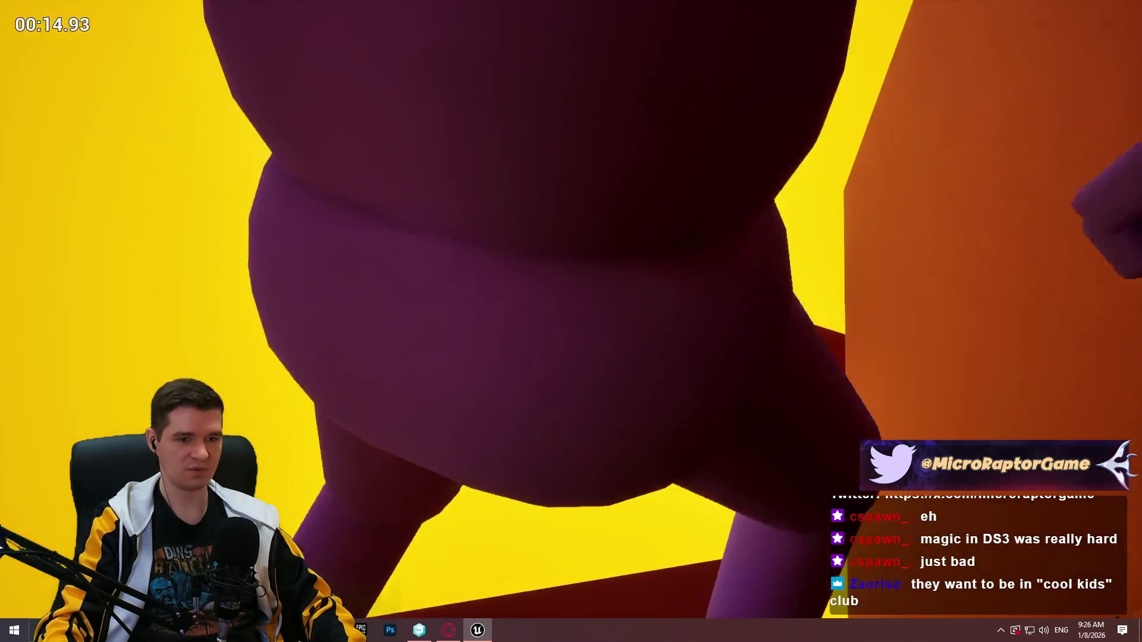
{"action": "key", "text": "space"}
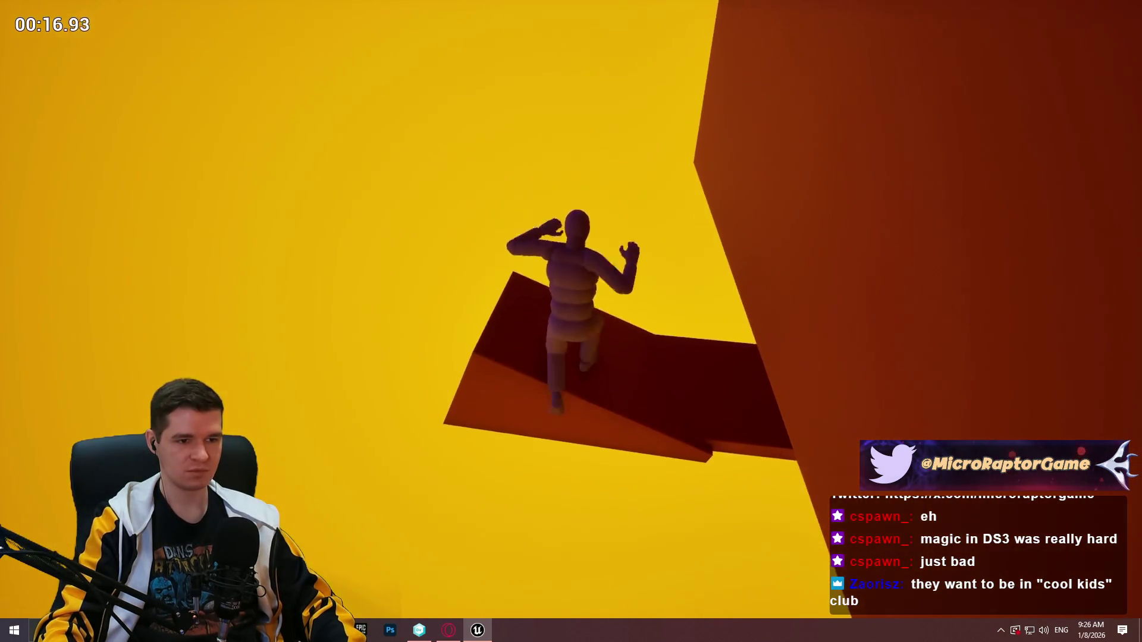
{"action": "key", "text": "w"}
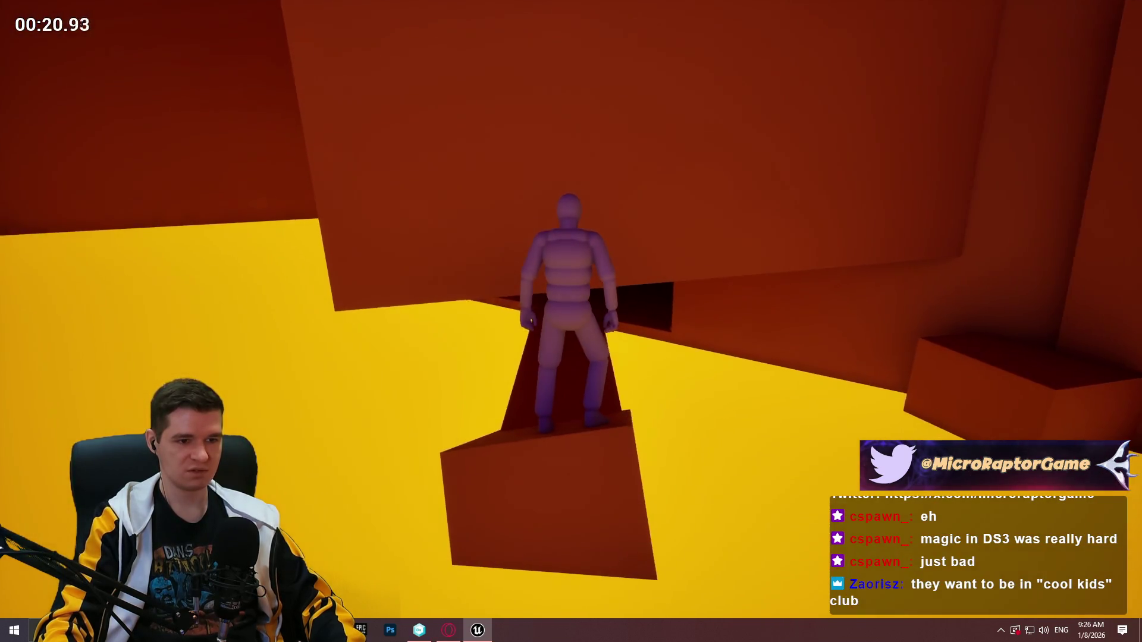
{"action": "key", "text": "space"}
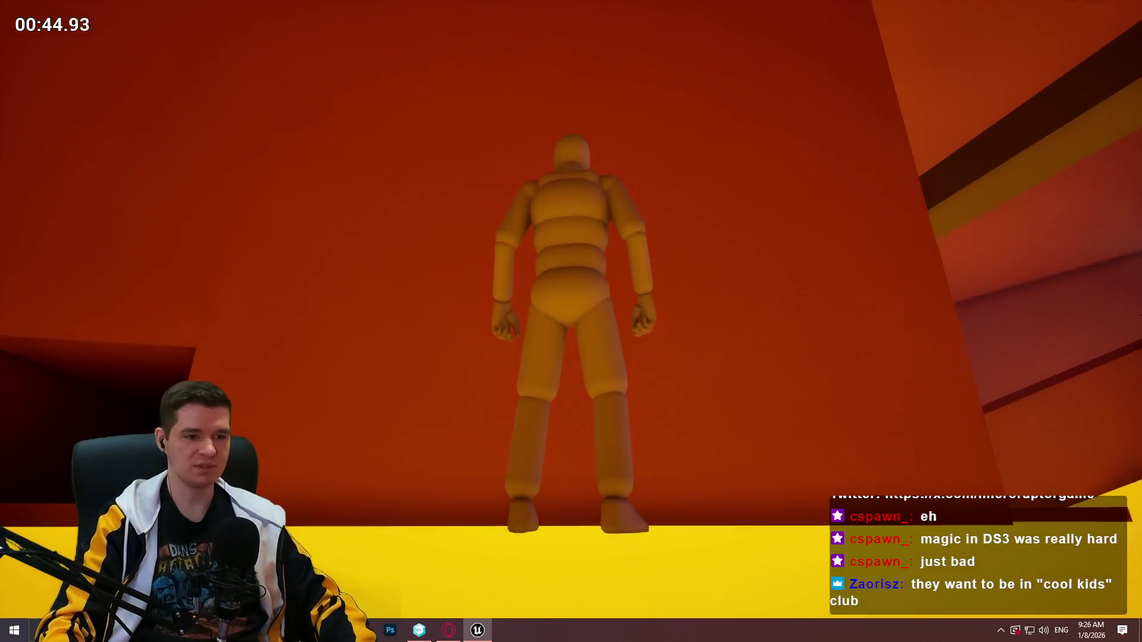
{"action": "key", "text": "Escape"}
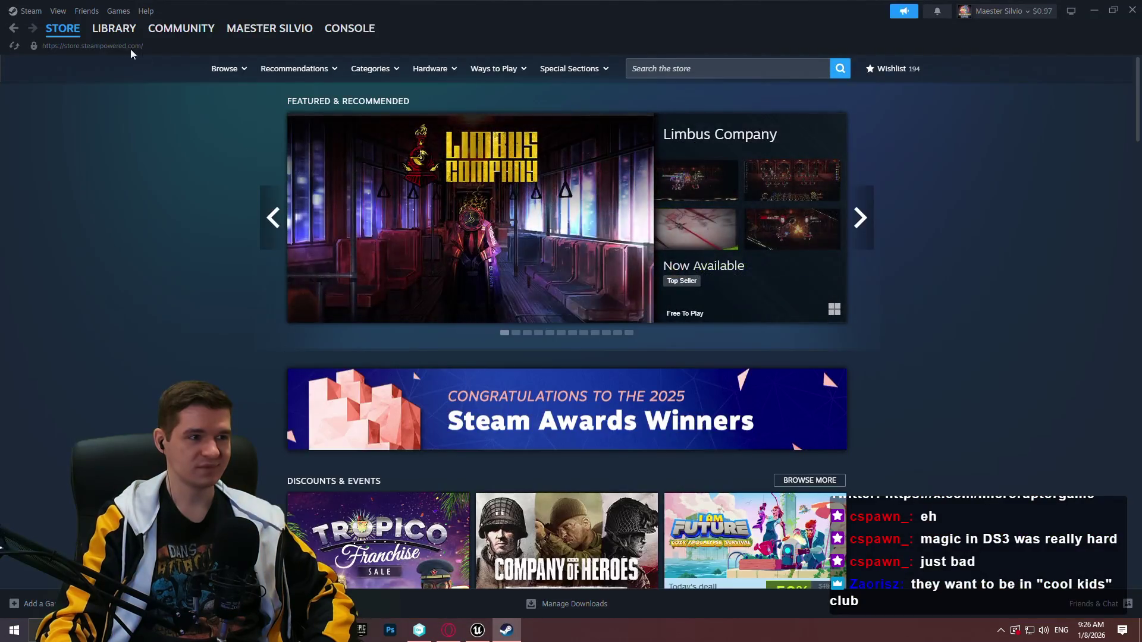
Open ELDEN RING from the Steam library and view its full achievement list
{"action": "left_click", "coordinate": [123, 60]}
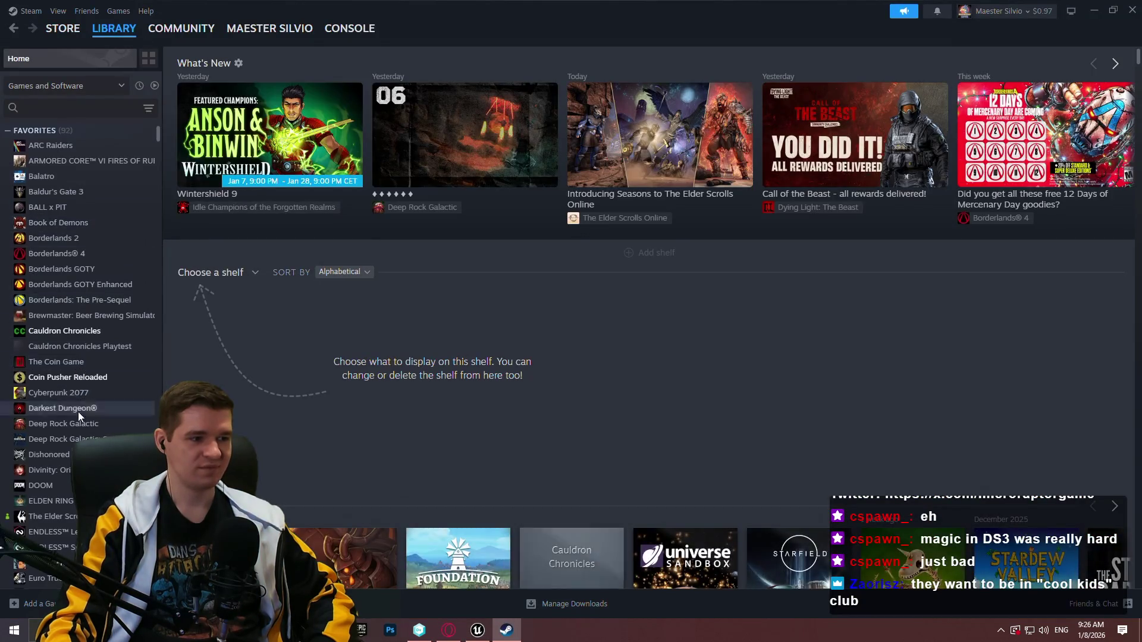
{"action": "scroll", "coordinate": [77, 405], "scroll_direction": "down", "scroll_amount": 2}
{"action": "left_click", "coordinate": [53, 385]}
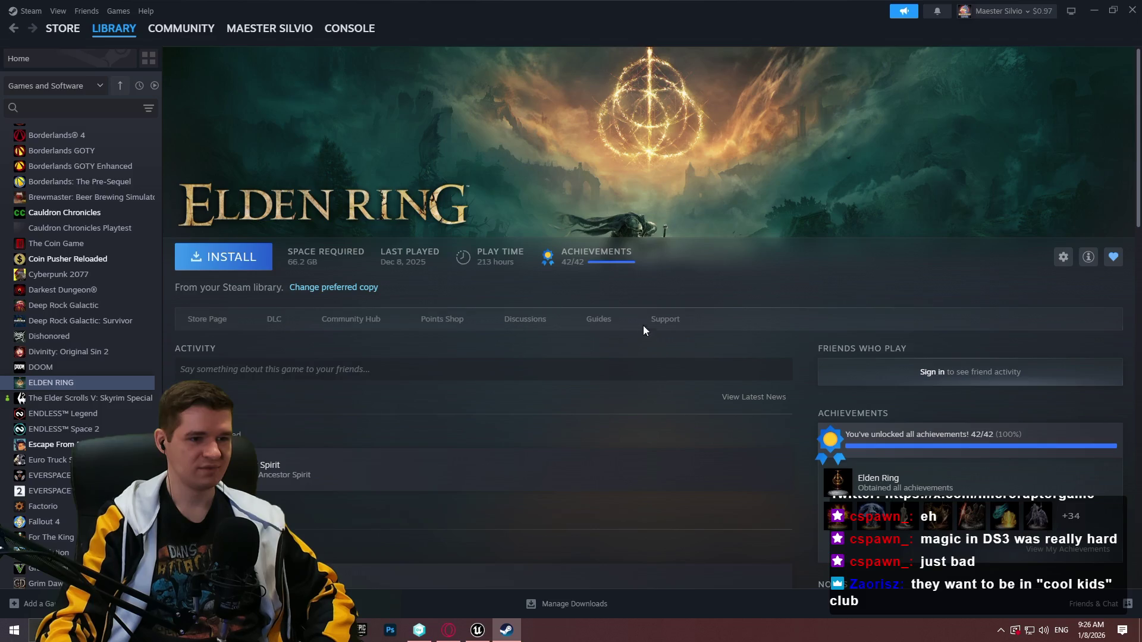
{"action": "scroll", "coordinate": [598, 249], "scroll_direction": "down", "scroll_amount": 3}
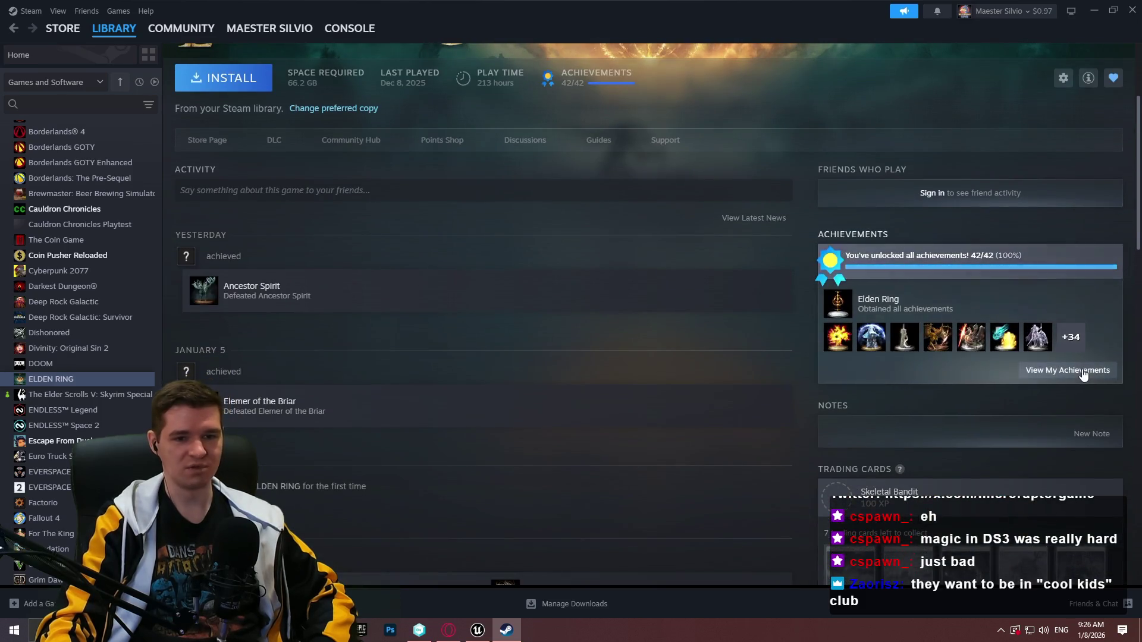
{"action": "left_click", "coordinate": [1097, 373]}
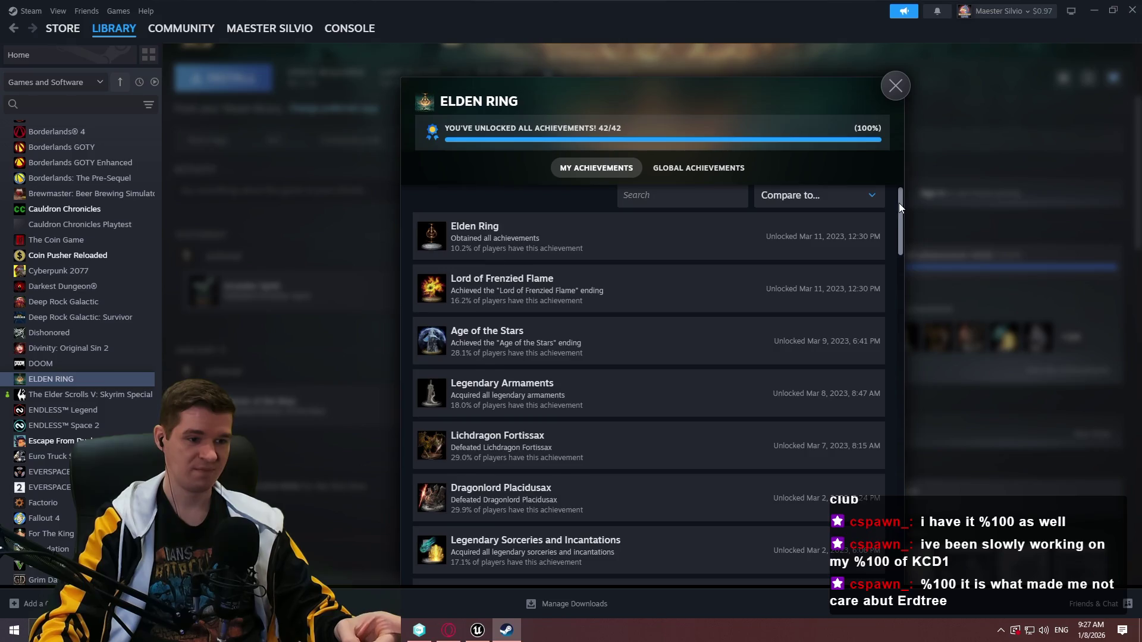
Browse the ELDEN RING achievements, close the list, then close the Steam window
{"action": "mouse_move", "coordinate": [898, 203]}
{"action": "left_mouse_down"}
{"action": "mouse_move", "coordinate": [899, 337]}
{"action": "mouse_move", "coordinate": [864, 546]}
{"action": "left_mouse_up"}
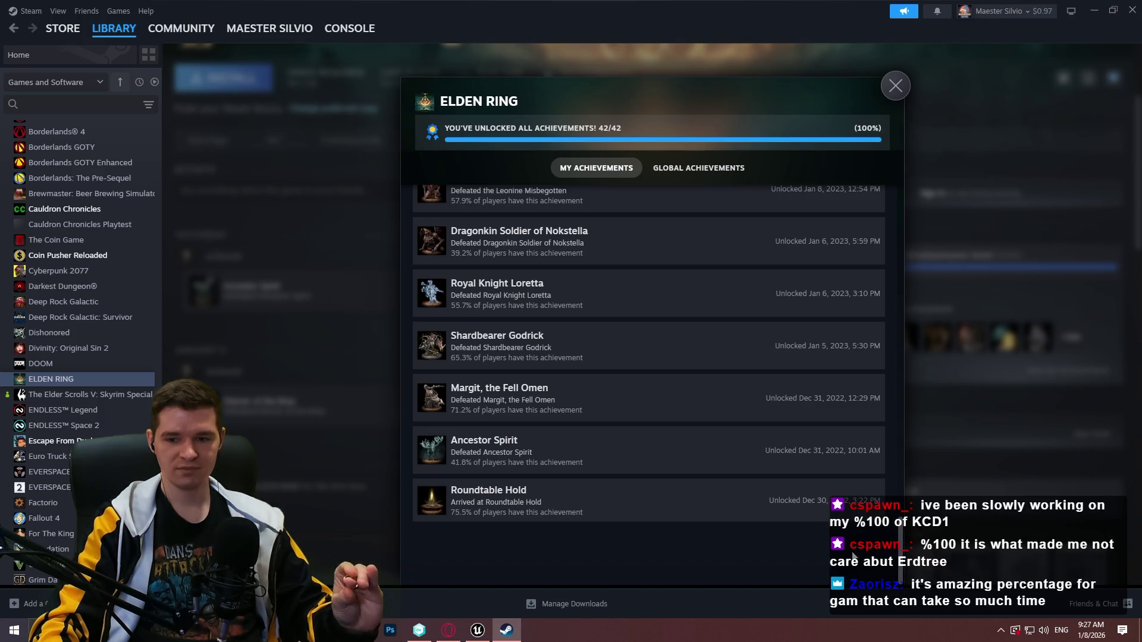
{"action": "left_click_drag", "start_coordinate": [852, 541], "coordinate": [862, 171]}
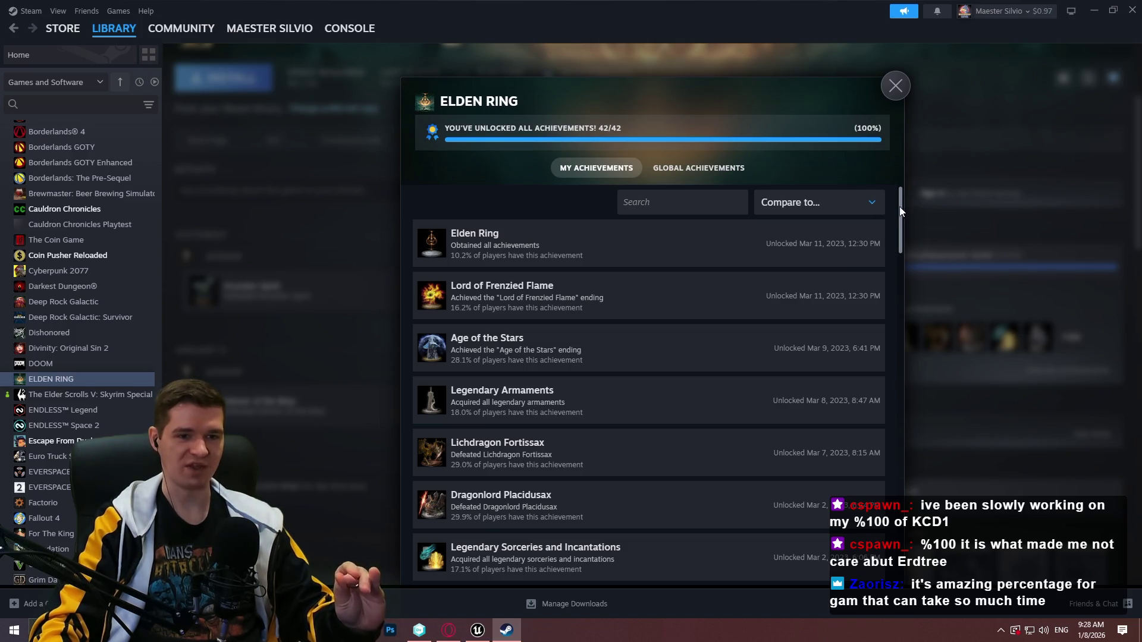
{"action": "scroll", "coordinate": [898, 219], "scroll_direction": "down", "scroll_amount": 1}
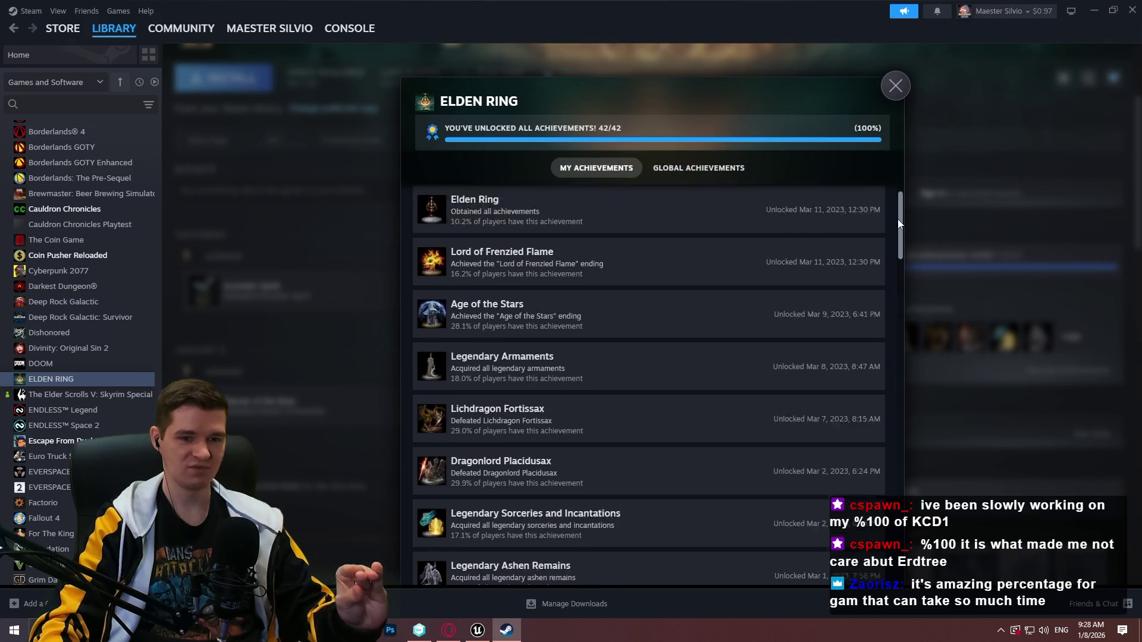
{"action": "scroll", "coordinate": [897, 222], "scroll_direction": "down", "scroll_amount": 1}
{"action": "scroll", "coordinate": [897, 197], "scroll_direction": "up", "scroll_amount": 2}
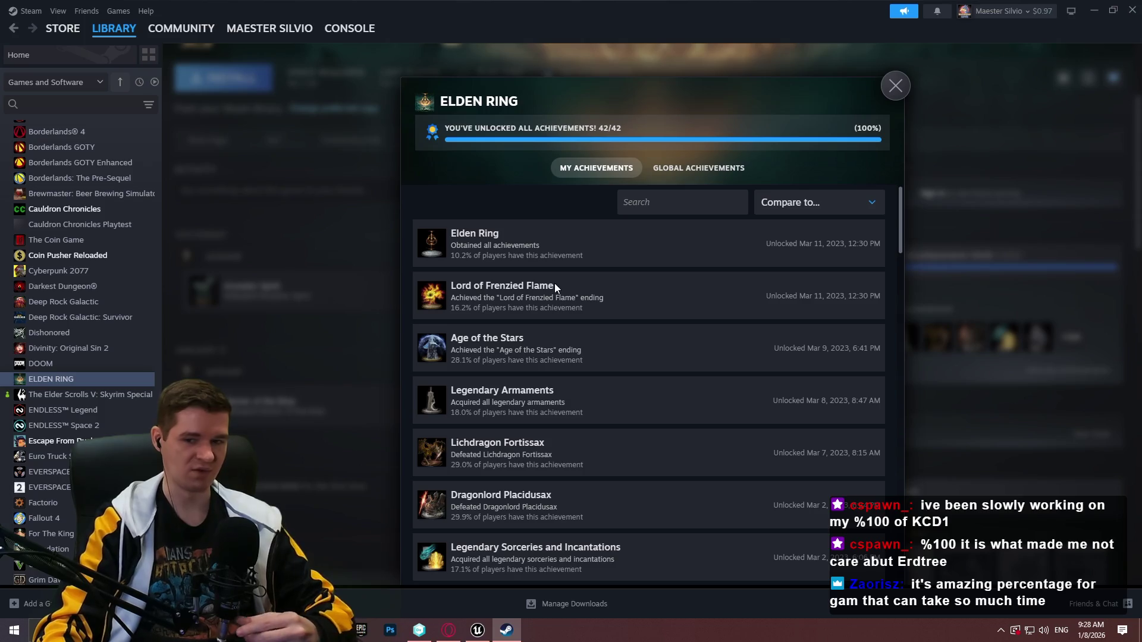
{"action": "left_click", "coordinate": [895, 85]}
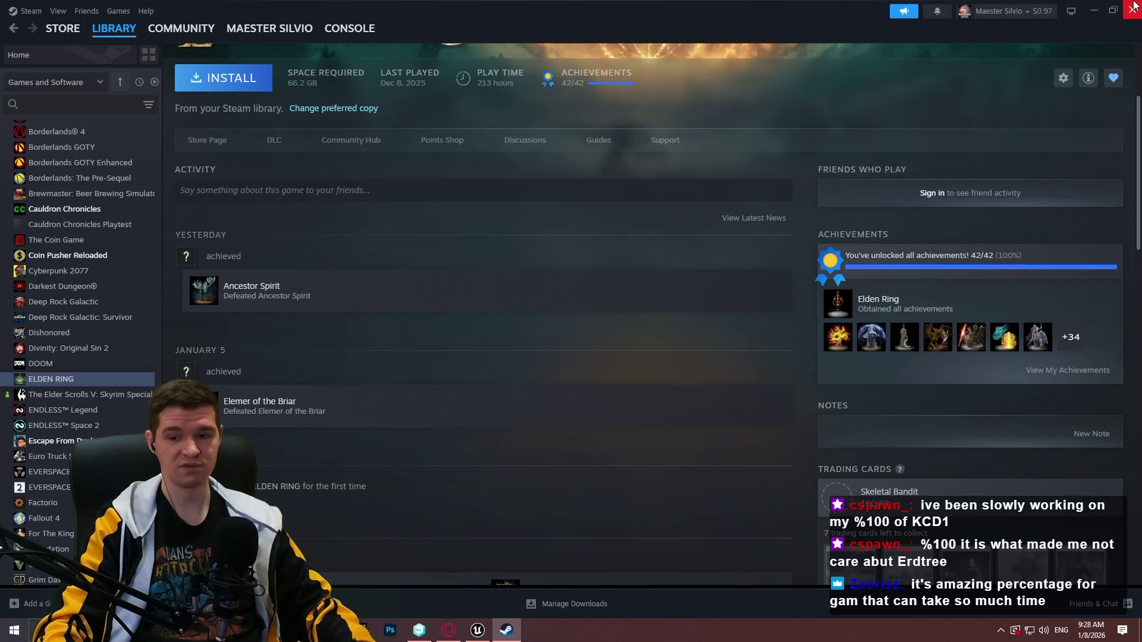
{"action": "left_click", "coordinate": [1134, 6]}
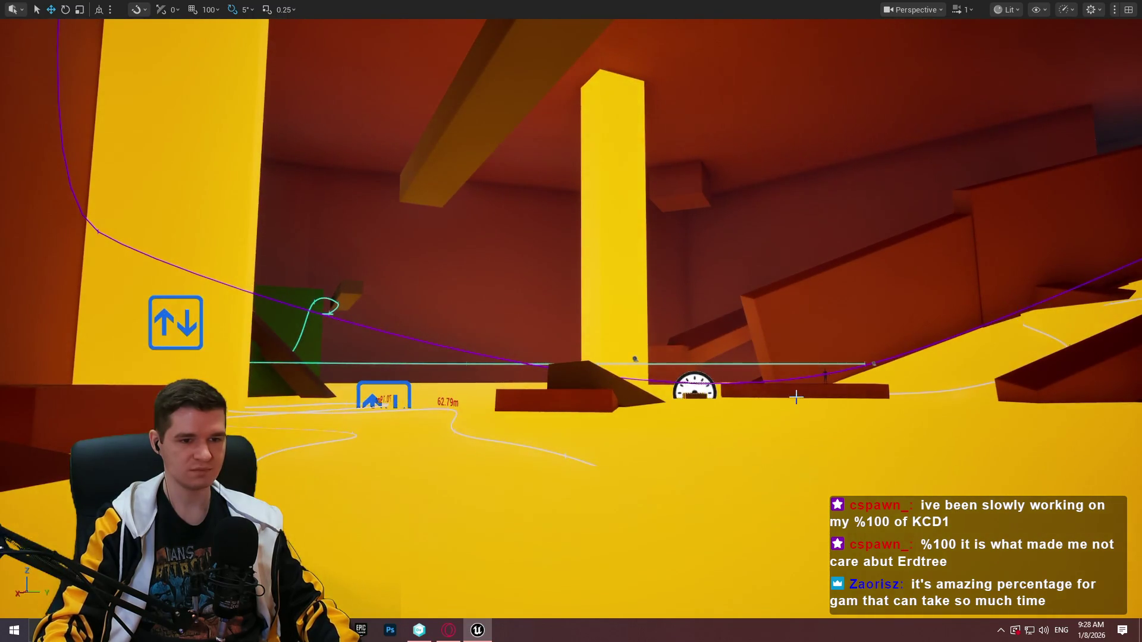
Restore the editor panels, make DL_Level_6_Blockout_Section_2 the current data layer and hide it
{"action": "left_click", "coordinate": [797, 396]}
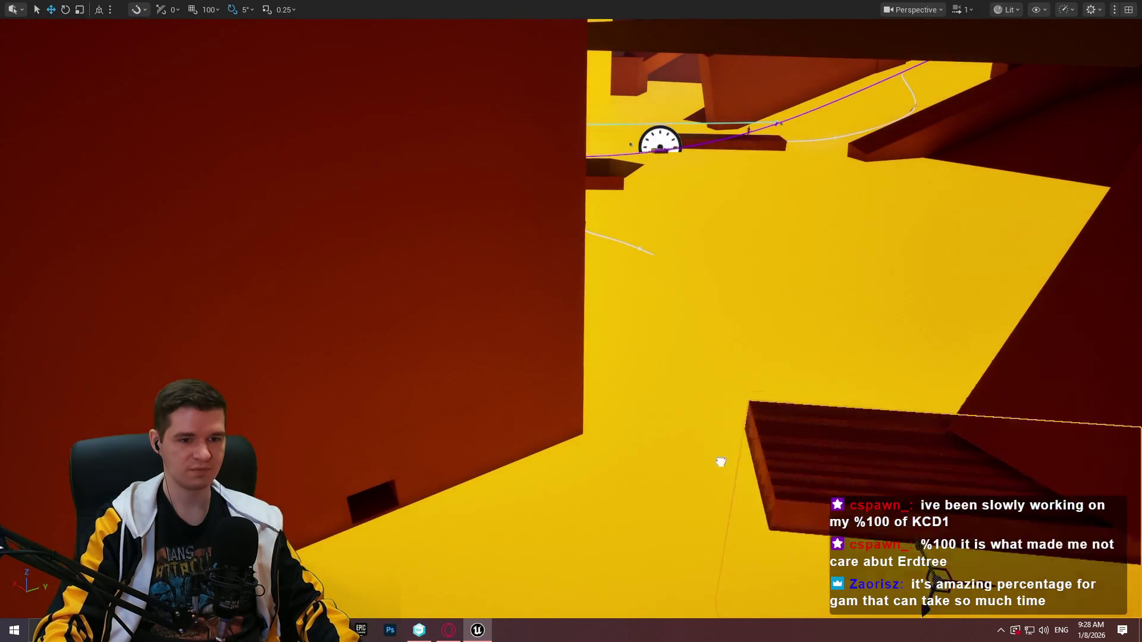
{"action": "key", "text": "F11"}
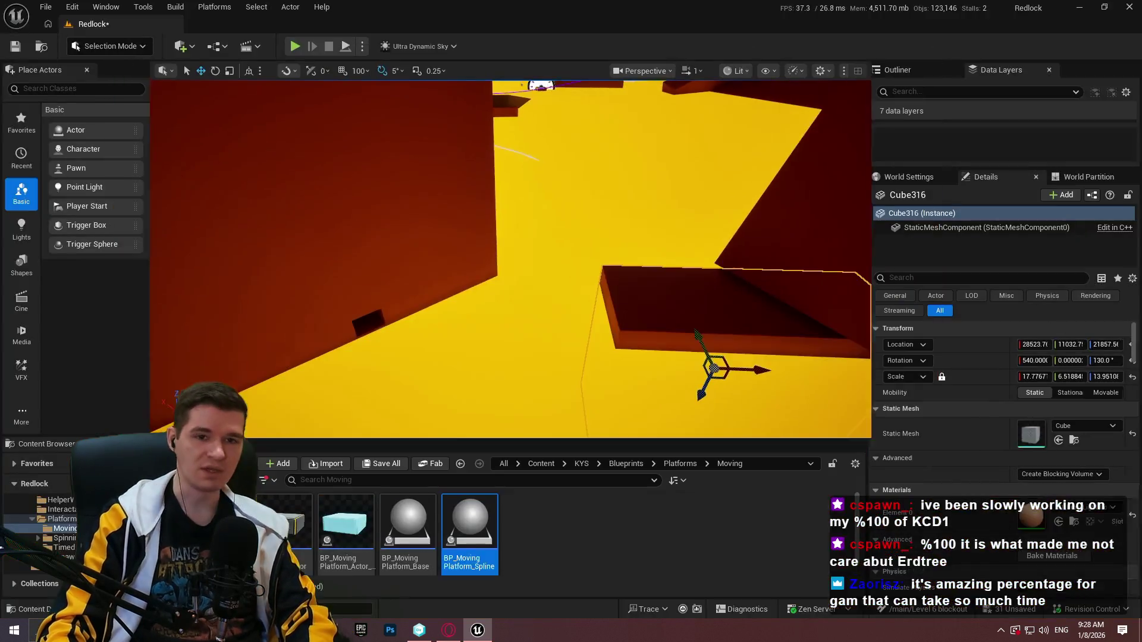
{"action": "left_click_drag", "start_coordinate": [967, 169], "coordinate": [975, 357]}
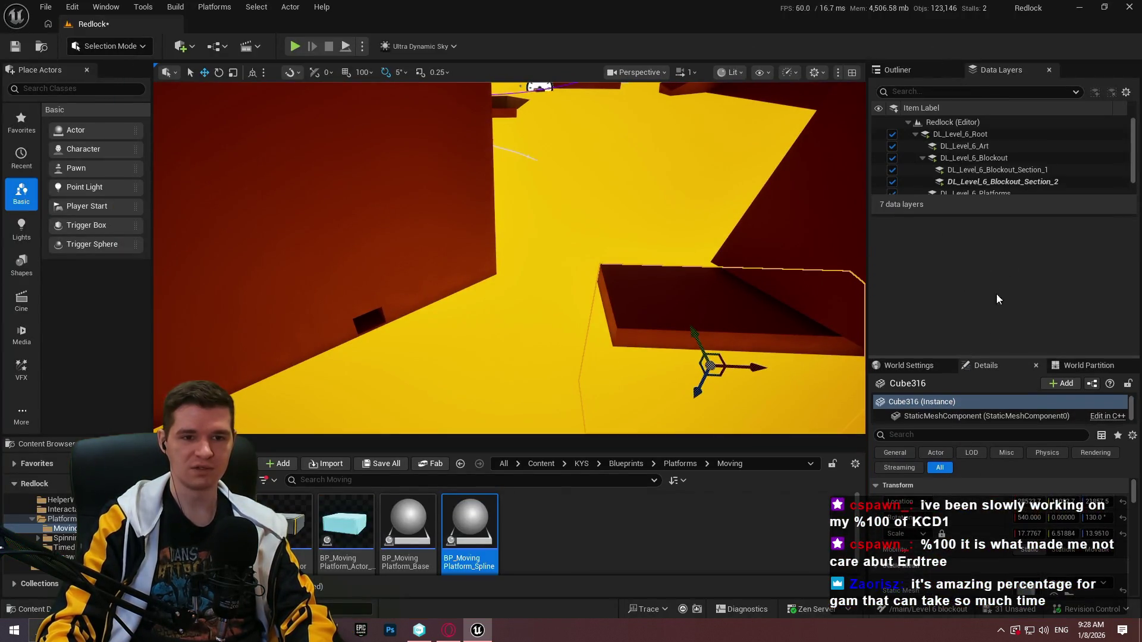
{"action": "right_click", "coordinate": [1015, 189]}
{"action": "left_click", "coordinate": [975, 462]}
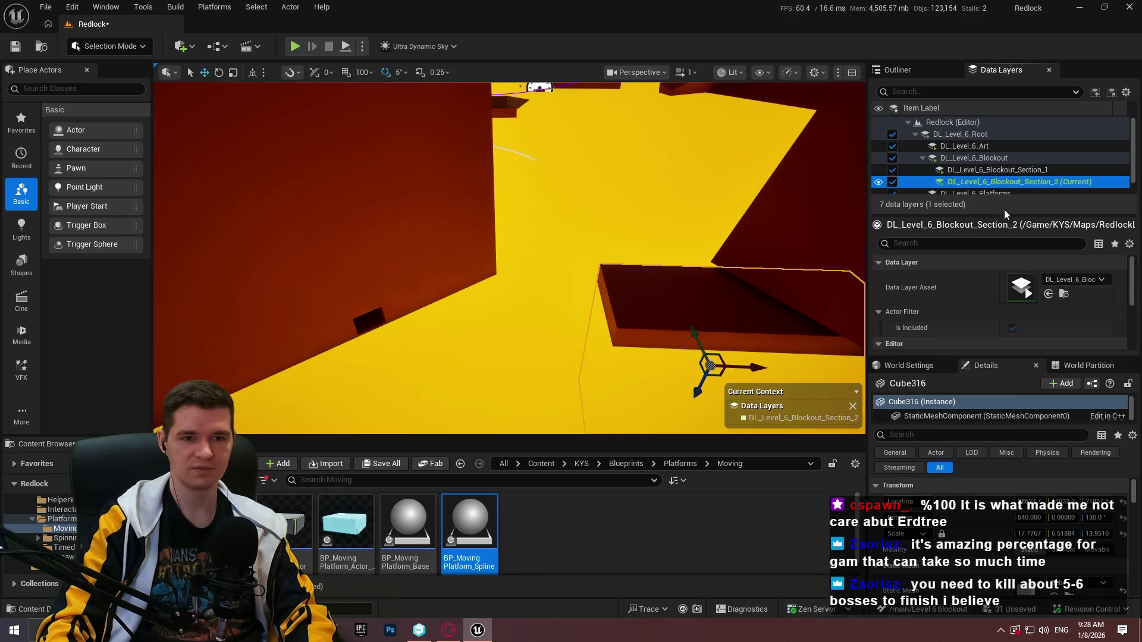
{"action": "left_click", "coordinate": [892, 182]}
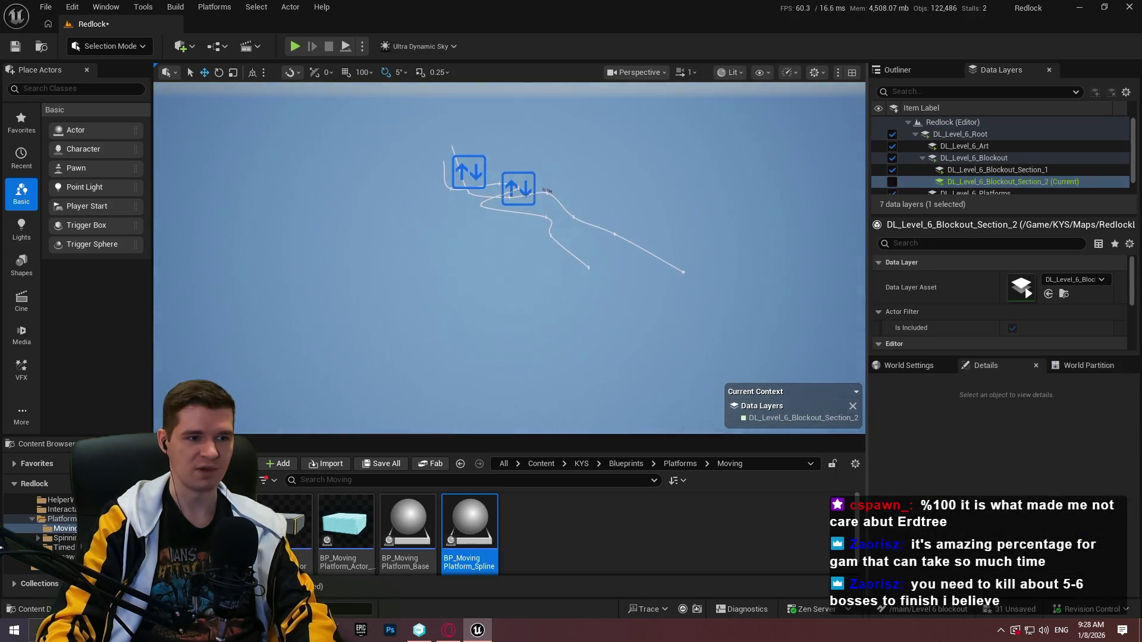
Add the moving platform spline actor to the Section_2 data layer
{"action": "left_click", "coordinate": [516, 186]}
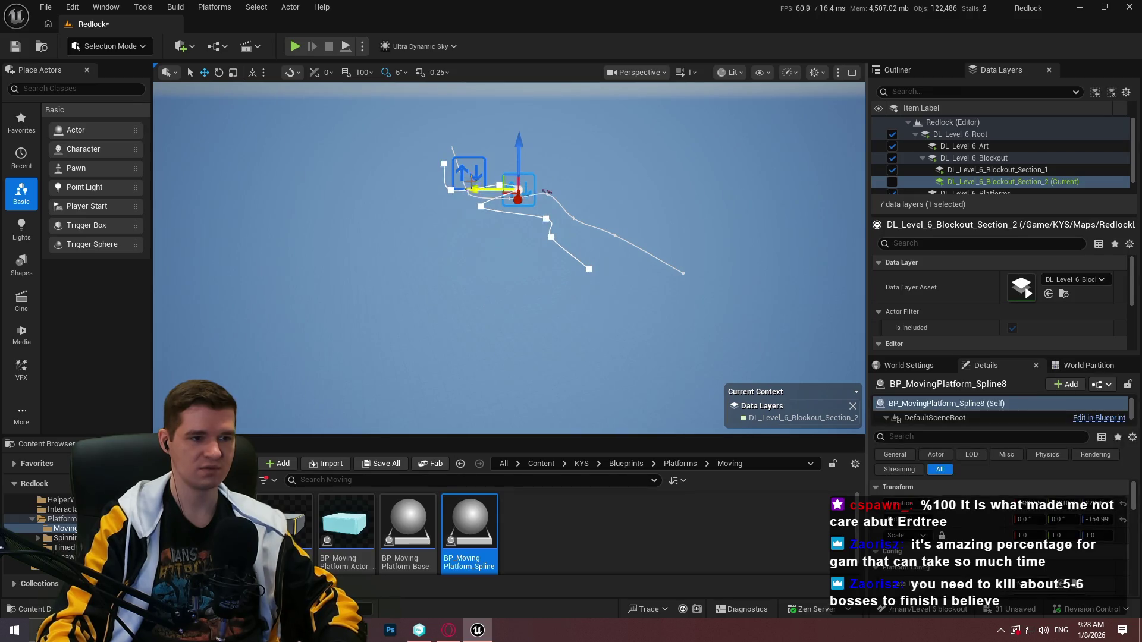
{"action": "left_click", "coordinate": [463, 172]}
{"action": "right_click", "coordinate": [992, 182]}
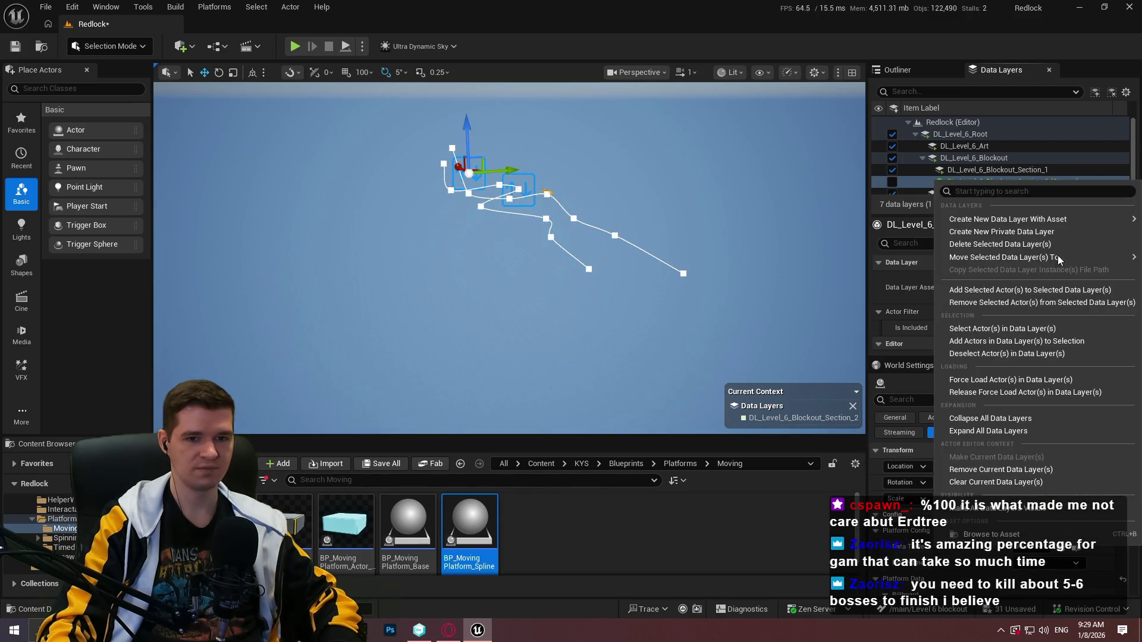
{"action": "left_click", "coordinate": [1008, 290]}
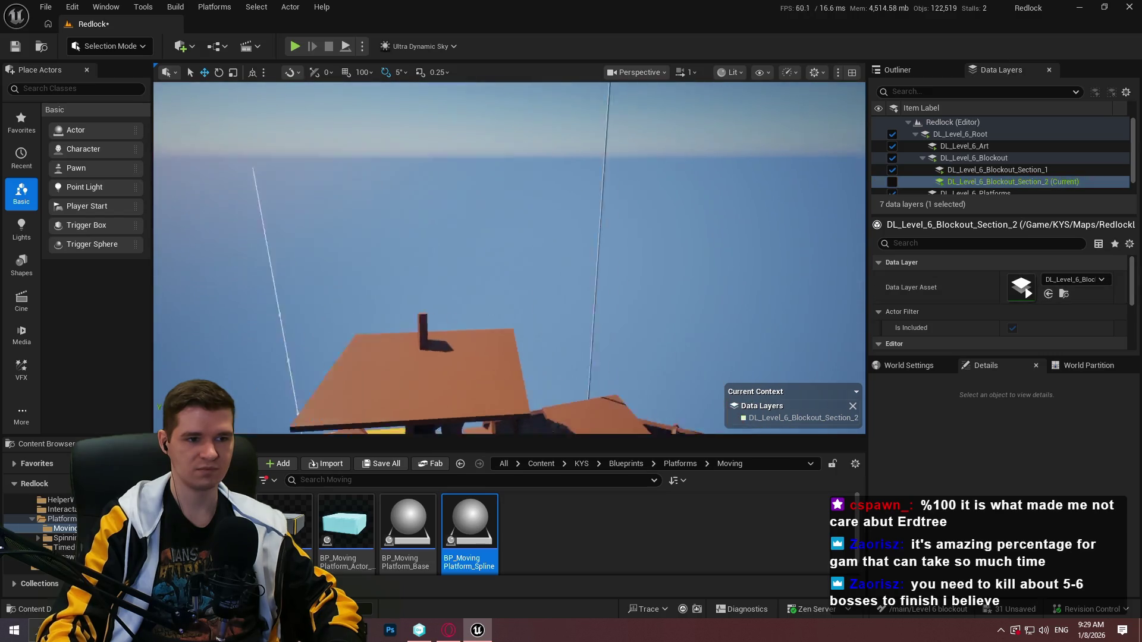
Show the Section_2 layer again, fly into the yellow blockout and go fullscreen with F11
{"action": "left_click_drag", "start_coordinate": [867, 170], "coordinate": [867, 170]}
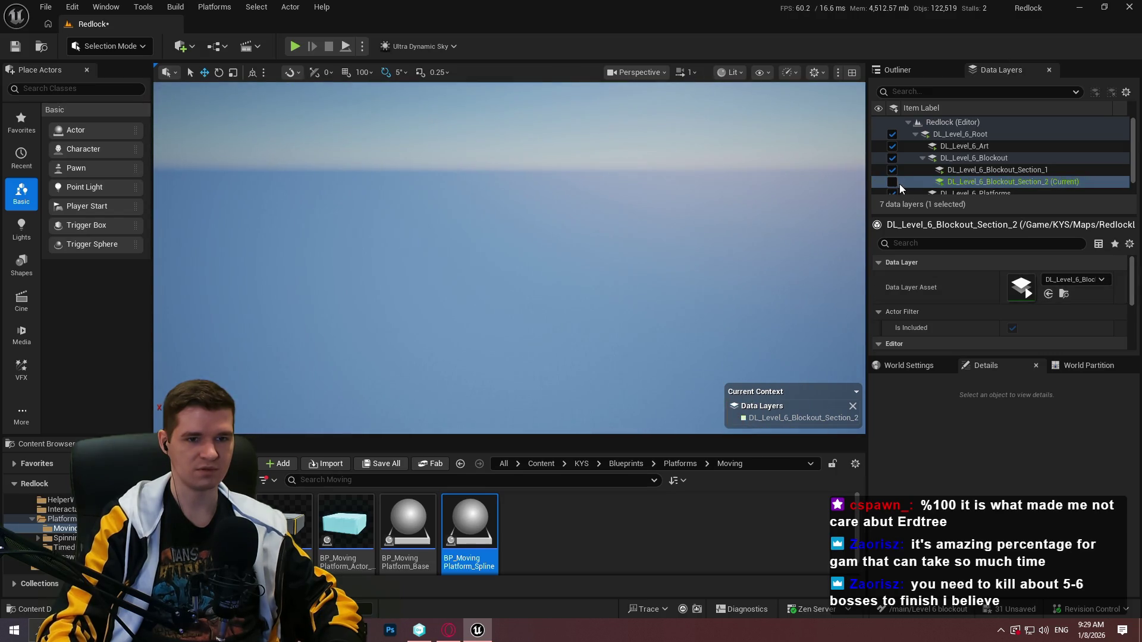
{"action": "left_click", "coordinate": [893, 182]}
{"action": "left_click_drag", "start_coordinate": [821, 219], "coordinate": [821, 219]}
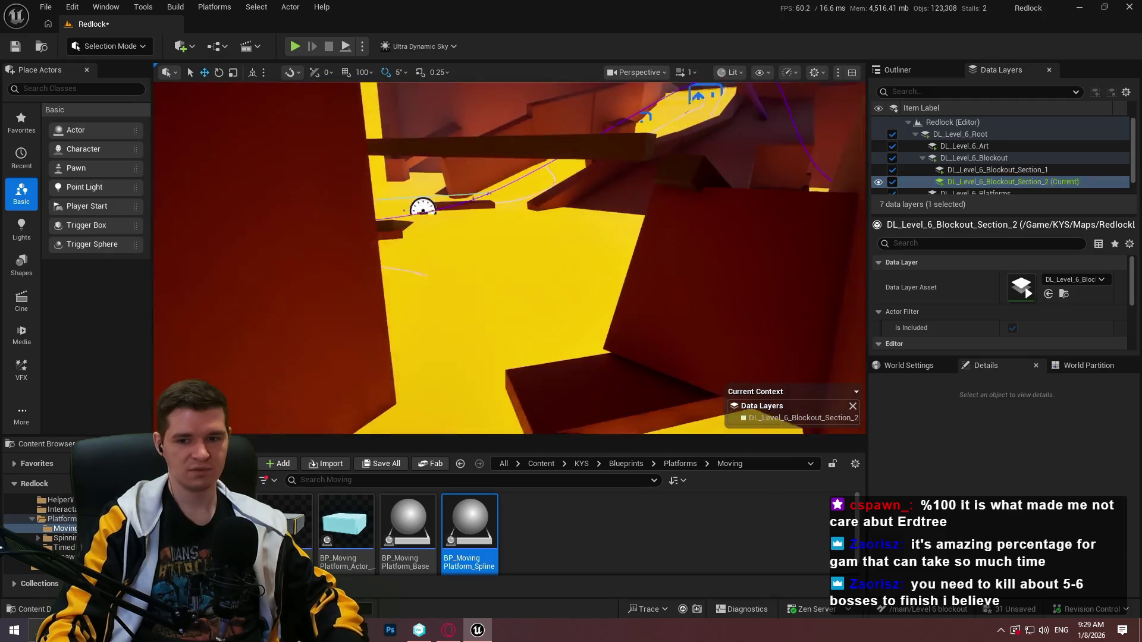
{"action": "left_click_drag", "start_coordinate": [740, 204], "coordinate": [724, 221]}
{"action": "key", "text": "F11"}
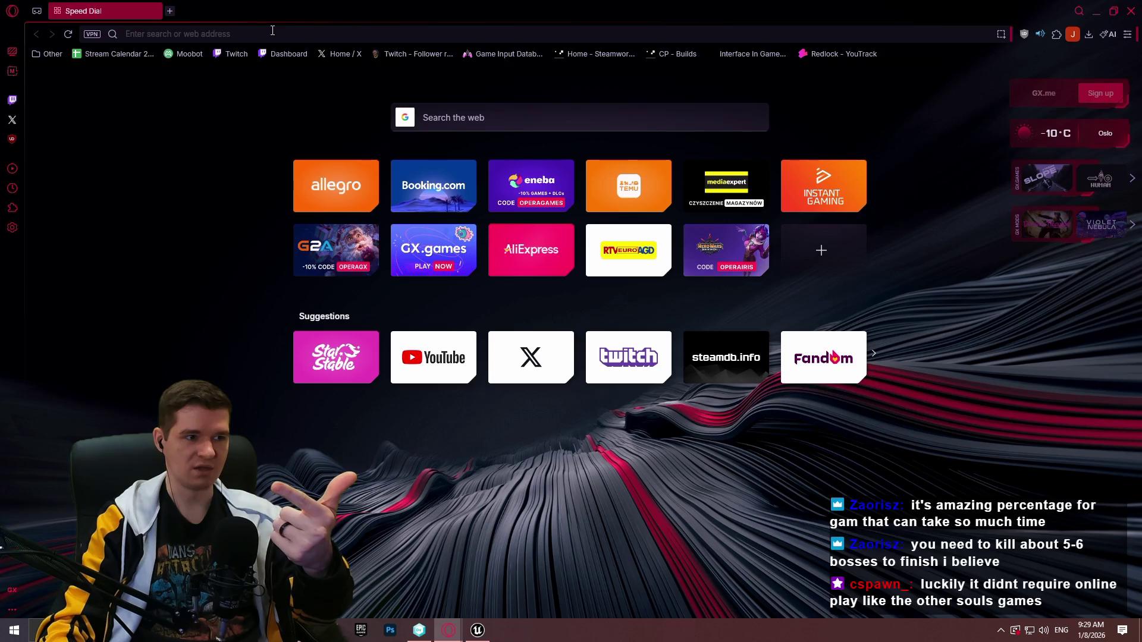
Search Google for 'elden ring bosses', skim the Fextralife Bosses page, then go back
{"action": "type", "text": "e"}
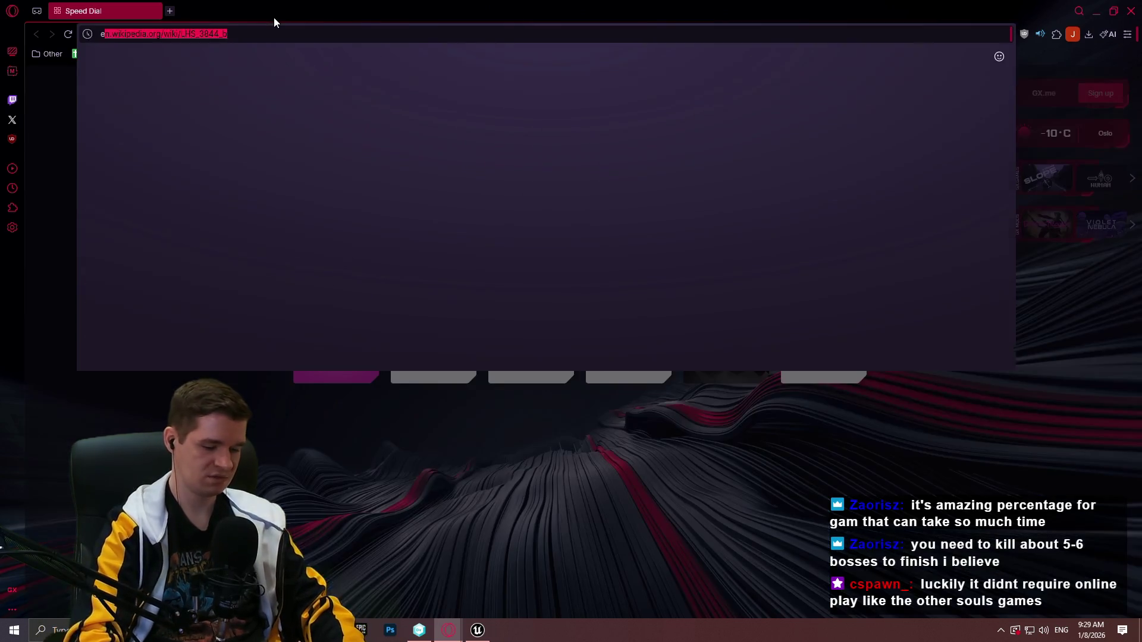
{"action": "type", "text": "lden ring bosses"}
{"action": "key", "text": "Return"}
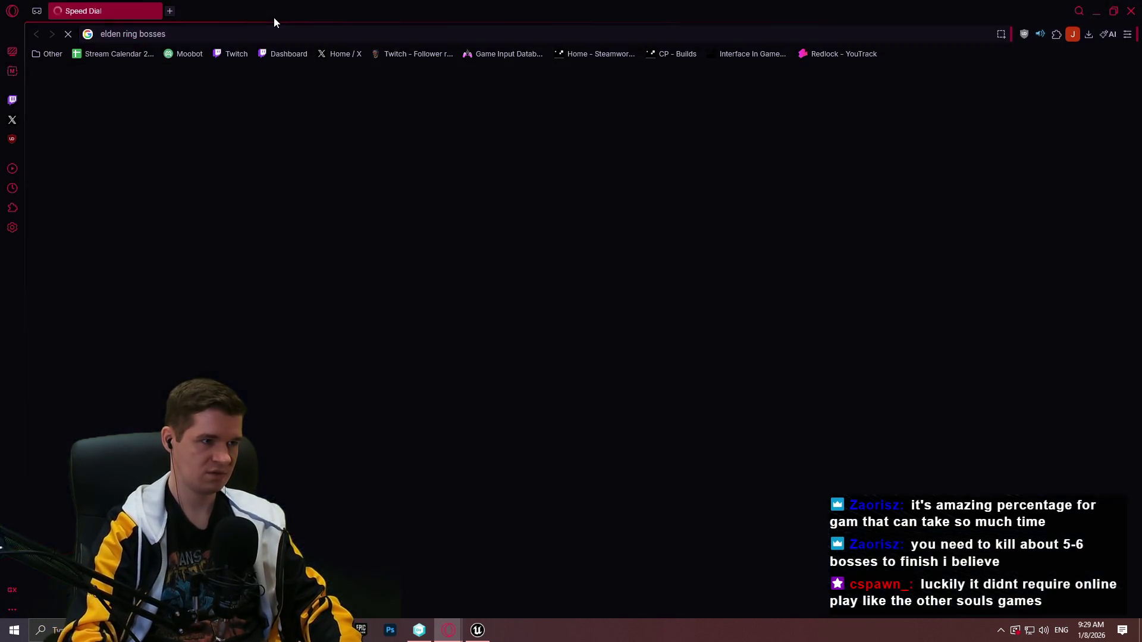
{"action": "left_click", "coordinate": [219, 226]}
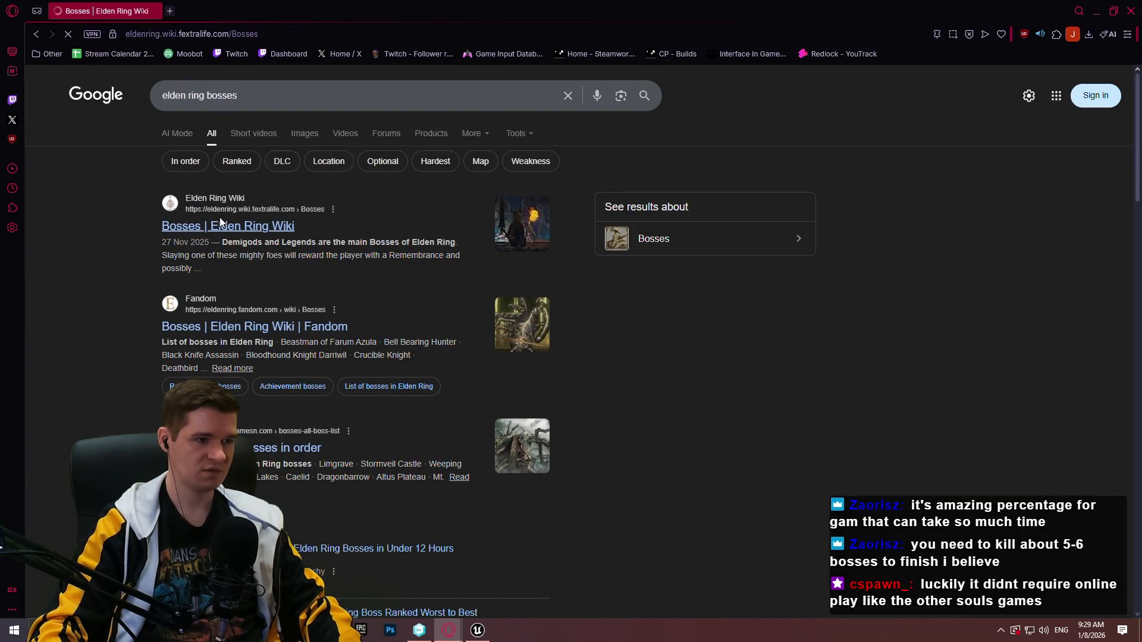
{"action": "scroll", "coordinate": [409, 266], "scroll_direction": "down", "scroll_amount": 5}
{"action": "scroll", "coordinate": [402, 269], "scroll_direction": "down", "scroll_amount": 8}
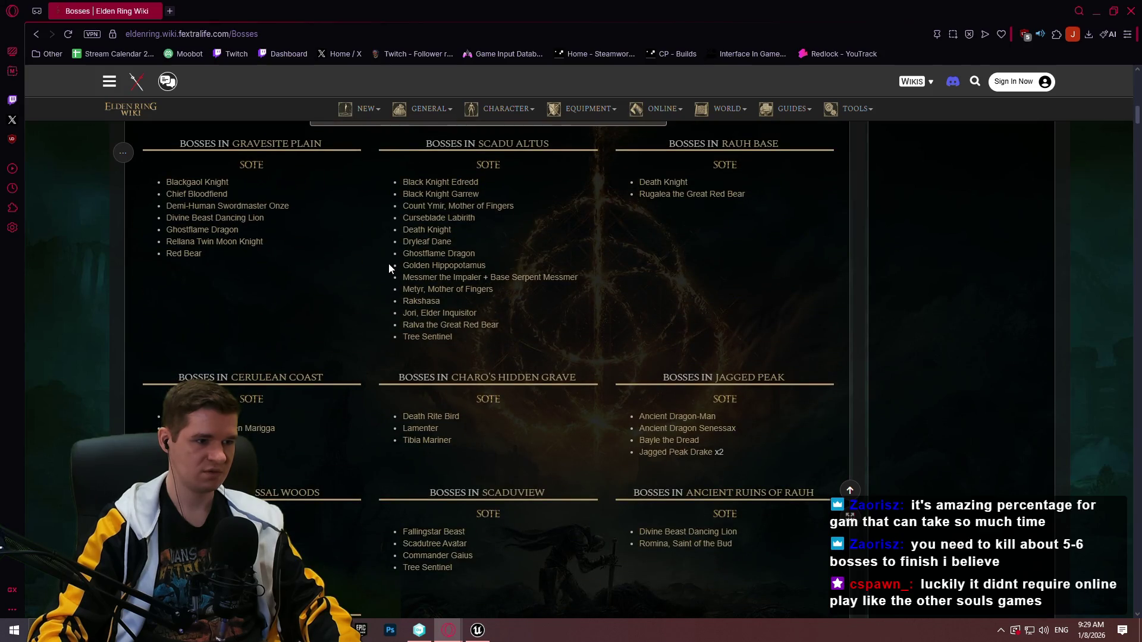
{"action": "scroll", "coordinate": [388, 265], "scroll_direction": "down", "scroll_amount": 10}
{"action": "left_click", "coordinate": [36, 34]}
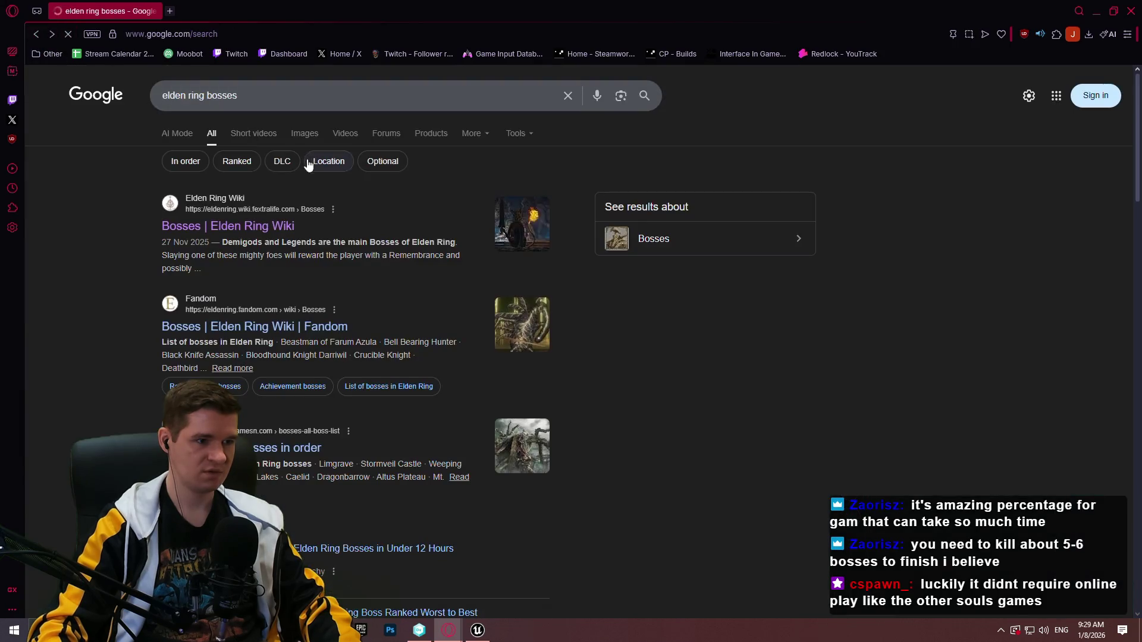
Open the Fandom Bosses page in a new tab and scroll through its Remembrance bosses table
{"action": "left_click", "coordinate": [271, 327]}
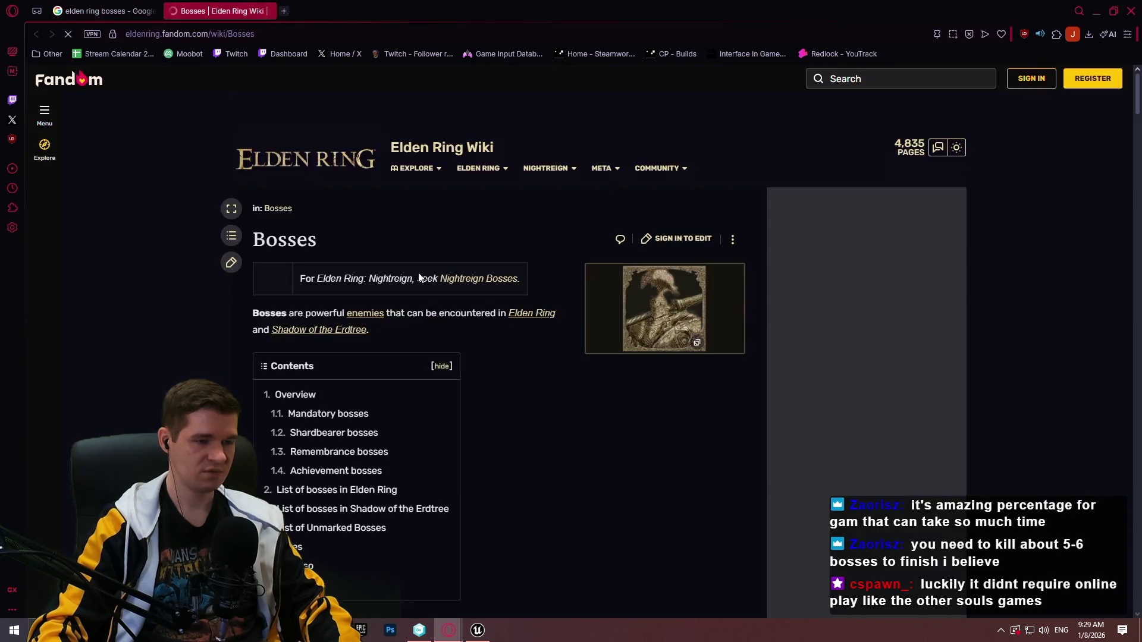
{"action": "scroll", "coordinate": [419, 278], "scroll_direction": "down", "scroll_amount": 15}
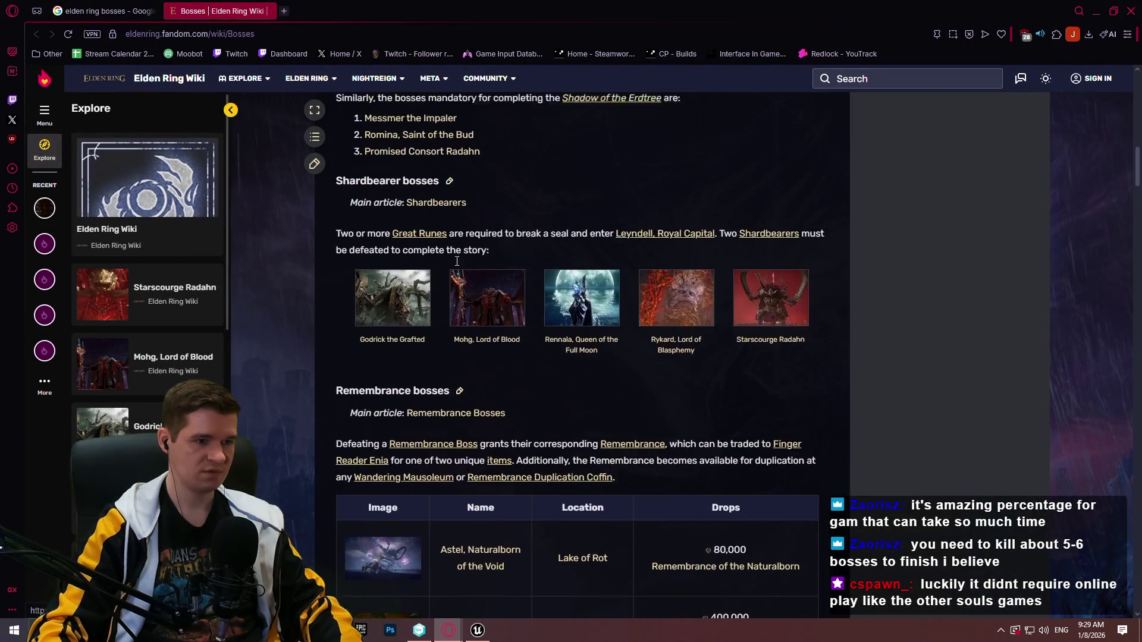
{"action": "scroll", "coordinate": [457, 261], "scroll_direction": "up", "scroll_amount": 3}
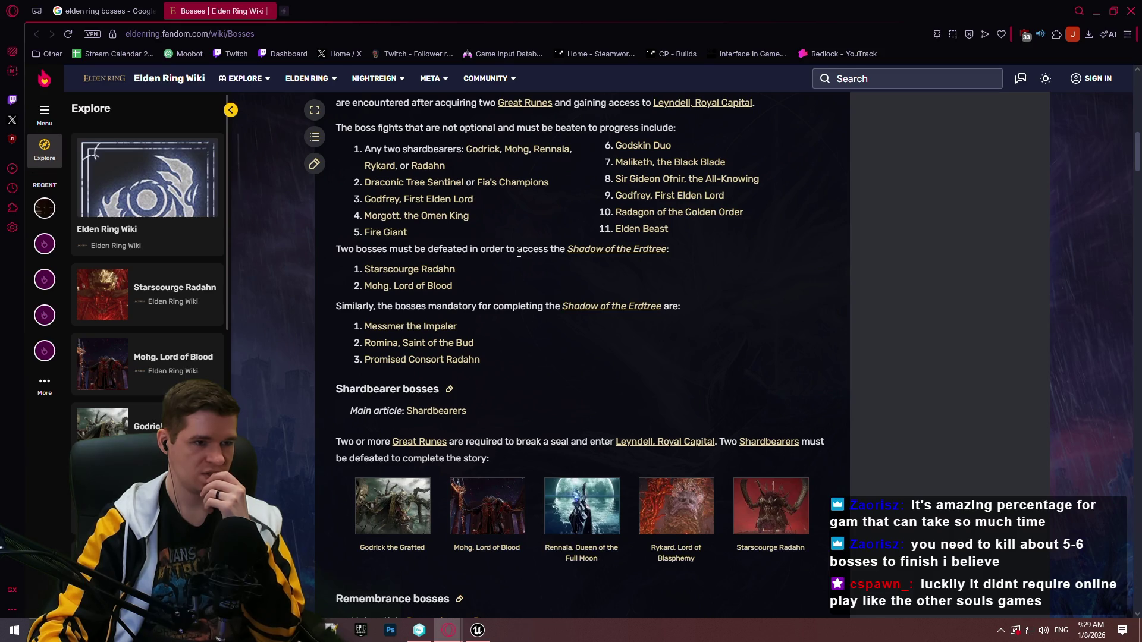
{"action": "scroll", "coordinate": [518, 253], "scroll_direction": "down", "scroll_amount": 5}
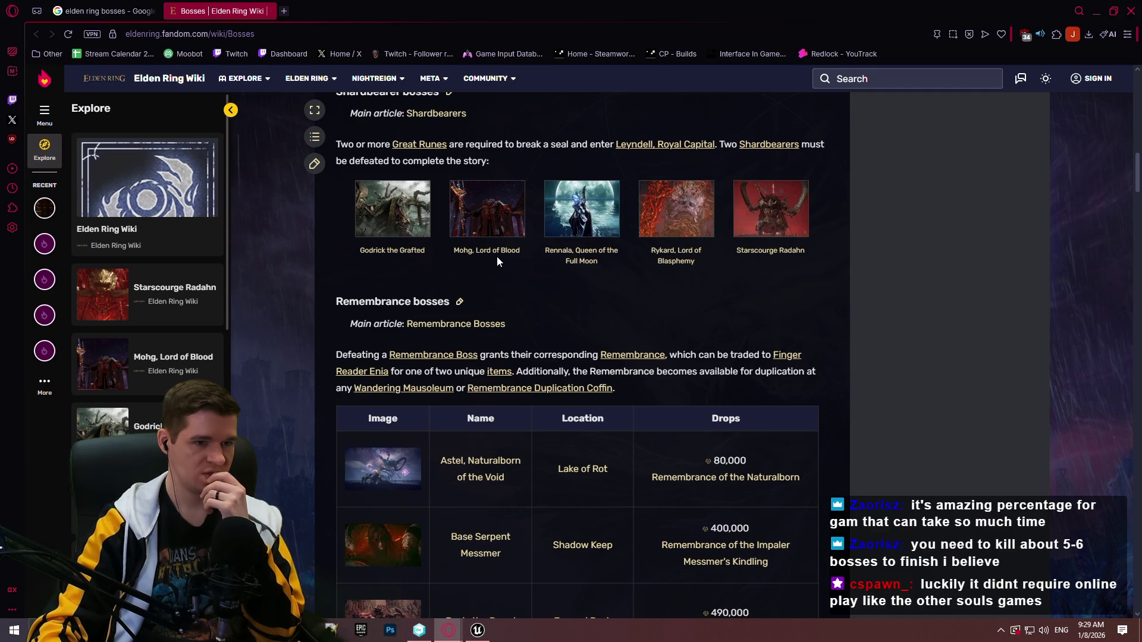
{"action": "scroll", "coordinate": [496, 258], "scroll_direction": "down", "scroll_amount": 5}
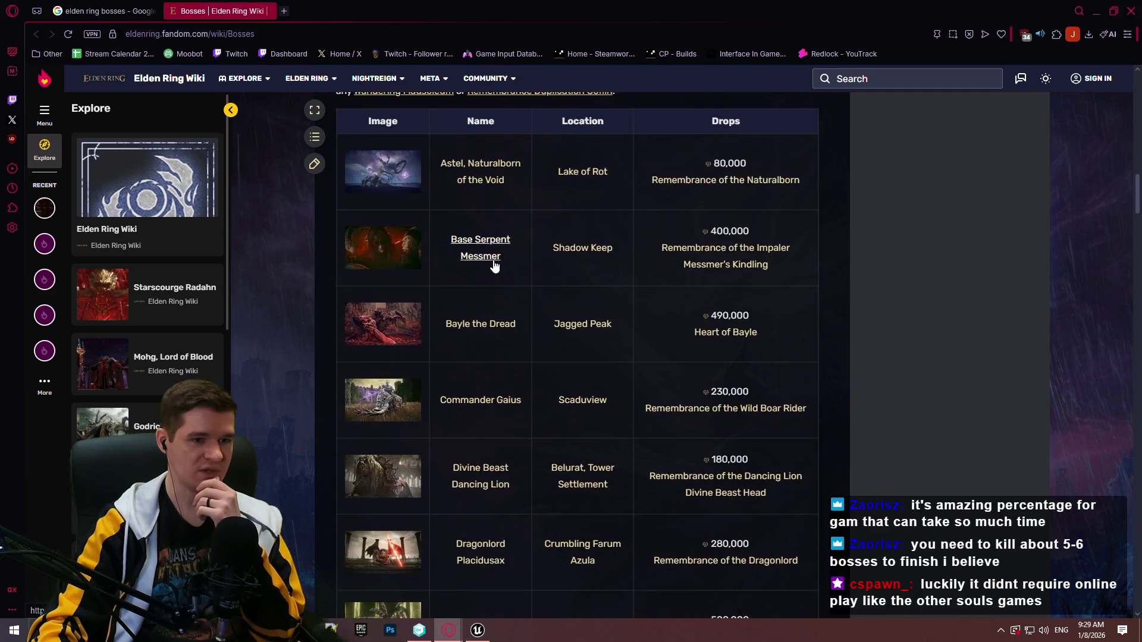
{"action": "scroll", "coordinate": [494, 263], "scroll_direction": "down", "scroll_amount": 4}
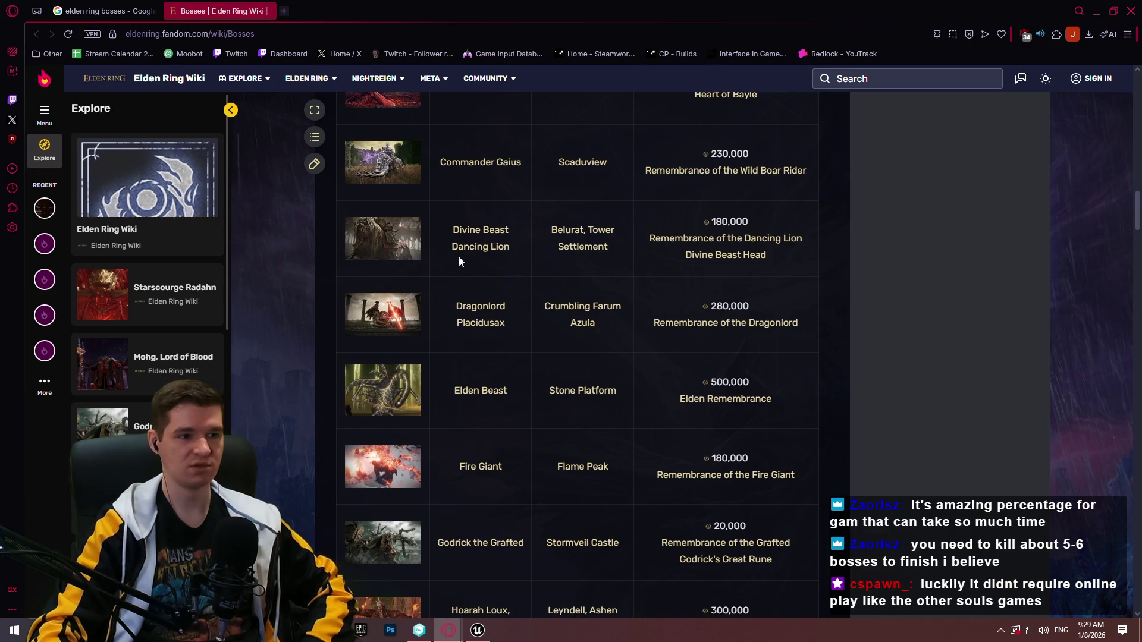
{"action": "scroll", "coordinate": [458, 255], "scroll_direction": "up", "scroll_amount": 3}
{"action": "scroll", "coordinate": [539, 253], "scroll_direction": "up", "scroll_amount": 2}
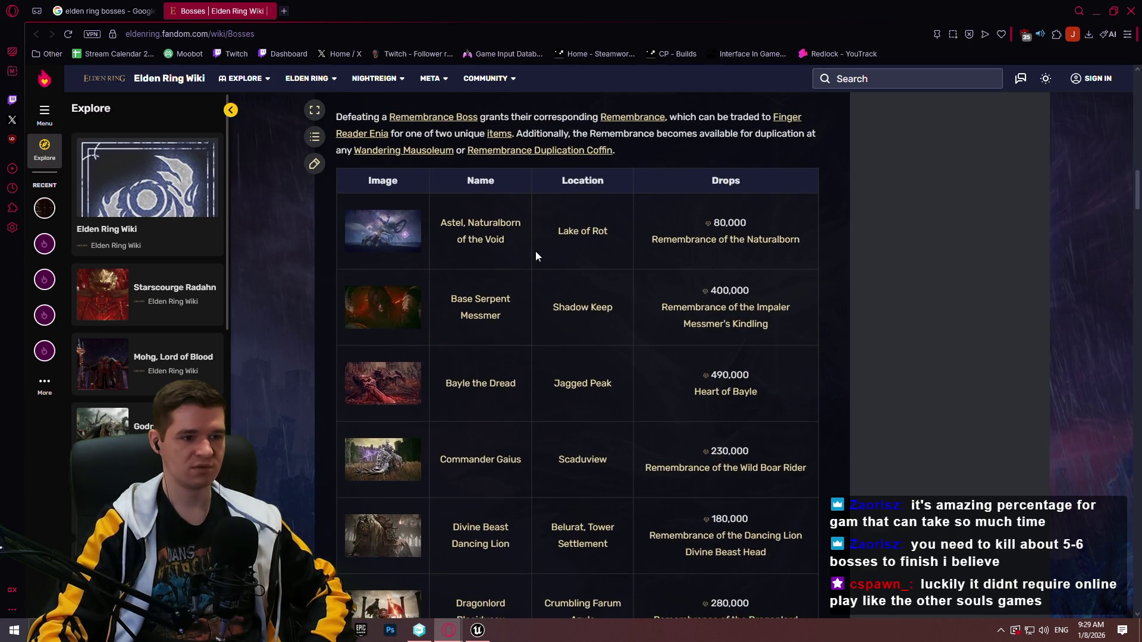
{"action": "scroll", "coordinate": [513, 270], "scroll_direction": "down", "scroll_amount": 4}
{"action": "scroll", "coordinate": [511, 269], "scroll_direction": "up", "scroll_amount": 5}
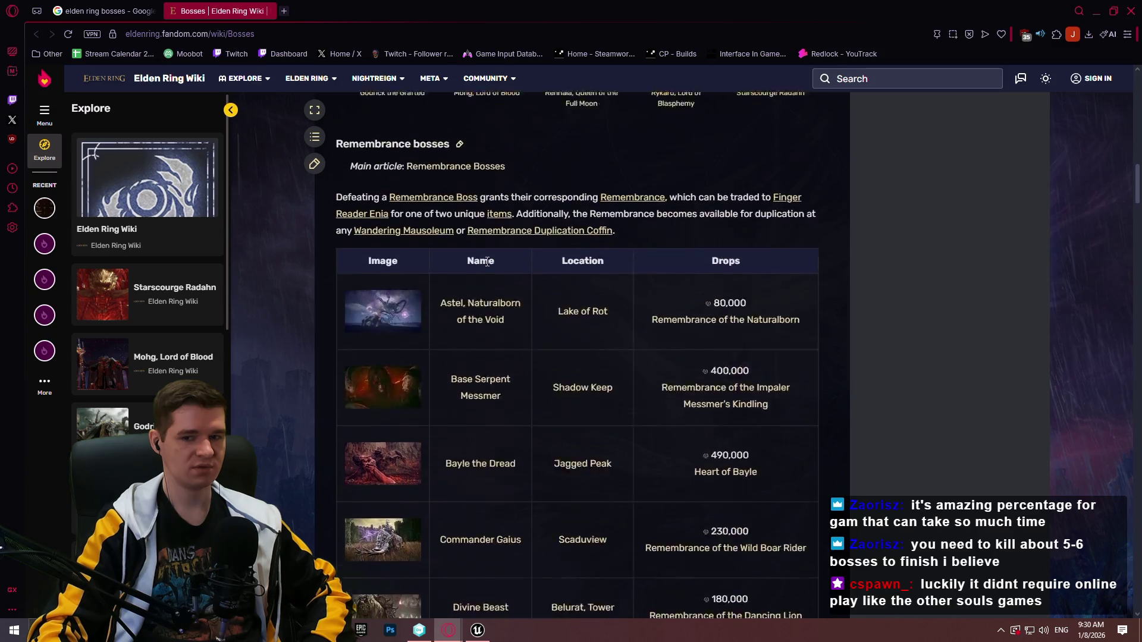
{"action": "scroll", "coordinate": [487, 262], "scroll_direction": "up", "scroll_amount": 4}
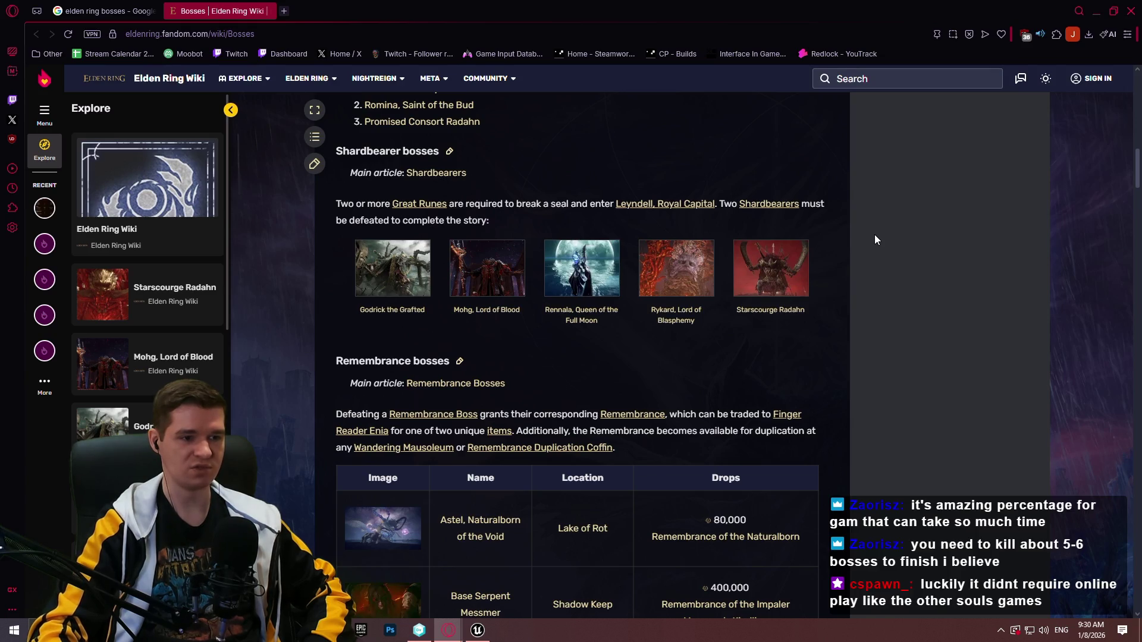
{"action": "scroll", "coordinate": [712, 280], "scroll_direction": "down", "scroll_amount": 3}
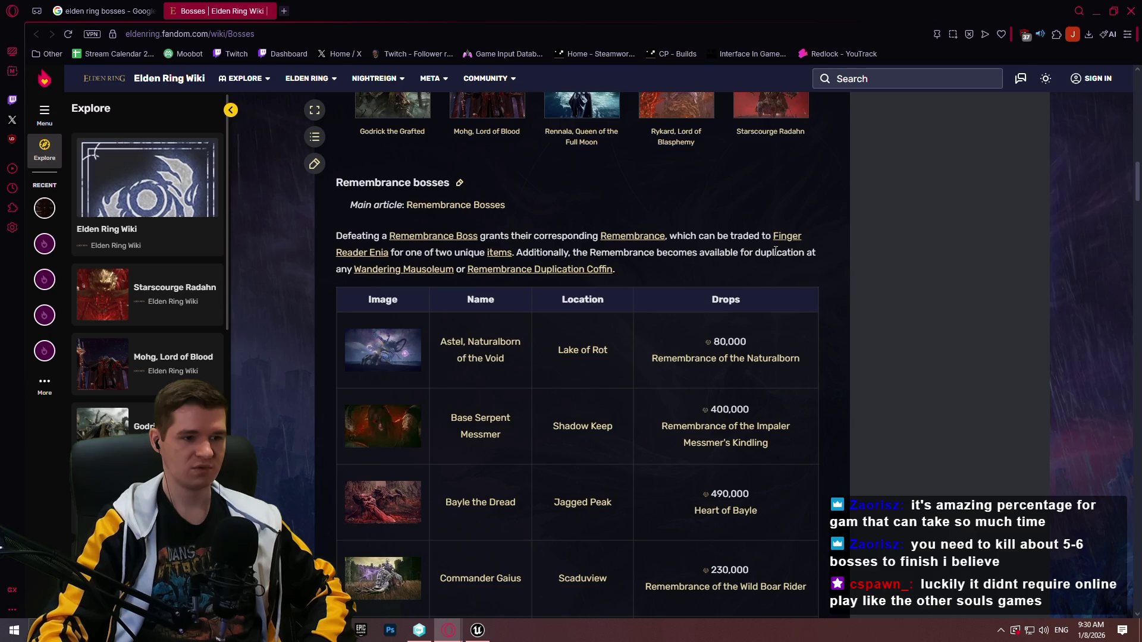
{"action": "scroll", "coordinate": [787, 247], "scroll_direction": "up", "scroll_amount": 3}
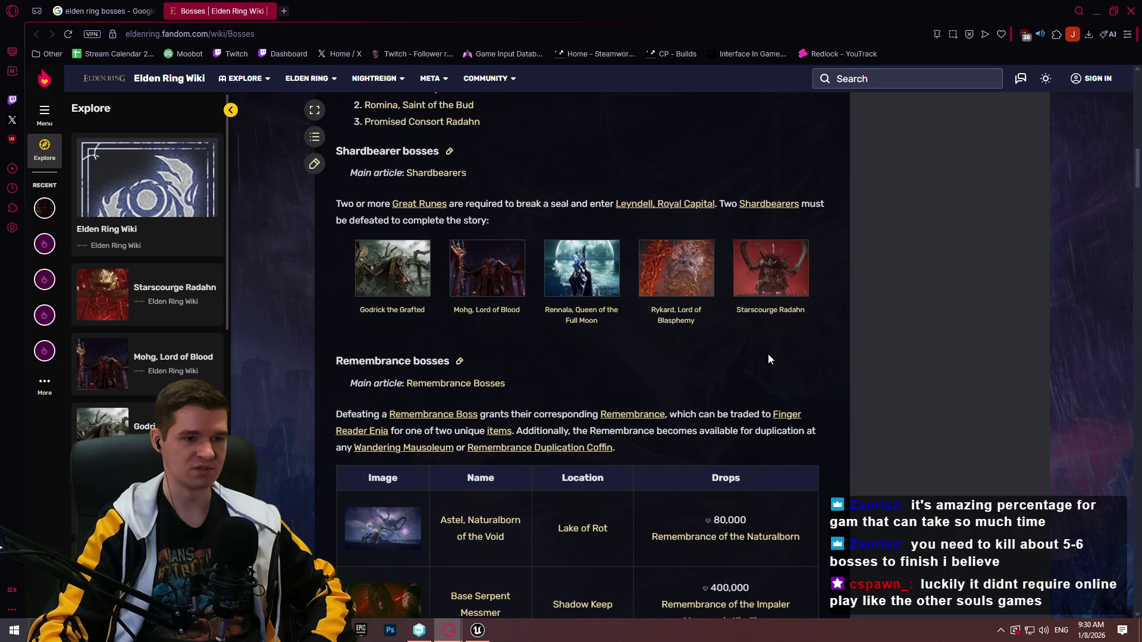
{"action": "scroll", "coordinate": [750, 351], "scroll_direction": "down", "scroll_amount": 3}
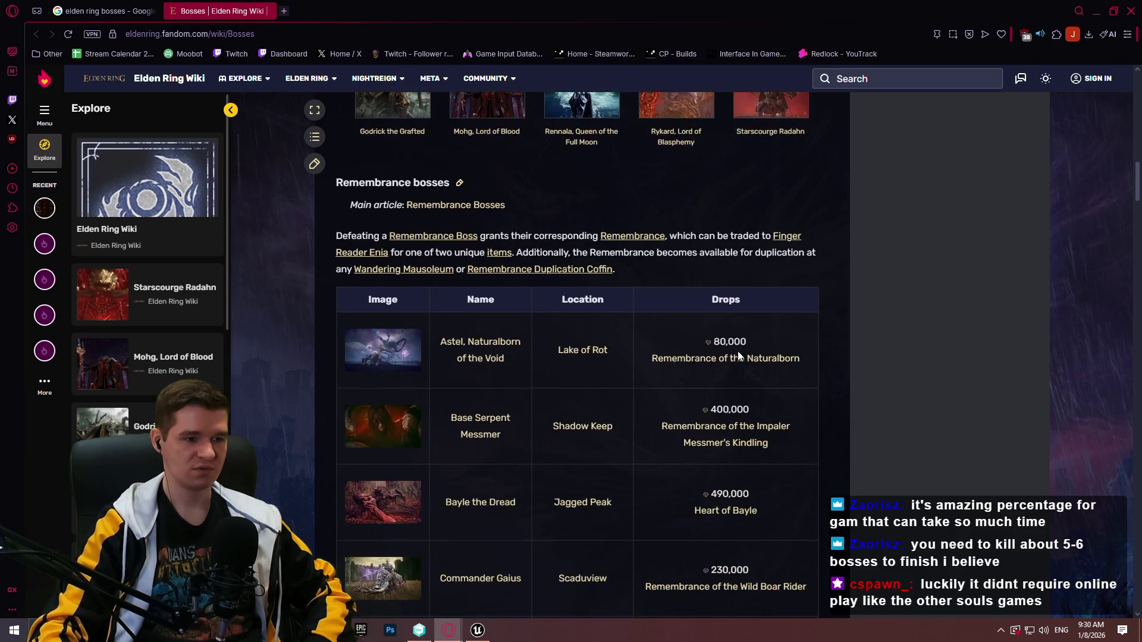
{"action": "scroll", "coordinate": [844, 349], "scroll_direction": "down", "scroll_amount": 4}
{"action": "scroll", "coordinate": [895, 341], "scroll_direction": "down", "scroll_amount": 3}
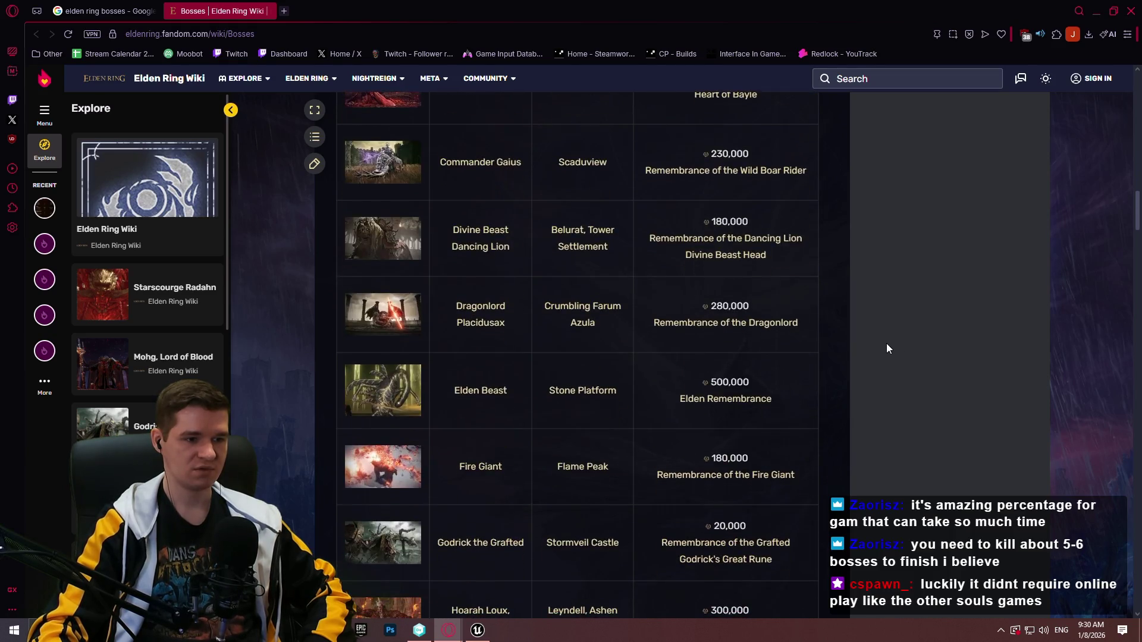
{"action": "scroll", "coordinate": [850, 285], "scroll_direction": "down", "scroll_amount": 5}
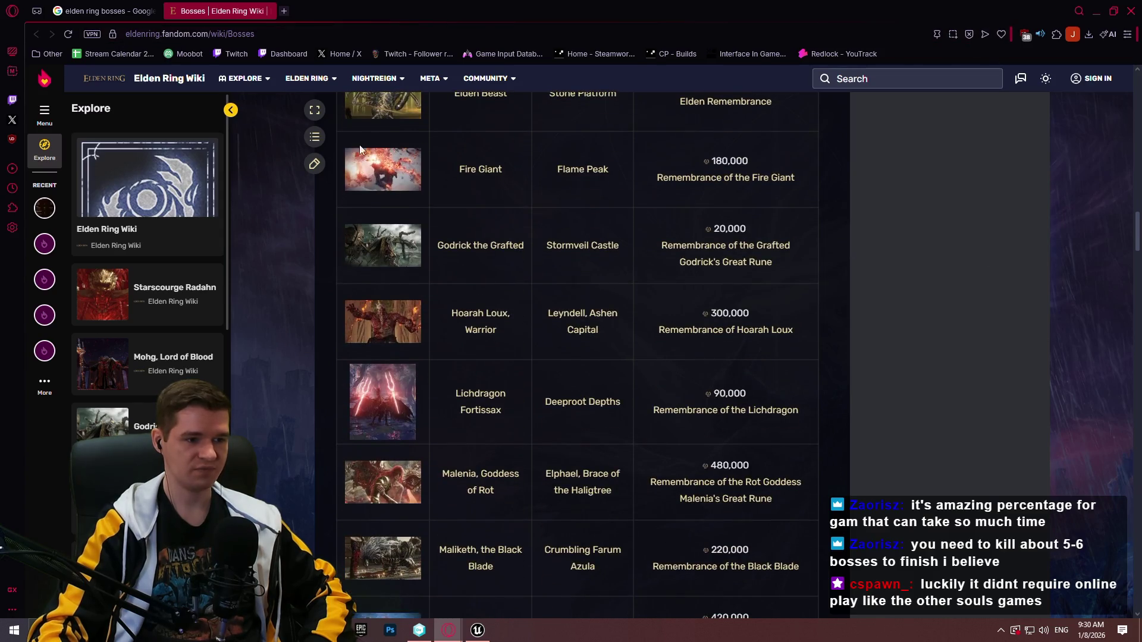
{"action": "scroll", "coordinate": [893, 188], "scroll_direction": "down", "scroll_amount": 4}
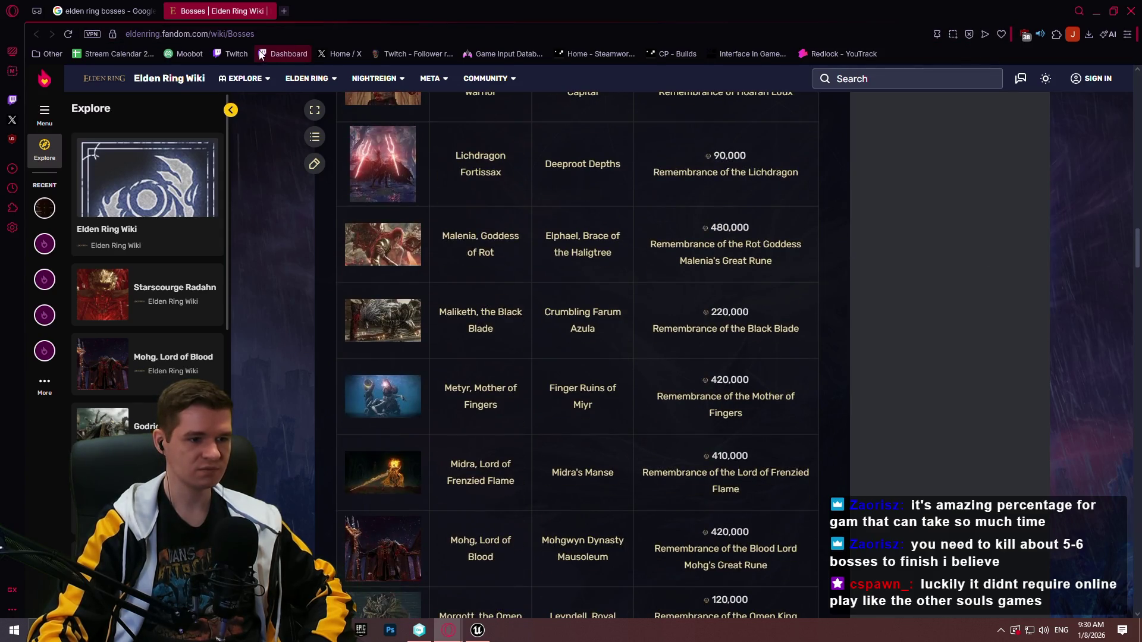
{"action": "scroll", "coordinate": [747, 144], "scroll_direction": "down", "scroll_amount": 4}
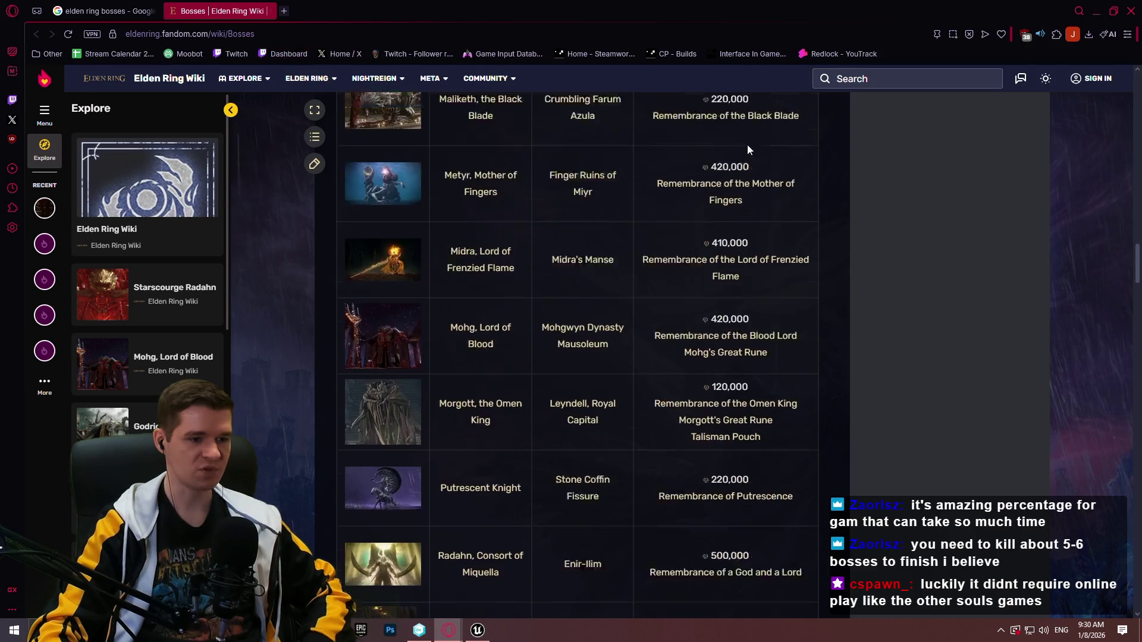
{"action": "left_click", "coordinate": [434, 33]}
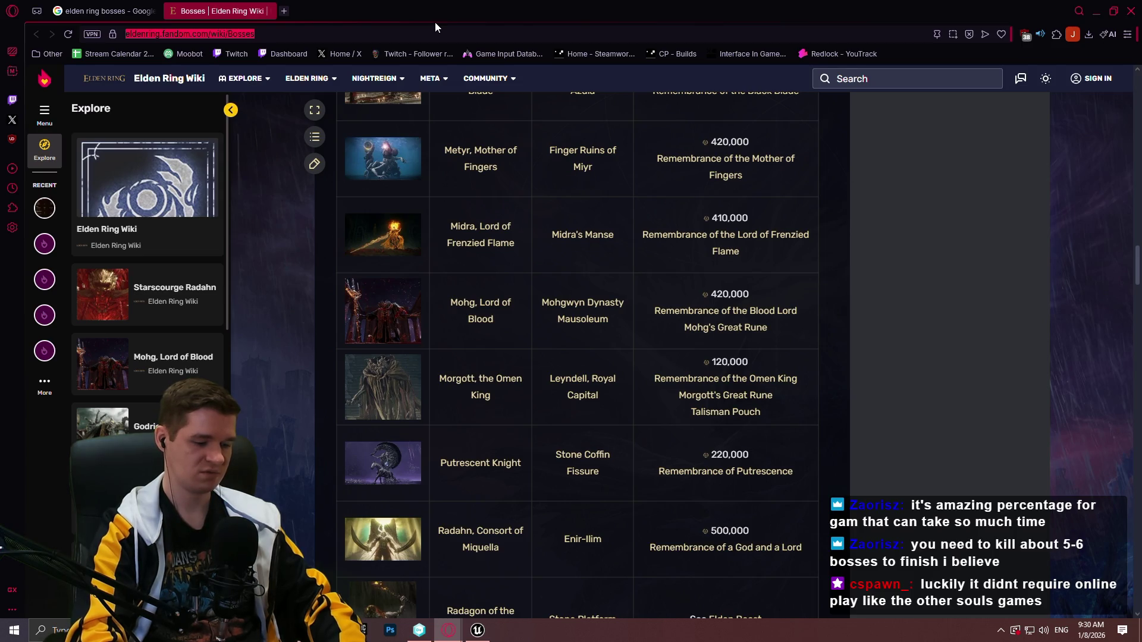
Search for 'elden ring great runes' and open the Great Runes Elden Ring Wiki page
{"action": "type", "text": "elden ring grea"}
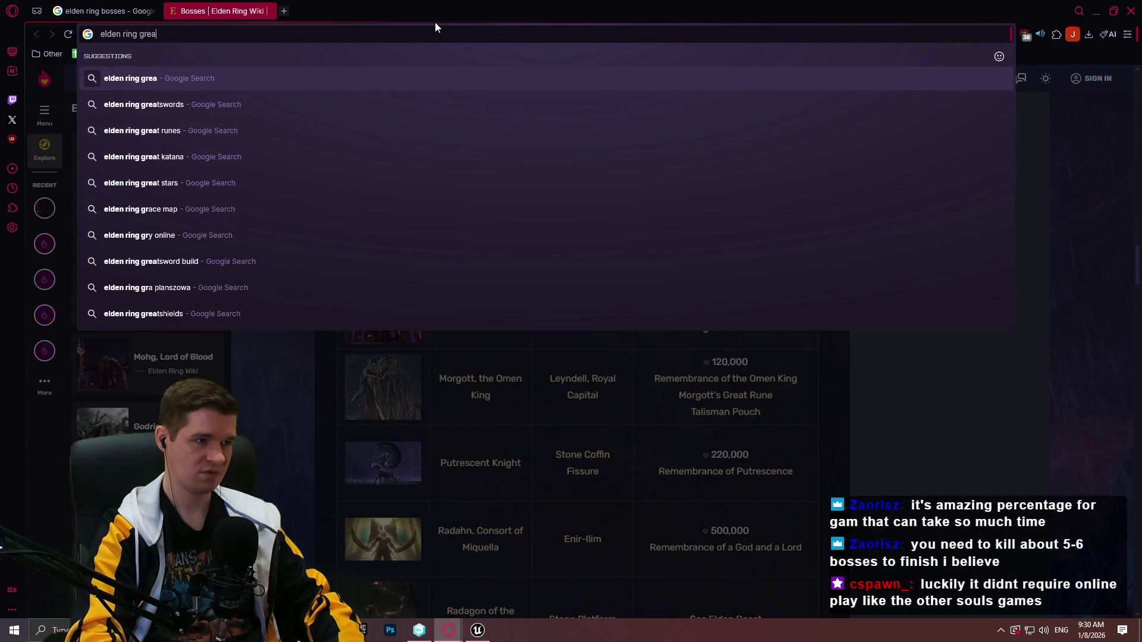
{"action": "type", "text": "t runes"}
{"action": "key", "text": "Return"}
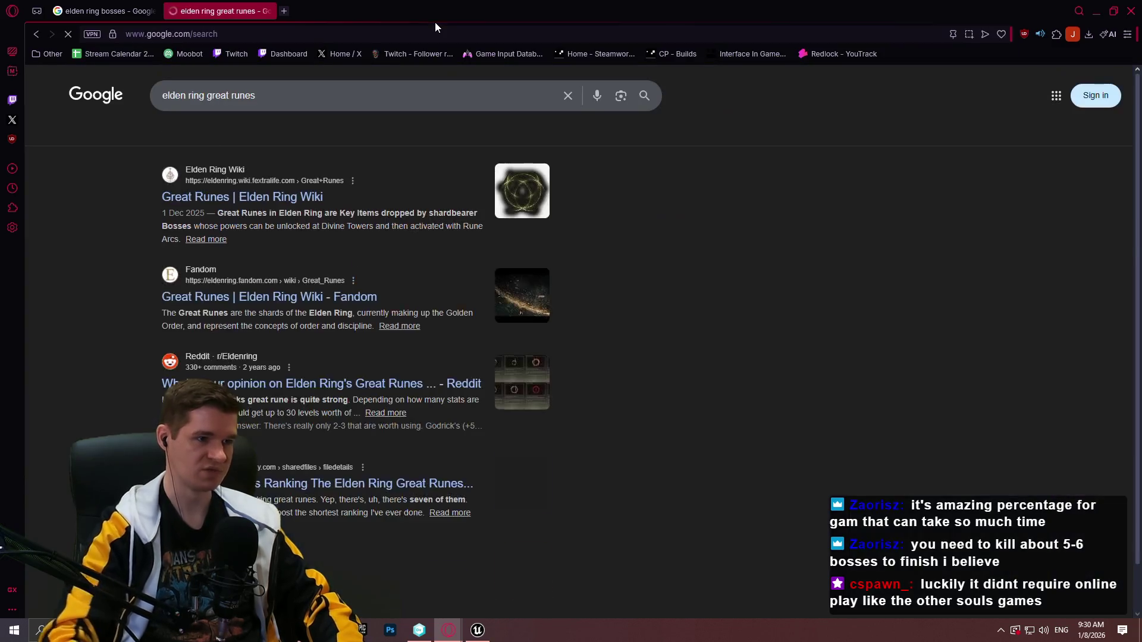
{"action": "left_click", "coordinate": [242, 197]}
Read down the Great Runes list to the How to Acquire Great Runes section, then close the browser
{"action": "scroll", "coordinate": [380, 238], "scroll_direction": "down", "scroll_amount": 3}
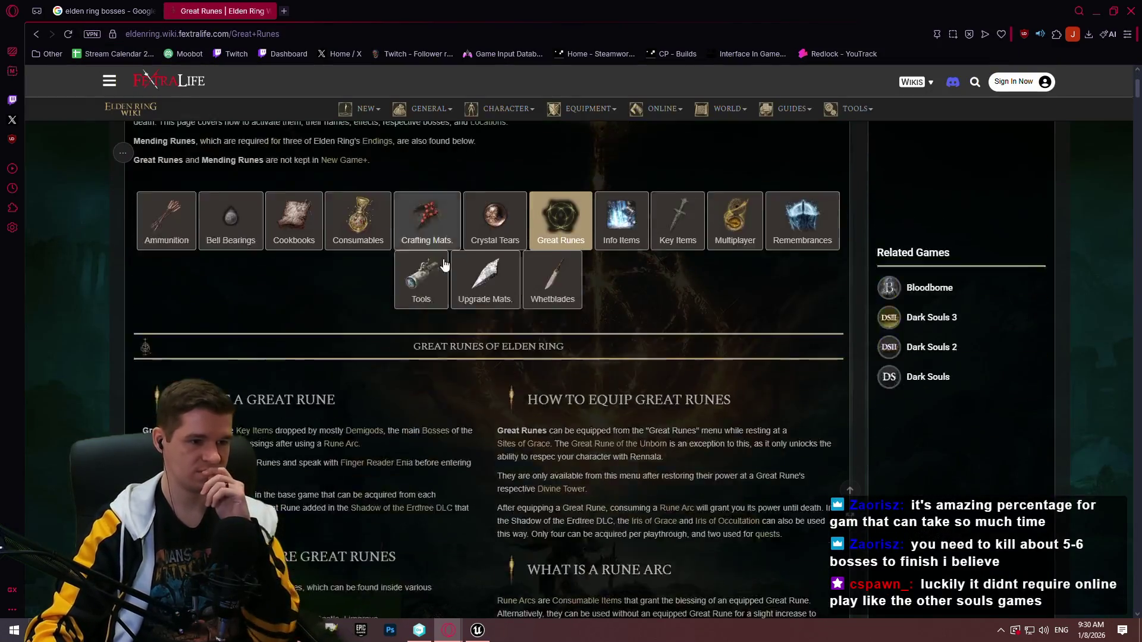
{"action": "scroll", "coordinate": [440, 265], "scroll_direction": "down", "scroll_amount": 10}
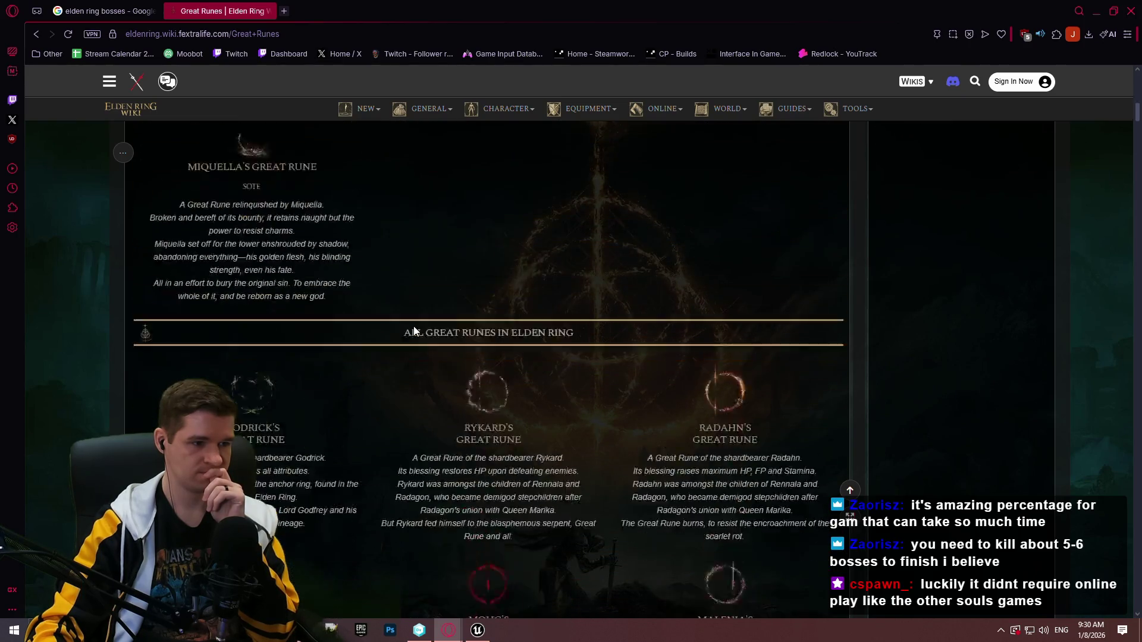
{"action": "scroll", "coordinate": [415, 331], "scroll_direction": "down", "scroll_amount": 1}
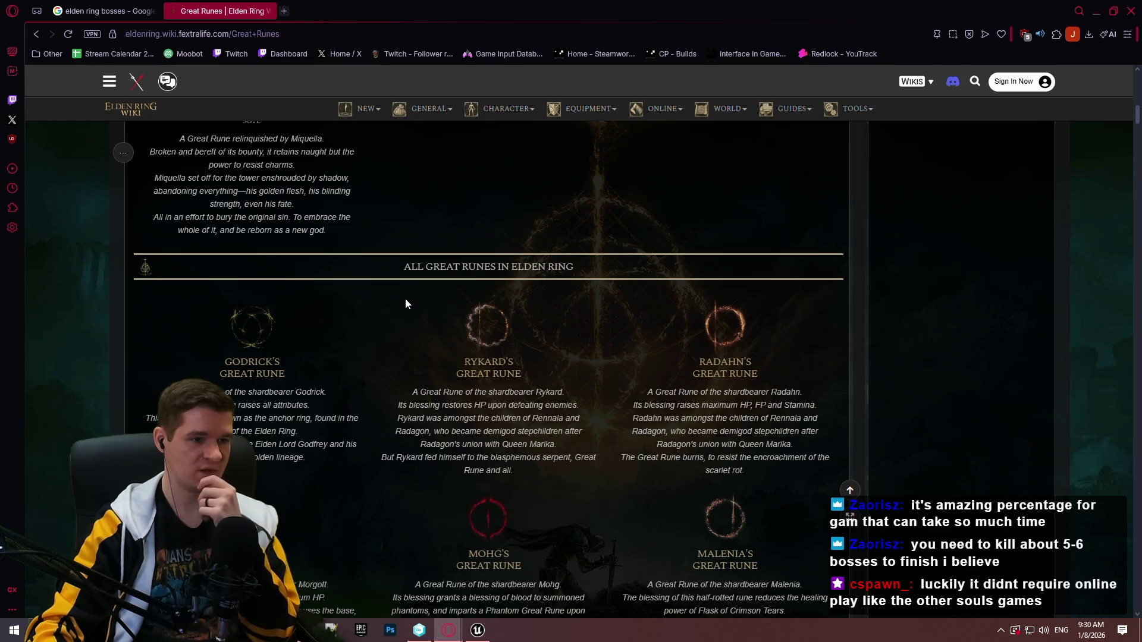
{"action": "scroll", "coordinate": [404, 296], "scroll_direction": "down", "scroll_amount": 3}
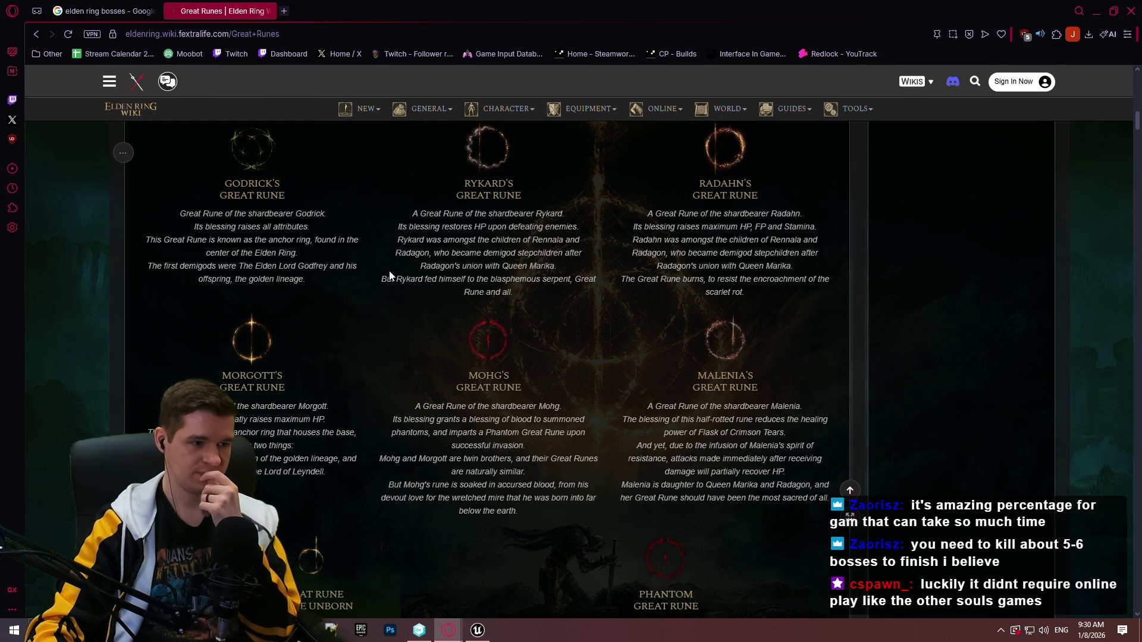
{"action": "scroll", "coordinate": [383, 271], "scroll_direction": "down", "scroll_amount": 3}
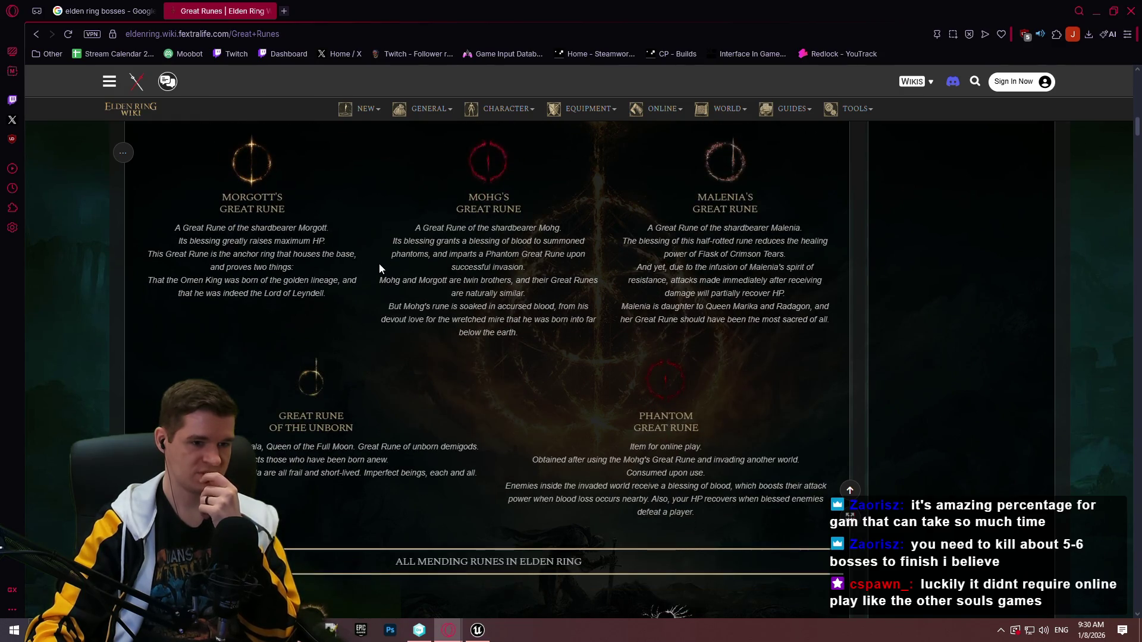
{"action": "scroll", "coordinate": [367, 269], "scroll_direction": "down", "scroll_amount": 2}
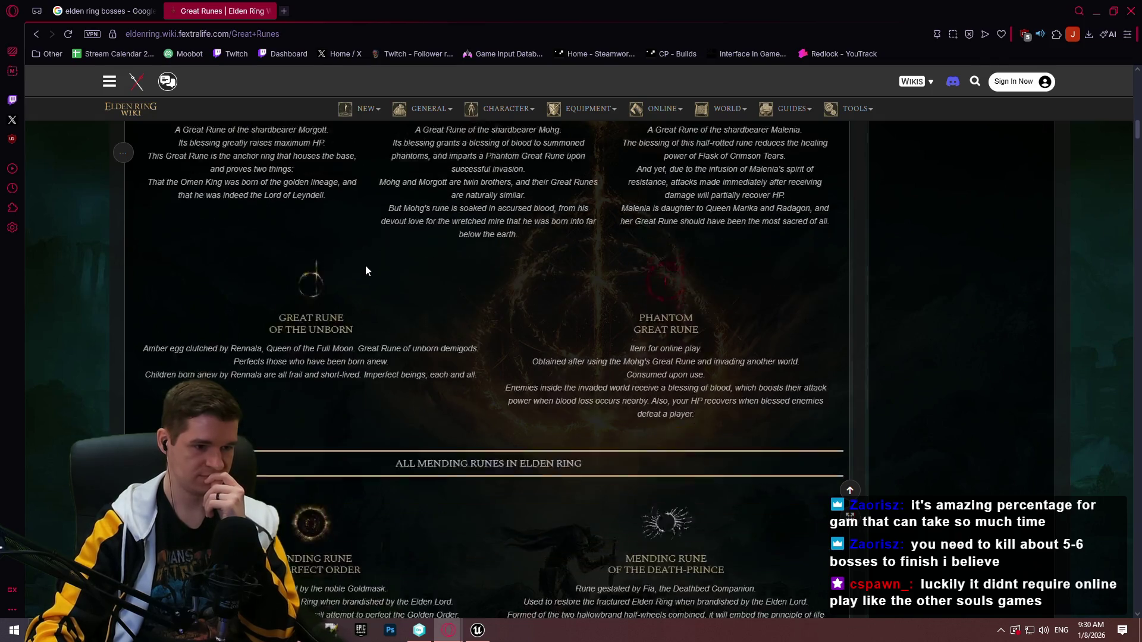
{"action": "scroll", "coordinate": [365, 262], "scroll_direction": "down", "scroll_amount": 2}
{"action": "scroll", "coordinate": [364, 255], "scroll_direction": "down", "scroll_amount": 2}
{"action": "scroll", "coordinate": [369, 238], "scroll_direction": "up", "scroll_amount": 5}
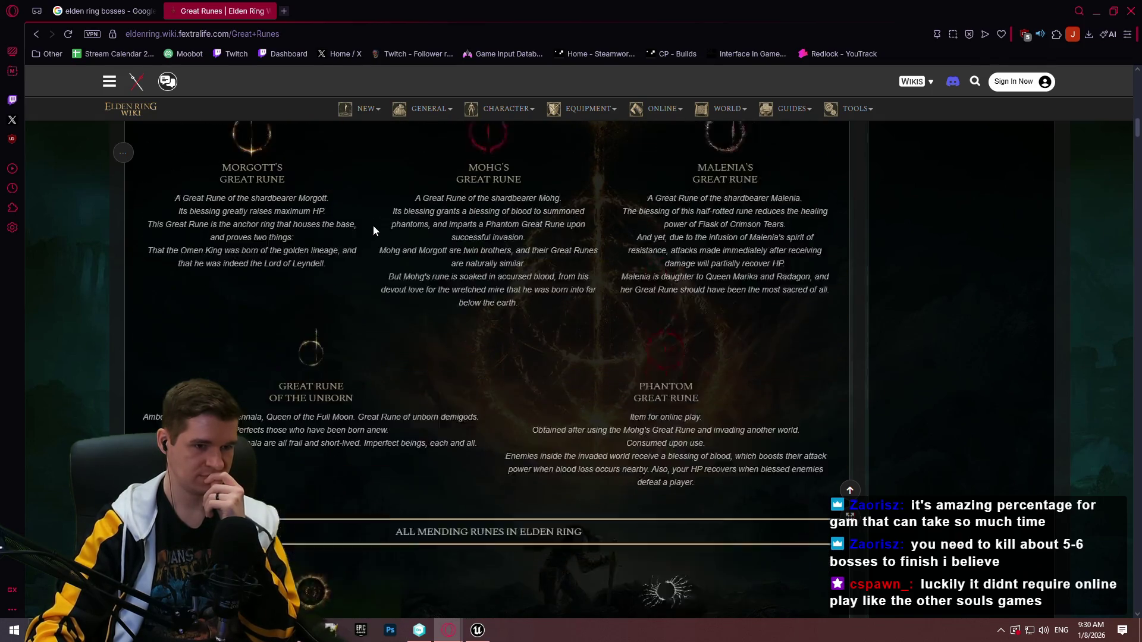
{"action": "scroll", "coordinate": [371, 225], "scroll_direction": "up", "scroll_amount": 4}
{"action": "scroll", "coordinate": [370, 220], "scroll_direction": "up", "scroll_amount": 5}
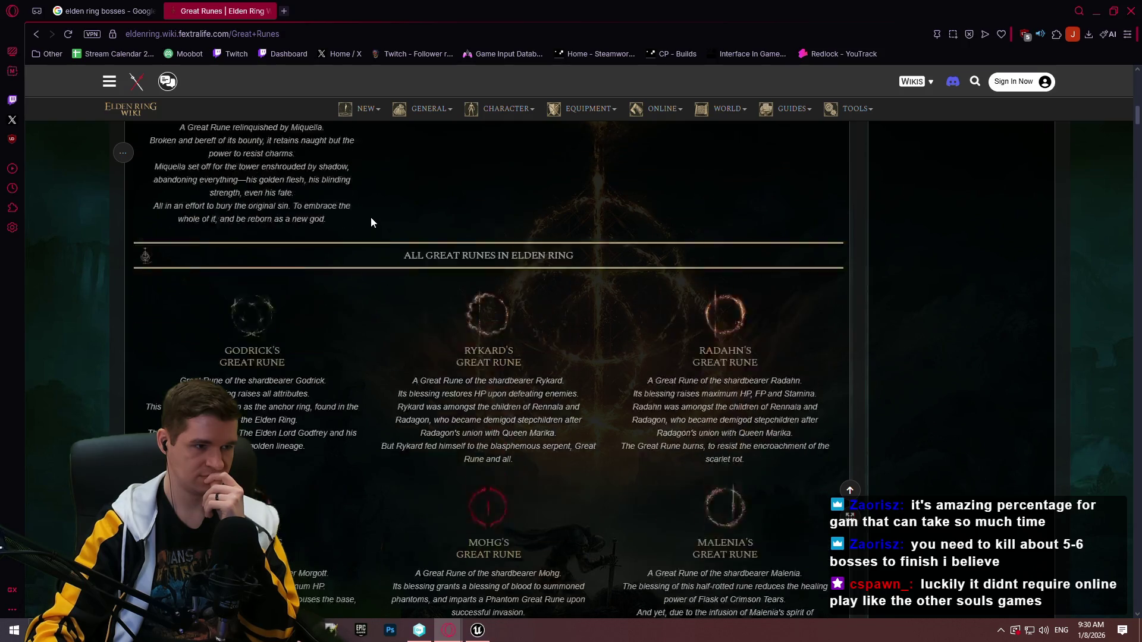
{"action": "scroll", "coordinate": [369, 221], "scroll_direction": "up", "scroll_amount": 3}
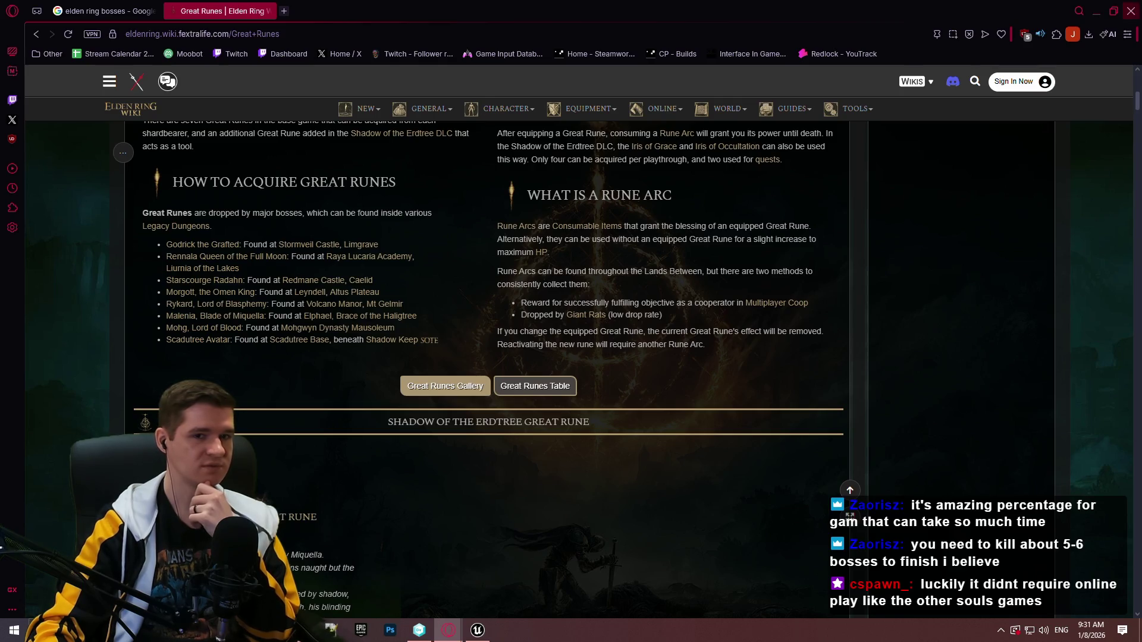
{"action": "left_click", "coordinate": [1130, 11]}
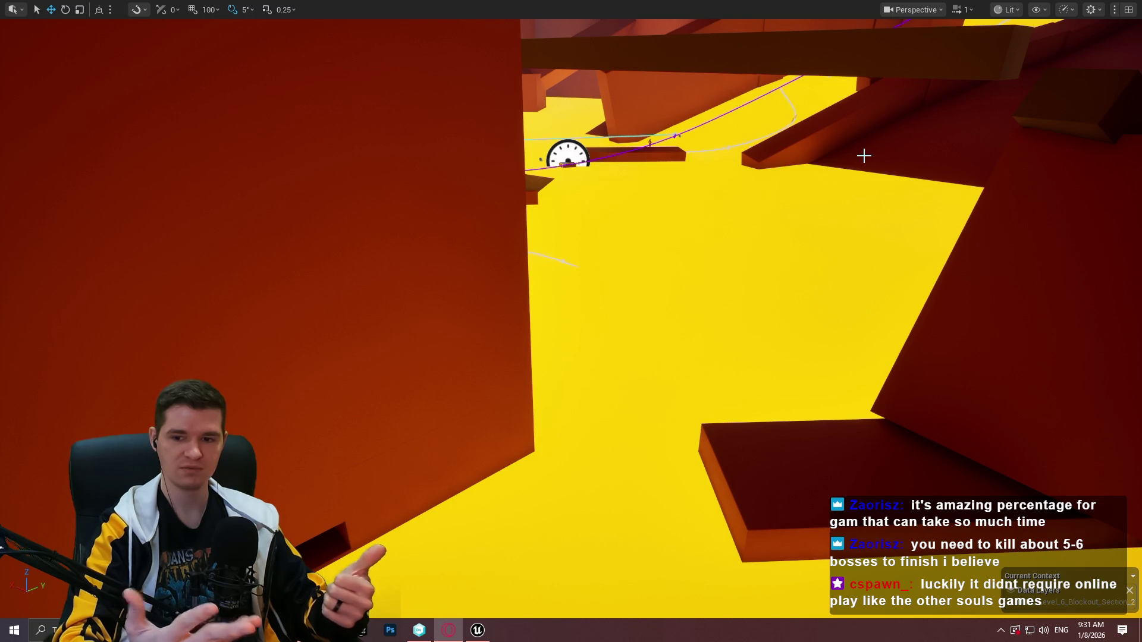
Fly the viewport camera at speed 1.4 past the red wall corner to the dark ledge block
{"action": "left_click_drag", "start_coordinate": [624, 221], "coordinate": [624, 222]}
{"action": "scroll", "coordinate": [624, 222], "scroll_direction": "up", "scroll_amount": 1}
{"action": "left_click_drag", "start_coordinate": [814, 175], "coordinate": [814, 175]}
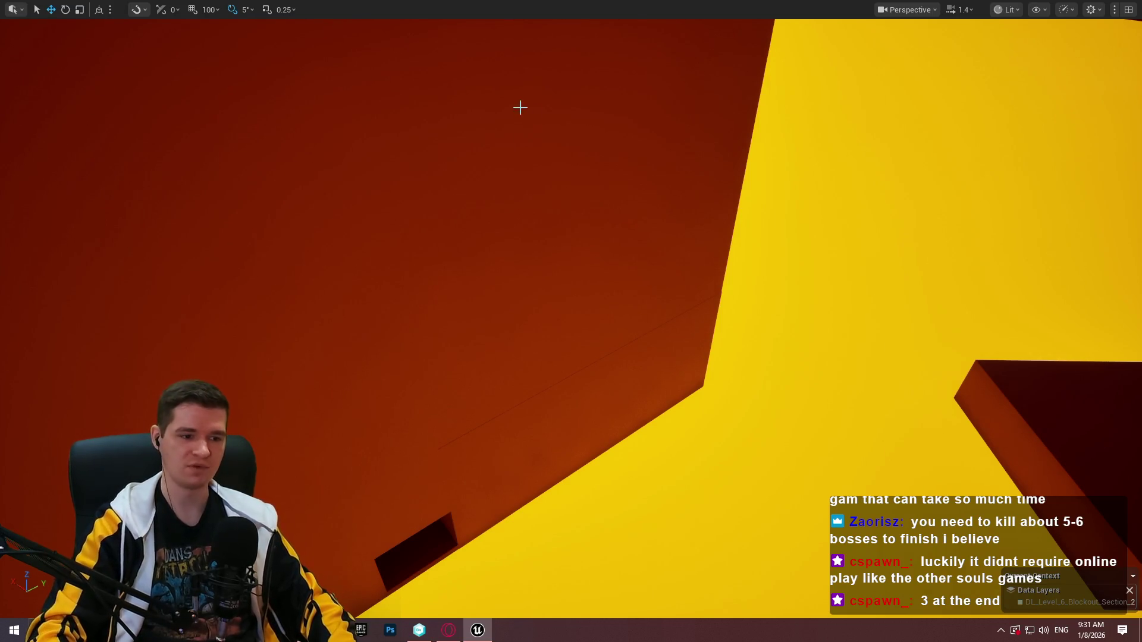
{"action": "left_click_drag", "start_coordinate": [521, 107], "coordinate": [521, 107]}
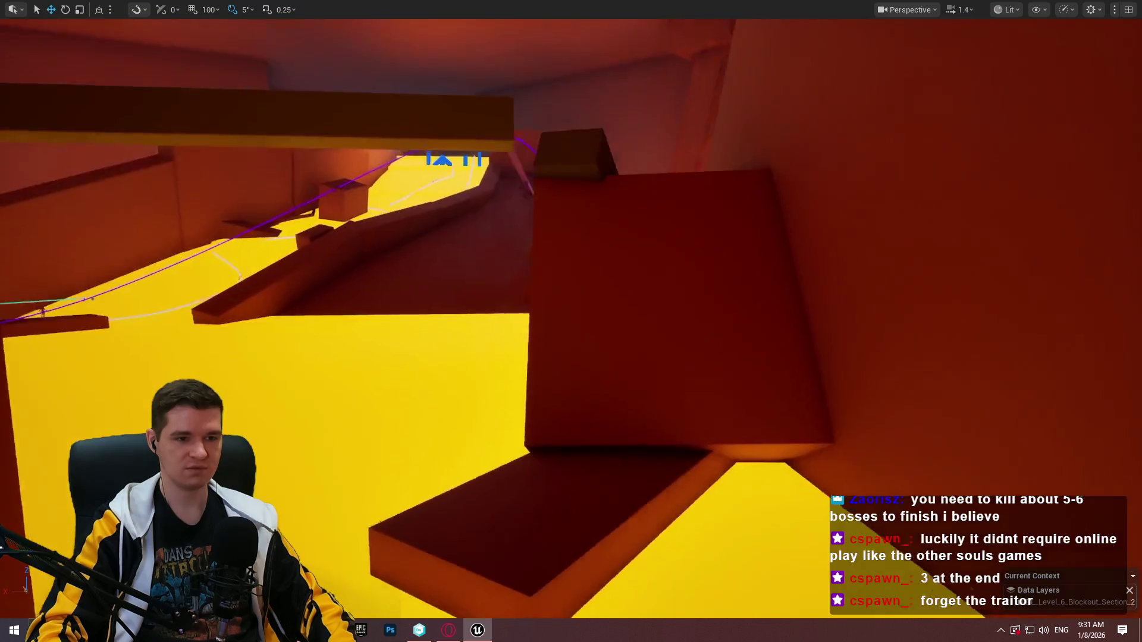
{"action": "mouse_move", "coordinate": [704, 410]}
{"action": "left_mouse_down"}
{"action": "mouse_move", "coordinate": [327, 433]}
{"action": "mouse_move", "coordinate": [301, 455]}
{"action": "left_mouse_up"}
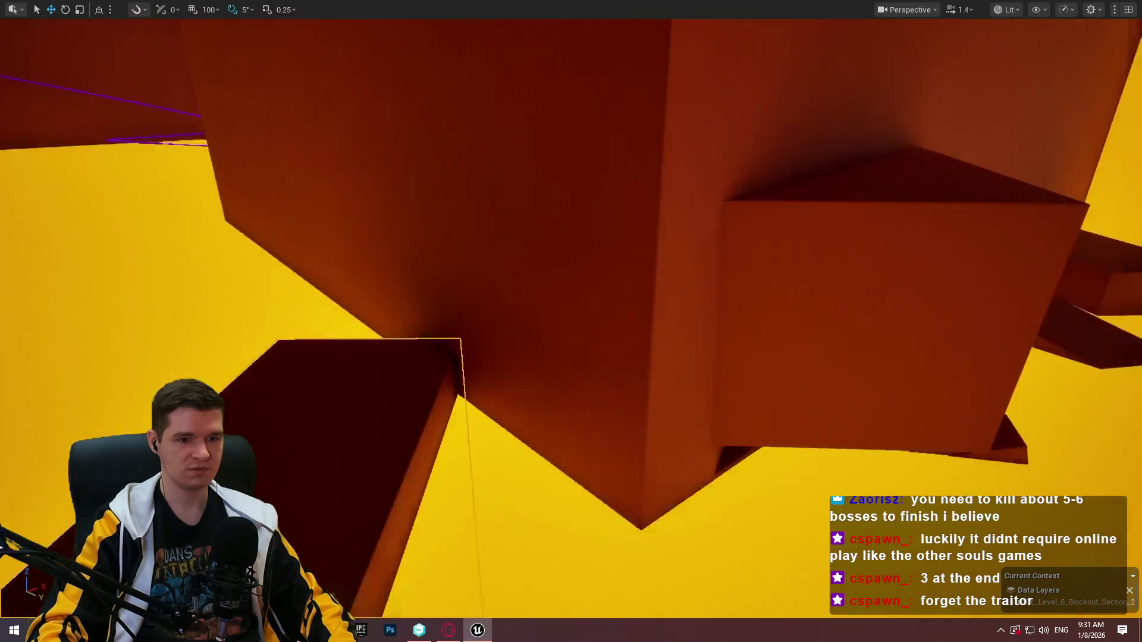
{"action": "left_click_drag", "start_coordinate": [702, 310], "coordinate": [702, 310]}
{"action": "key", "text": "r"}
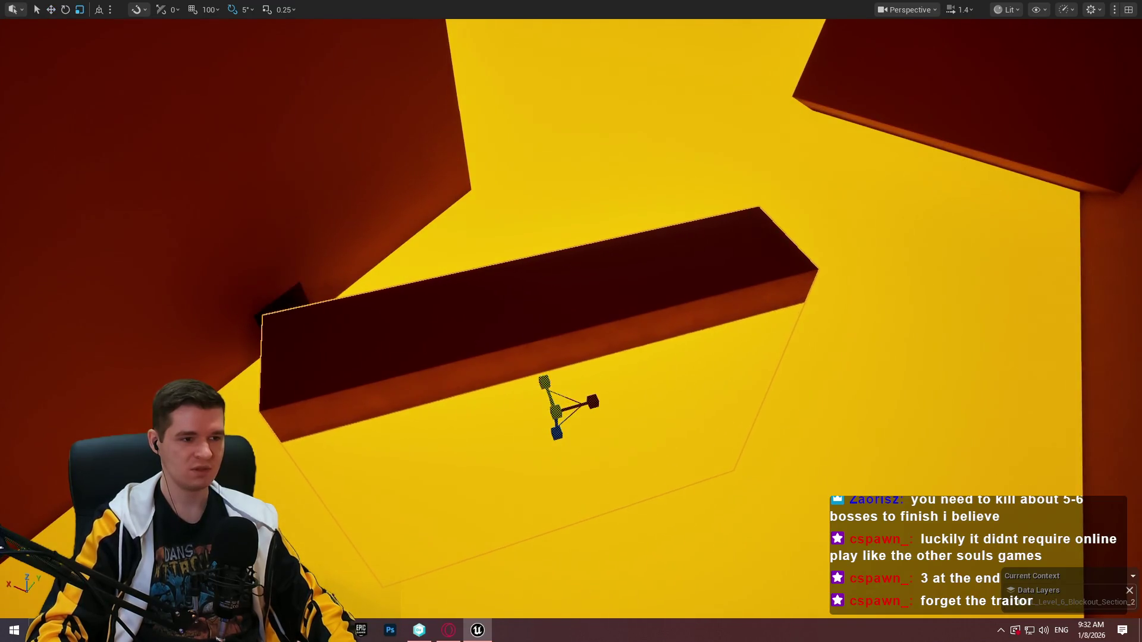
Reshape the dark block into a thinner, flatter slab, then switch to the Elden Ring checklist spreadsheet
{"action": "key", "text": "w"}
{"action": "mouse_move", "coordinate": [556, 449]}
{"action": "left_mouse_down"}
{"action": "mouse_move", "coordinate": [555, 471]}
{"action": "mouse_move", "coordinate": [553, 445]}
{"action": "left_mouse_up"}
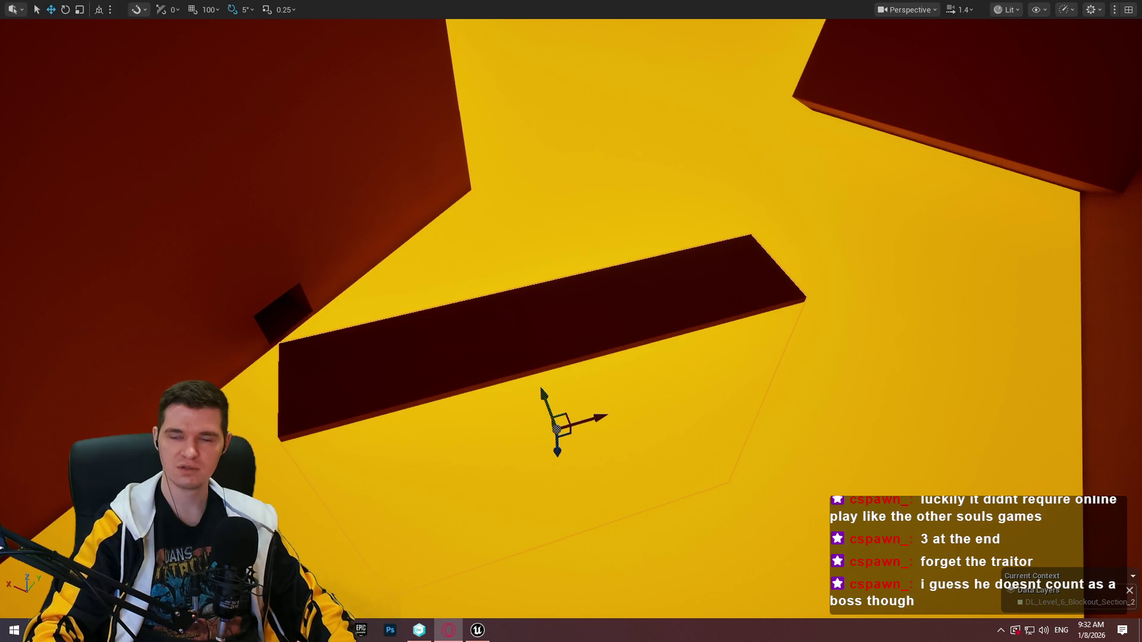
{"action": "key", "text": "alt+Tab"}
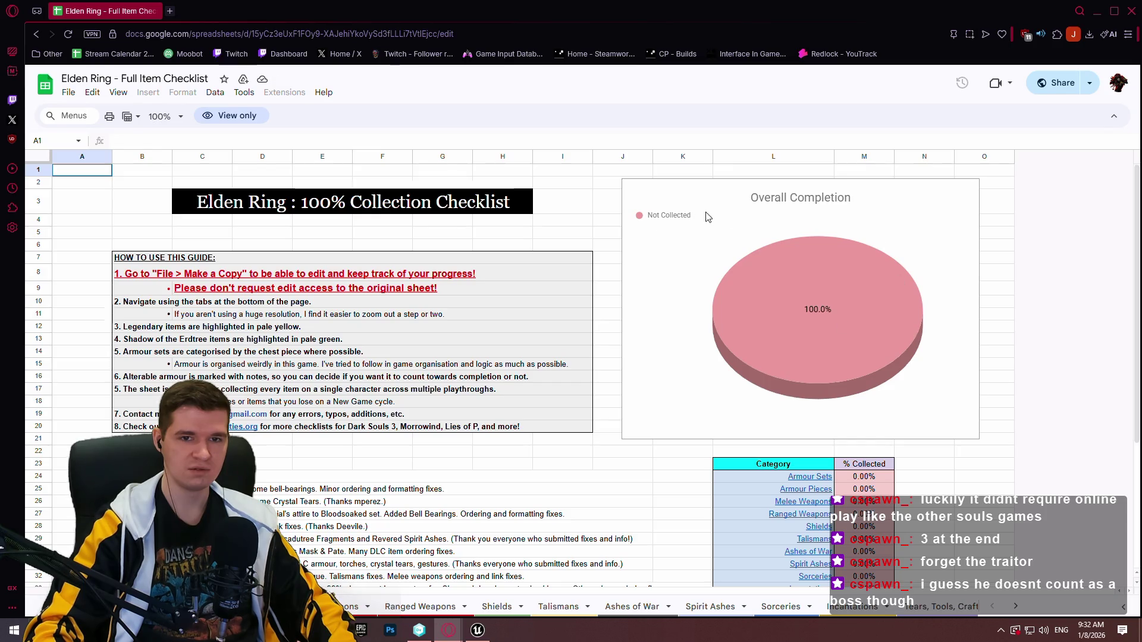
Collapse the Sheets menu bar and check the Overall completion percentage in cell M36
{"action": "left_click", "coordinate": [1112, 117]}
{"action": "scroll", "coordinate": [1009, 224], "scroll_direction": "down", "scroll_amount": 3}
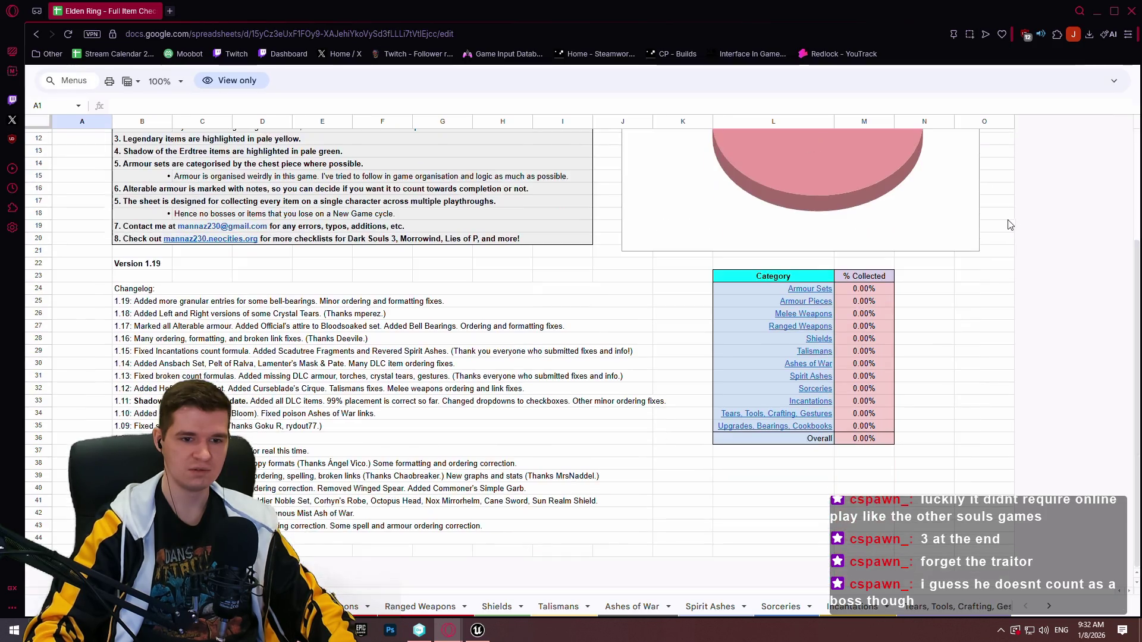
{"action": "scroll", "coordinate": [514, 490], "scroll_direction": "up", "scroll_amount": 2}
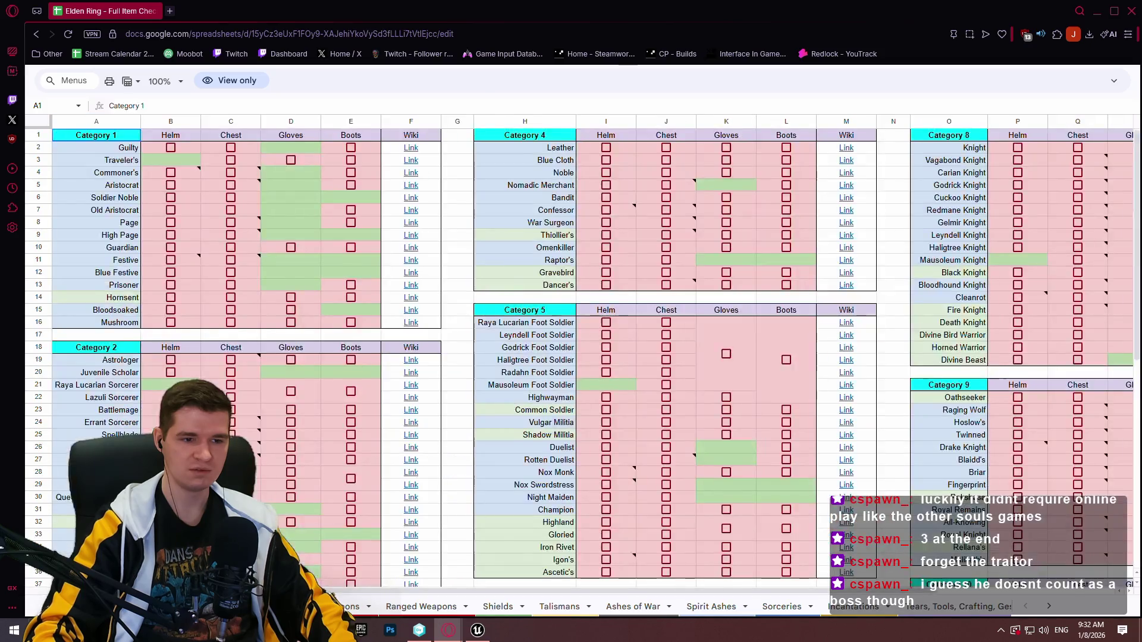
{"action": "scroll", "coordinate": [771, 438], "scroll_direction": "down", "scroll_amount": 3}
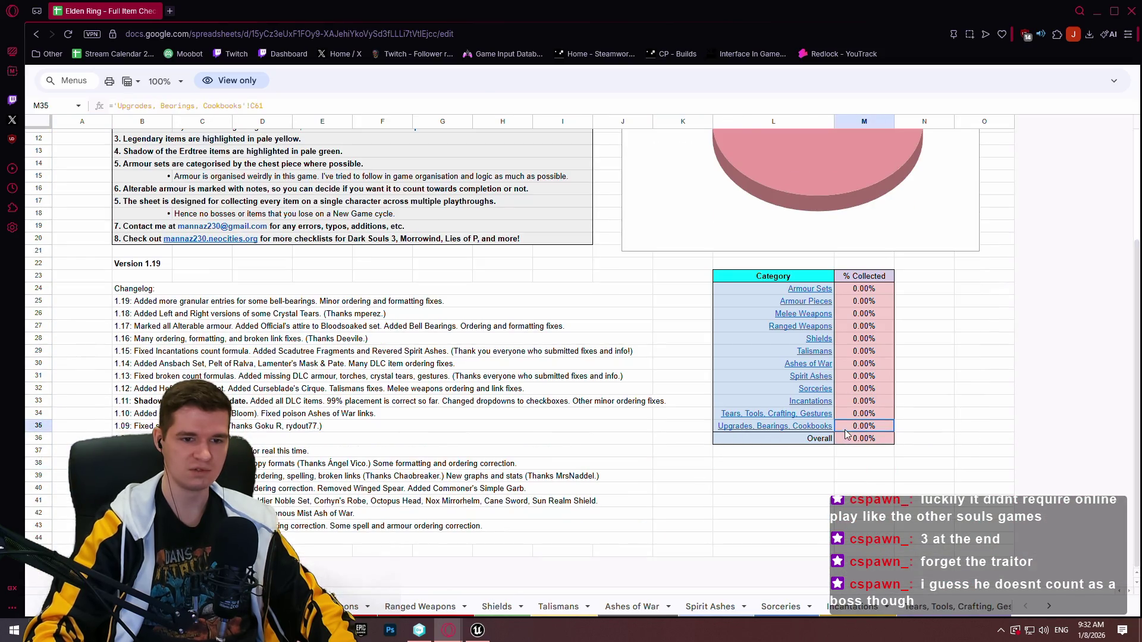
{"action": "left_click", "coordinate": [862, 440]}
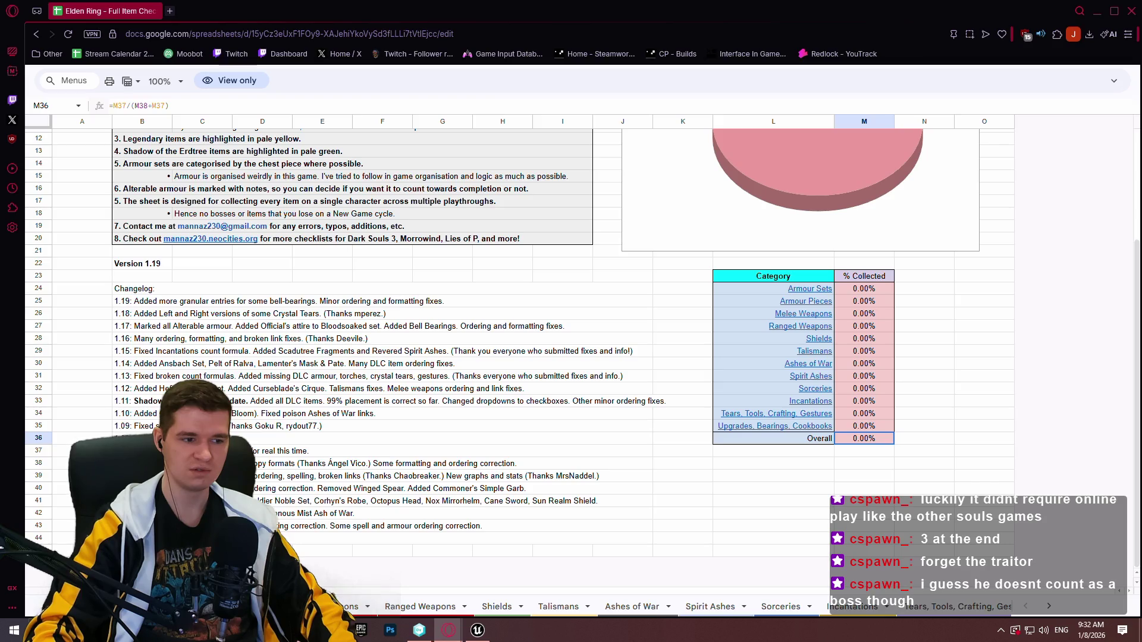
Look over the Armour Sets checklist sheet, go back to the overview, and hide the browser
{"action": "scroll", "coordinate": [407, 279], "scroll_direction": "up", "scroll_amount": 4}
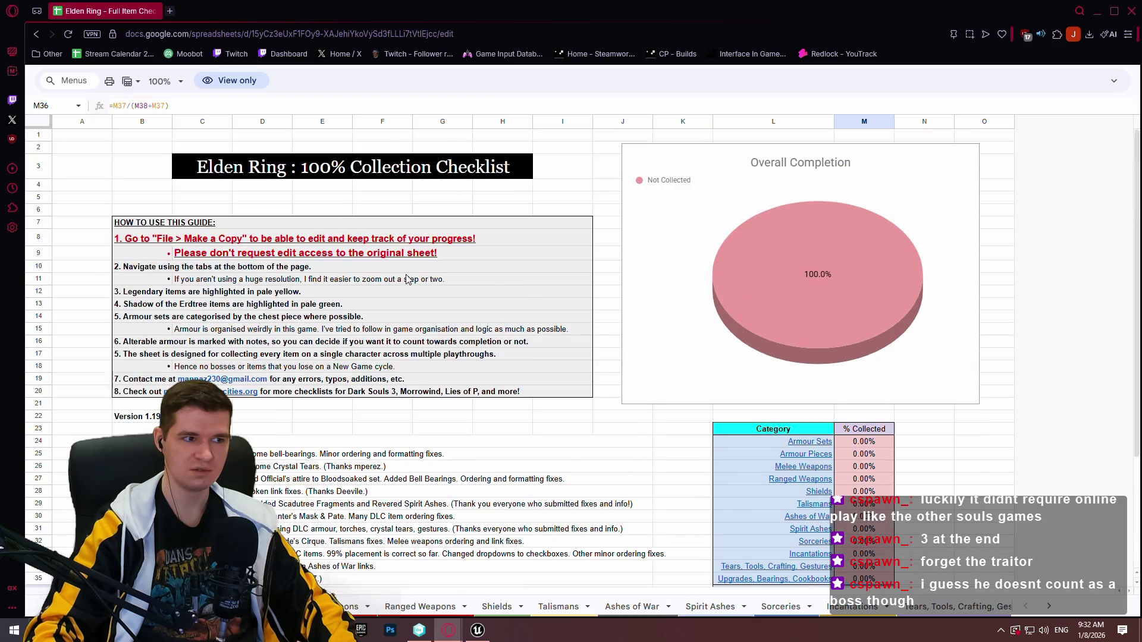
{"action": "scroll", "coordinate": [405, 279], "scroll_direction": "down", "scroll_amount": 5}
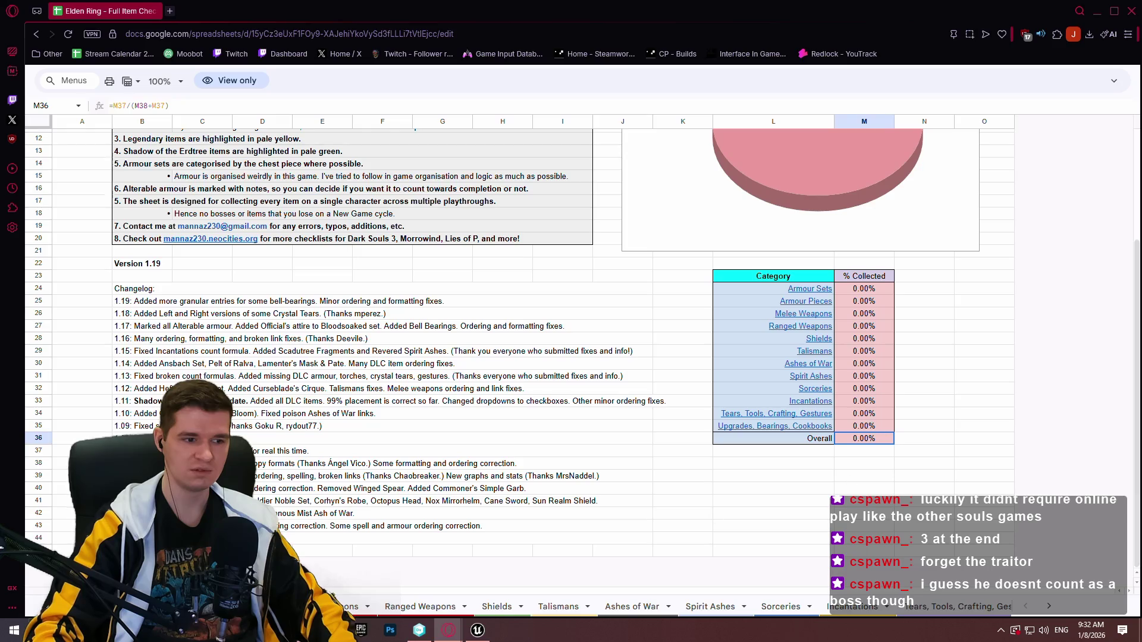
{"action": "left_click", "coordinate": [809, 288]}
{"action": "key", "text": "alt+Left"}
{"action": "key", "text": "alt+Left"}
{"action": "left_click", "coordinate": [1096, 11]}
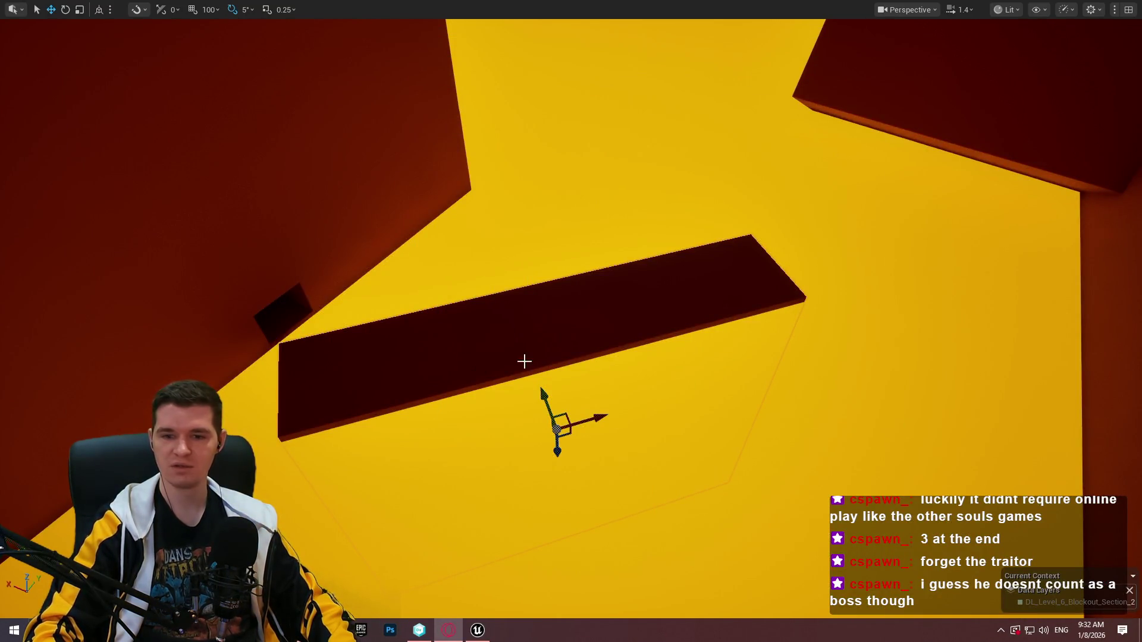
Move the thin dark ledge platform up and to the left, viewing it from several angles
{"action": "mouse_move", "coordinate": [522, 360]}
{"action": "left_mouse_down"}
{"action": "mouse_move", "coordinate": [522, 321]}
{"action": "mouse_move", "coordinate": [511, 333]}
{"action": "mouse_move", "coordinate": [541, 369]}
{"action": "mouse_move", "coordinate": [882, 331]}
{"action": "mouse_move", "coordinate": [724, 398]}
{"action": "left_mouse_up"}
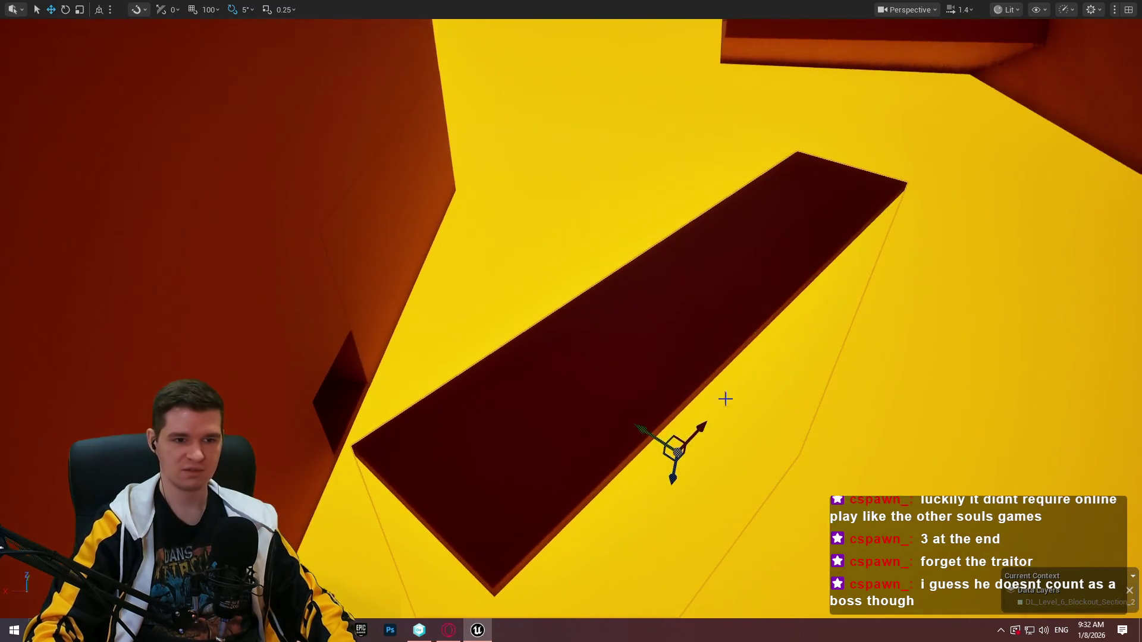
{"action": "mouse_move", "coordinate": [667, 456]}
{"action": "left_mouse_down"}
{"action": "mouse_move", "coordinate": [629, 384]}
{"action": "mouse_move", "coordinate": [632, 414]}
{"action": "left_mouse_up"}
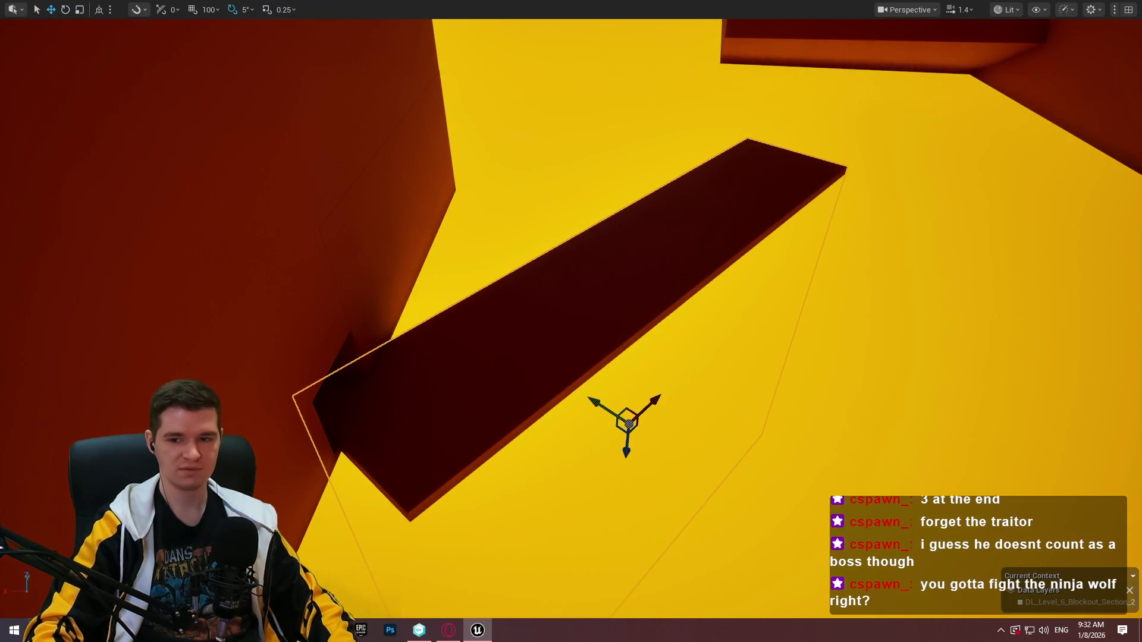
{"action": "left_click_drag", "start_coordinate": [764, 389], "coordinate": [702, 380]}
{"action": "key", "text": "r"}
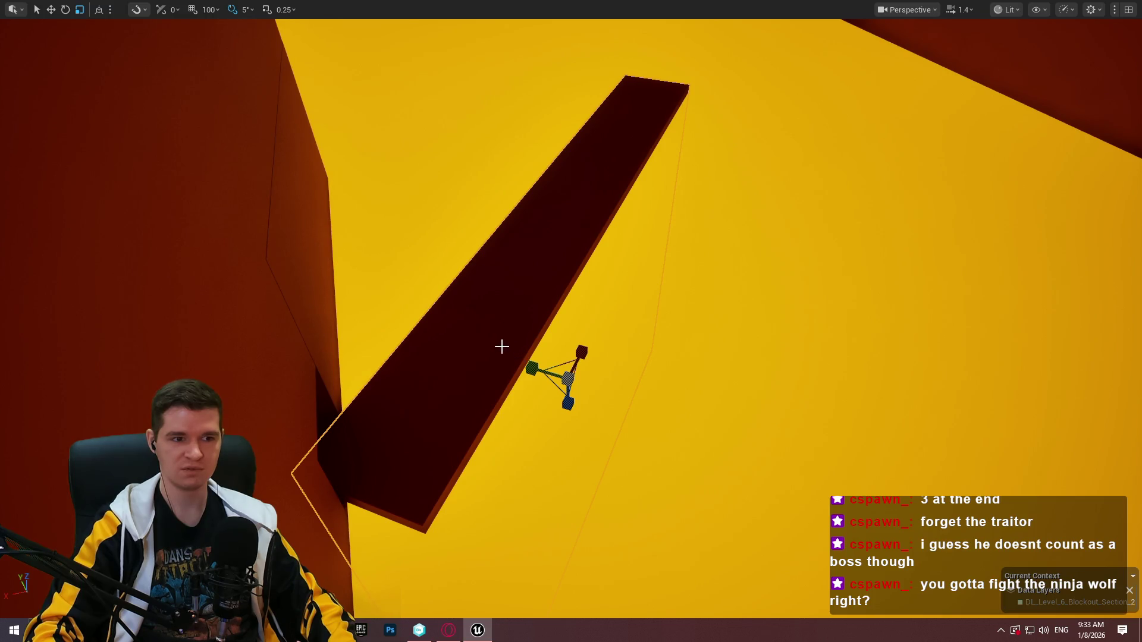
{"action": "key", "text": "w"}
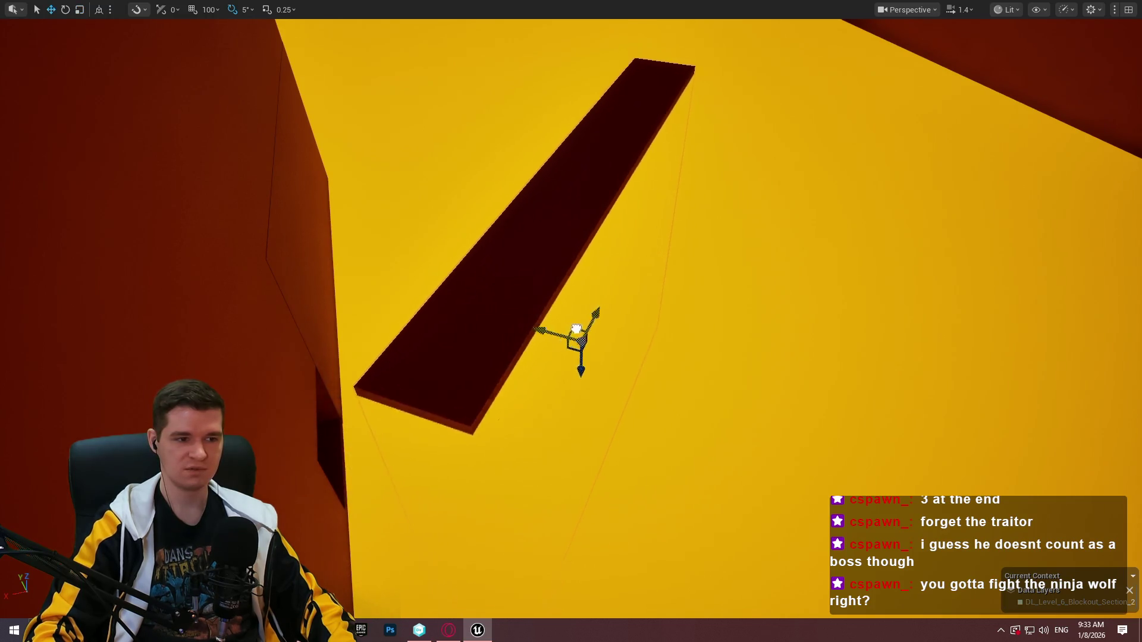
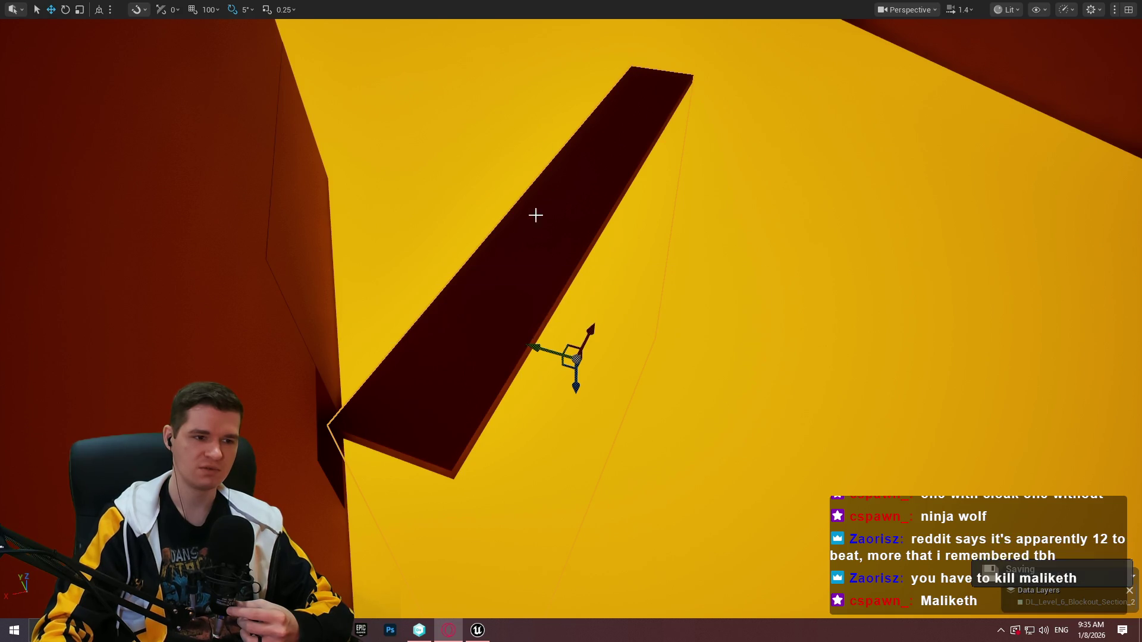
Shorten the dark beam into a short box and move it down onto the orange wall
{"action": "left_click", "coordinate": [554, 343]}
{"action": "mouse_move", "coordinate": [554, 343]}
{"action": "left_mouse_down"}
{"action": "mouse_move", "coordinate": [500, 351]}
{"action": "mouse_move", "coordinate": [704, 350]}
{"action": "left_mouse_up"}
{"action": "key", "text": "r"}
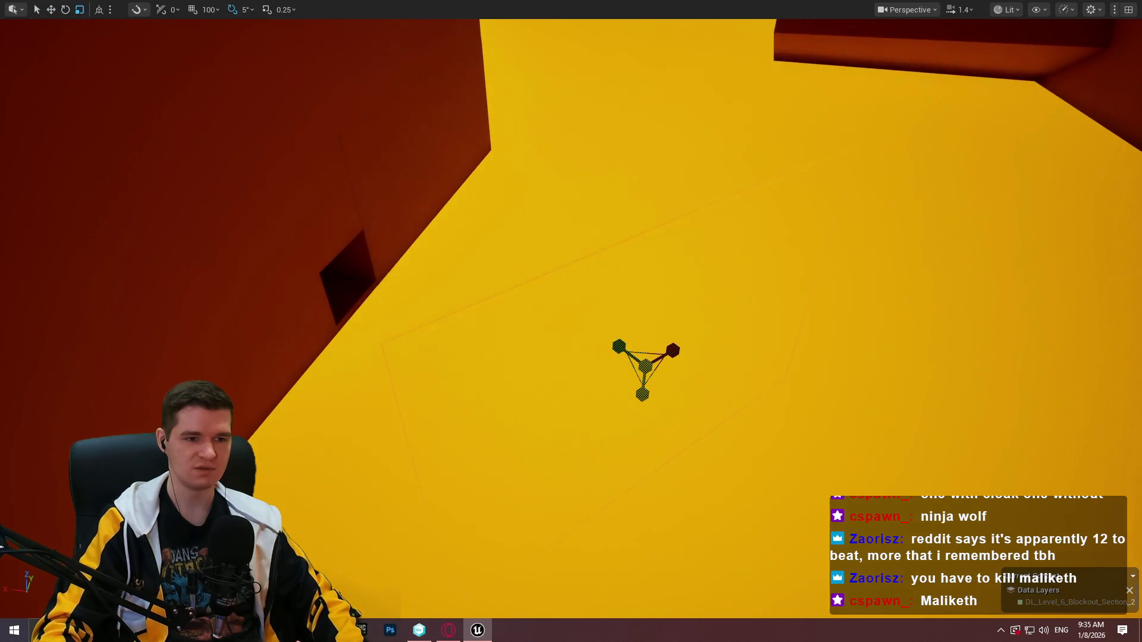
{"action": "key", "text": "w"}
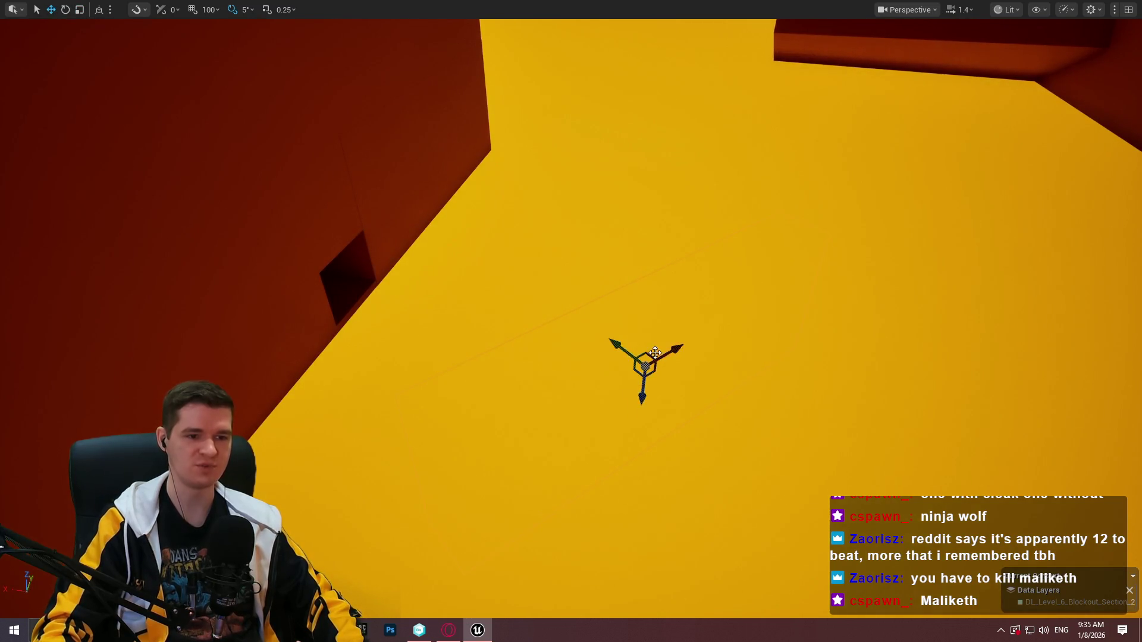
{"action": "mouse_move", "coordinate": [644, 399]}
{"action": "left_mouse_down"}
{"action": "mouse_move", "coordinate": [678, 178]}
{"action": "mouse_move", "coordinate": [667, 154]}
{"action": "mouse_move", "coordinate": [648, 164]}
{"action": "left_mouse_up"}
{"action": "key", "text": "r"}
{"action": "key", "text": "w"}
{"action": "mouse_move", "coordinate": [701, 115]}
{"action": "left_mouse_down"}
{"action": "mouse_move", "coordinate": [441, 188]}
{"action": "mouse_move", "coordinate": [401, 175]}
{"action": "left_mouse_up"}
{"action": "left_click_drag", "start_coordinate": [395, 239], "coordinate": [422, 332]}
Lower the box slightly and tilt it so it sits as a wall ledge
{"action": "scroll", "coordinate": [543, 332], "scroll_direction": "up", "scroll_amount": 10}
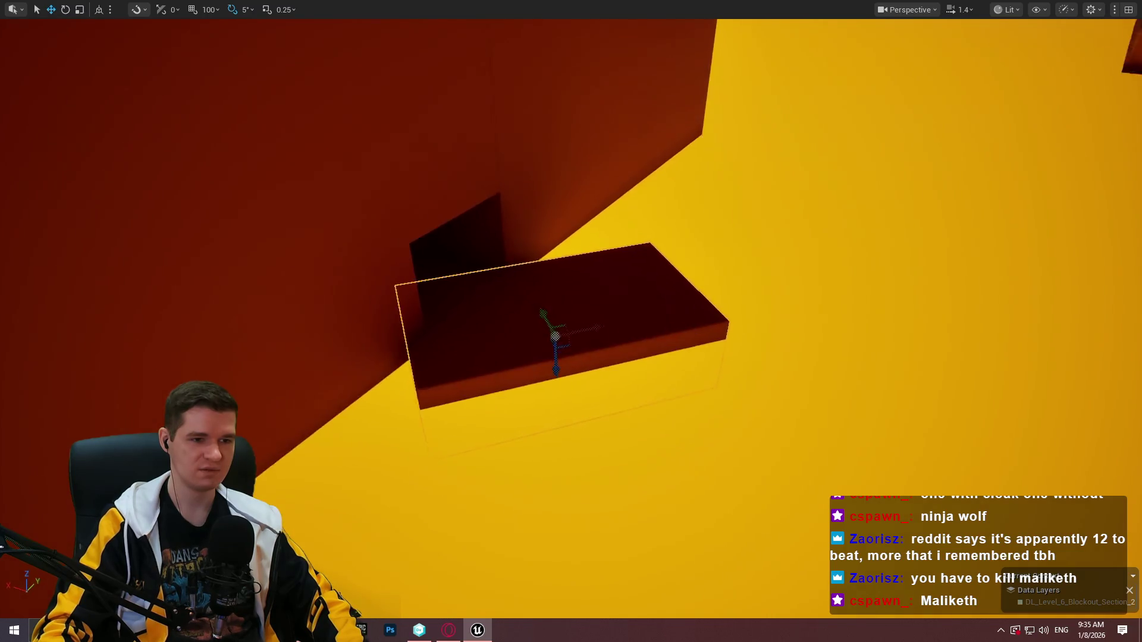
{"action": "scroll", "coordinate": [553, 268], "scroll_direction": "down", "scroll_amount": 2}
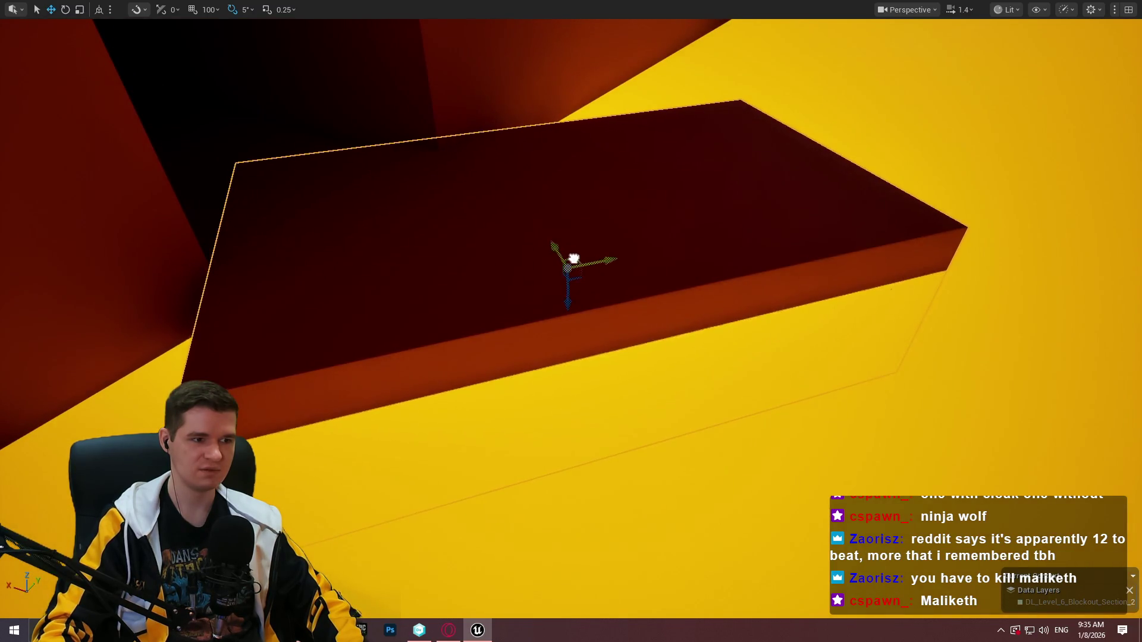
{"action": "mouse_move", "coordinate": [558, 288]}
{"action": "left_mouse_down"}
{"action": "mouse_move", "coordinate": [558, 319]}
{"action": "mouse_move", "coordinate": [561, 309]}
{"action": "left_mouse_up"}
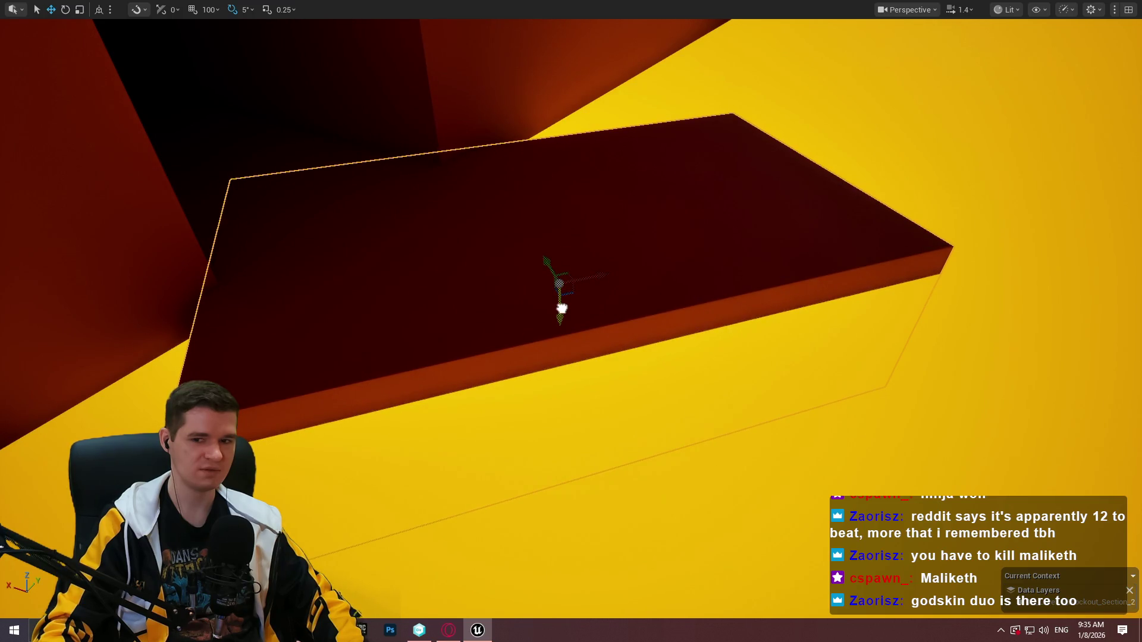
{"action": "key", "text": "e"}
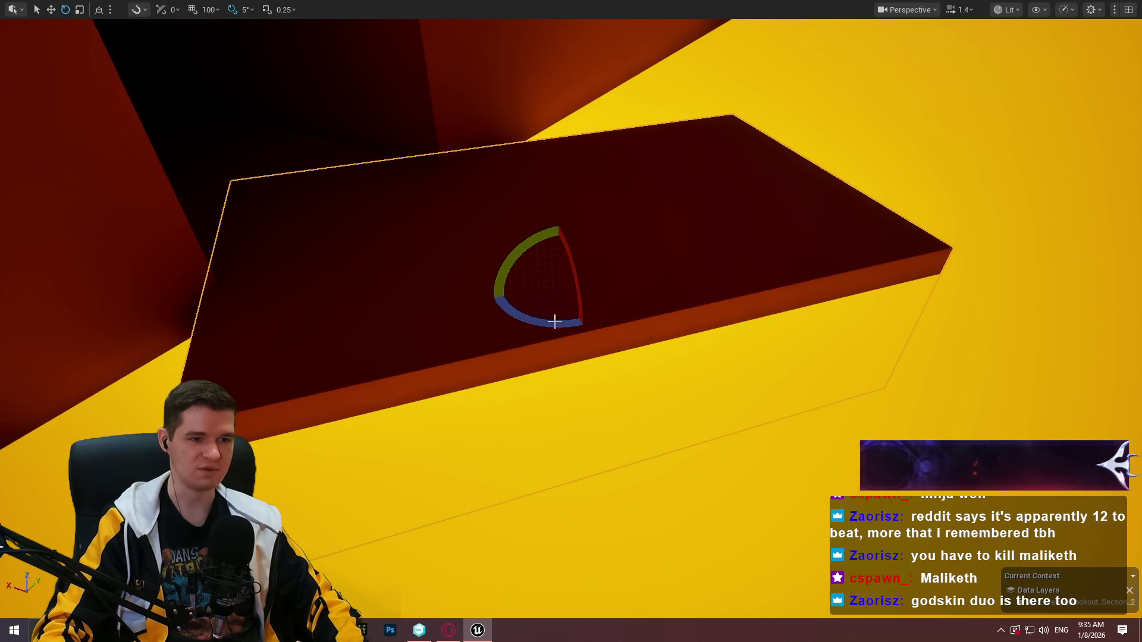
{"action": "mouse_move", "coordinate": [555, 321]}
{"action": "left_mouse_down"}
{"action": "mouse_move", "coordinate": [619, 273]}
{"action": "mouse_move", "coordinate": [546, 292]}
{"action": "mouse_move", "coordinate": [532, 321]}
{"action": "mouse_move", "coordinate": [541, 311]}
{"action": "left_mouse_up"}
{"action": "key", "text": "w"}
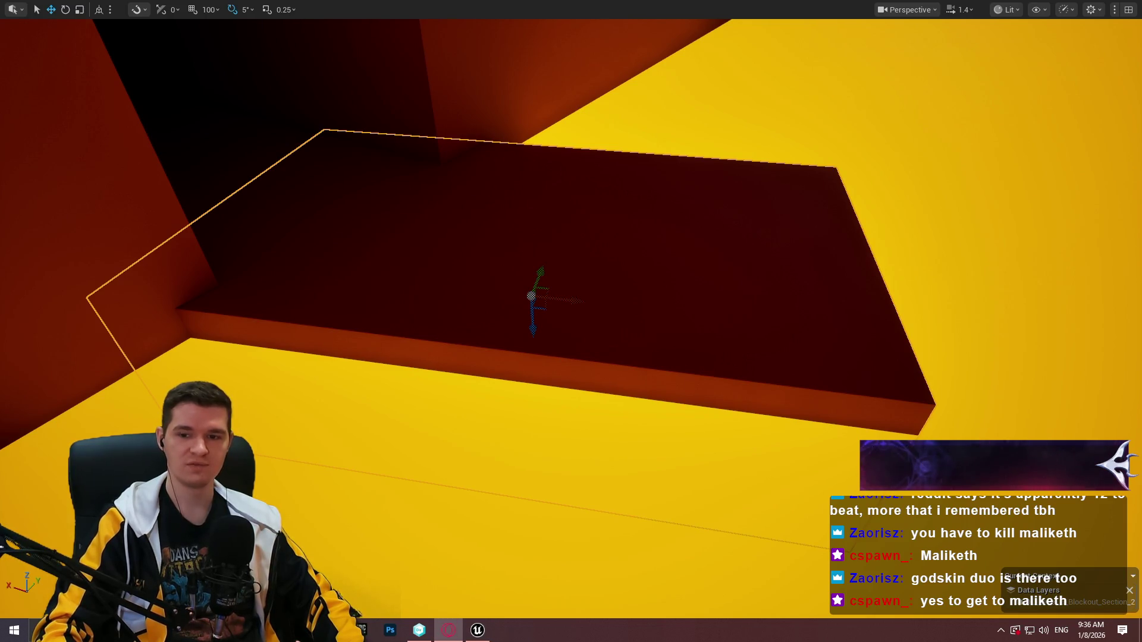
Raise a block above the ledge, rotate it, and push it further up and inward
{"action": "mouse_move", "coordinate": [564, 301]}
{"action": "left_mouse_down"}
{"action": "mouse_move", "coordinate": [609, 289]}
{"action": "mouse_move", "coordinate": [612, 333]}
{"action": "mouse_move", "coordinate": [777, 309]}
{"action": "mouse_move", "coordinate": [576, 280]}
{"action": "mouse_move", "coordinate": [600, 286]}
{"action": "left_mouse_up"}
{"action": "scroll", "coordinate": [734, 386], "scroll_direction": "down", "scroll_amount": 5}
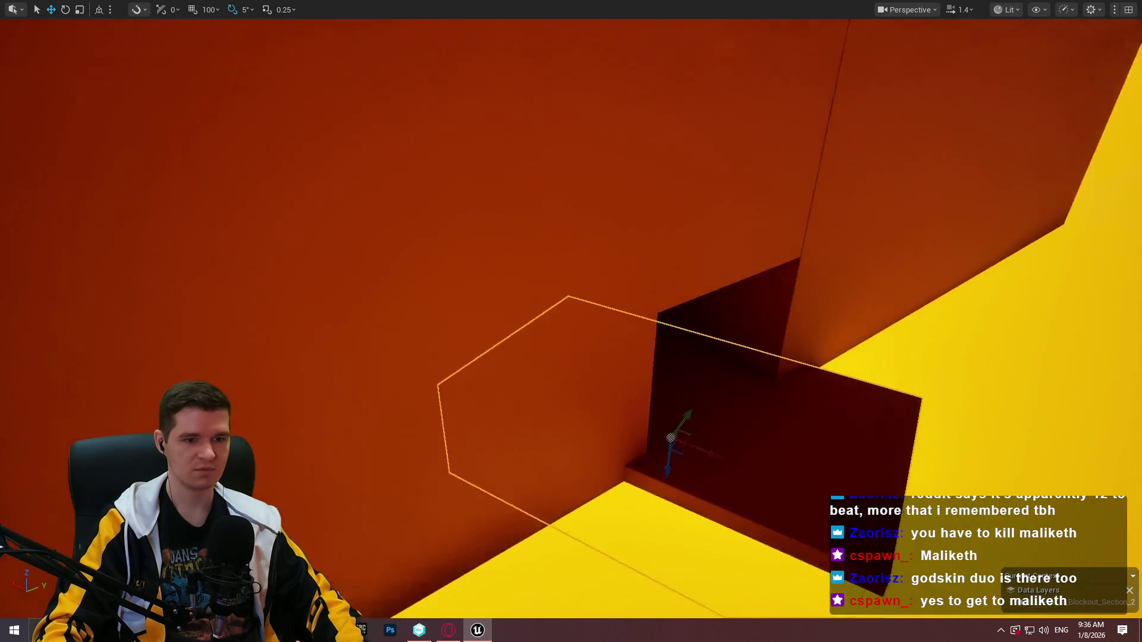
{"action": "mouse_move", "coordinate": [668, 405]}
{"action": "left_mouse_down"}
{"action": "mouse_move", "coordinate": [660, 326]}
{"action": "mouse_move", "coordinate": [684, 124]}
{"action": "mouse_move", "coordinate": [724, 135]}
{"action": "left_mouse_up"}
{"action": "key", "text": "e"}
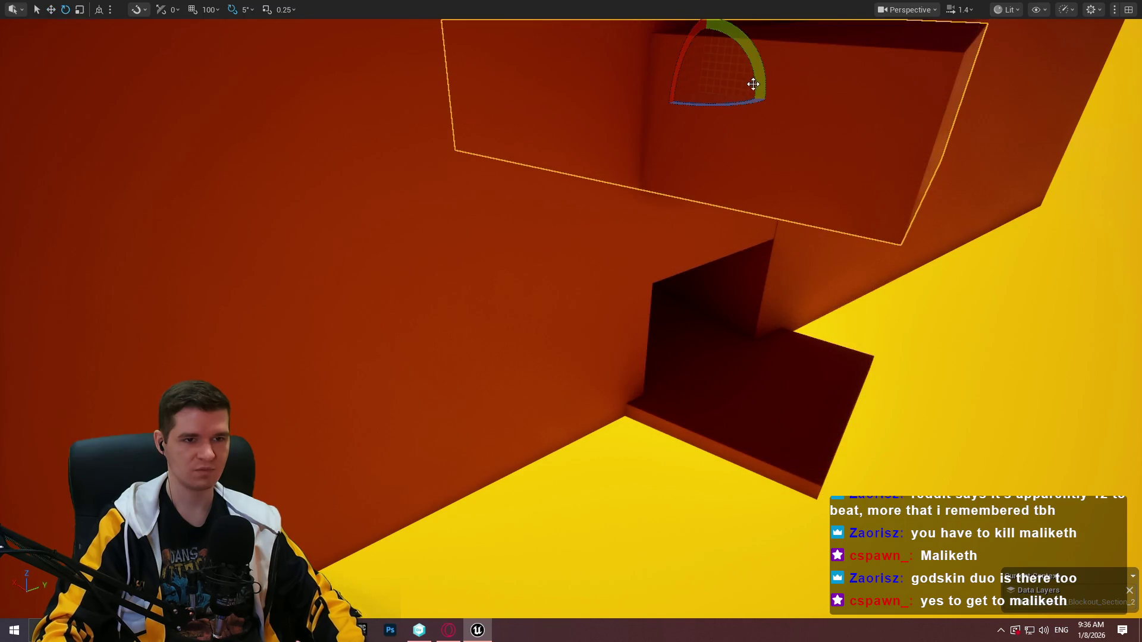
{"action": "mouse_move", "coordinate": [753, 84]}
{"action": "left_mouse_down"}
{"action": "mouse_move", "coordinate": [773, 100]}
{"action": "mouse_move", "coordinate": [763, 95]}
{"action": "left_mouse_up"}
{"action": "key", "text": "w"}
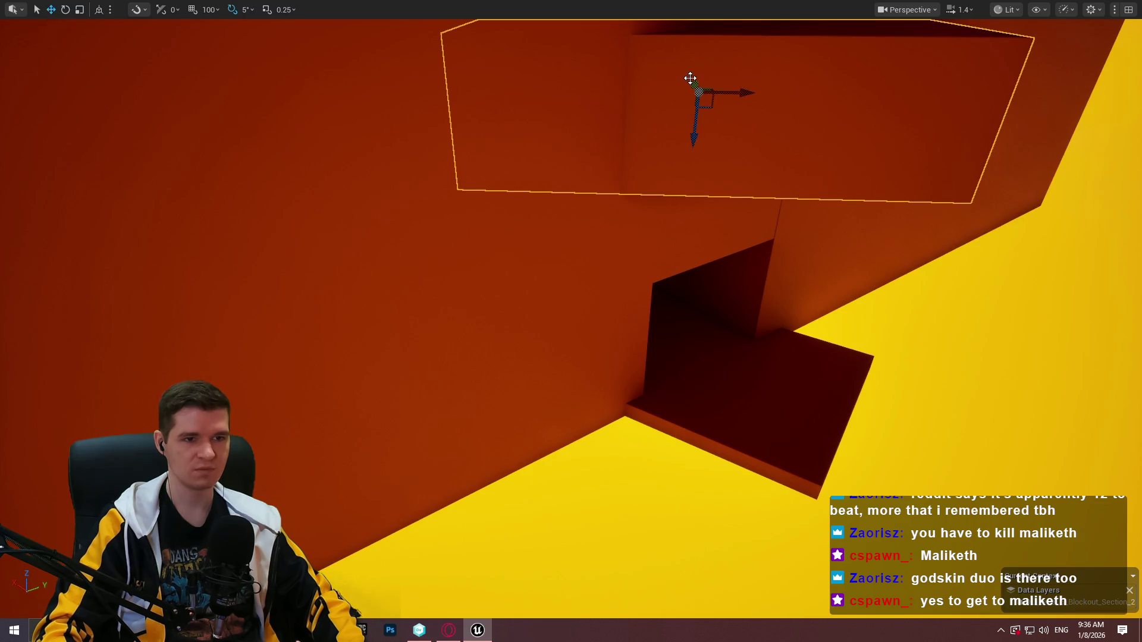
{"action": "mouse_move", "coordinate": [688, 82]}
{"action": "left_mouse_down"}
{"action": "mouse_move", "coordinate": [701, 69]}
{"action": "mouse_move", "coordinate": [642, 238]}
{"action": "mouse_move", "coordinate": [634, 223]}
{"action": "left_mouse_up"}
{"action": "right_click", "coordinate": [622, 342]}
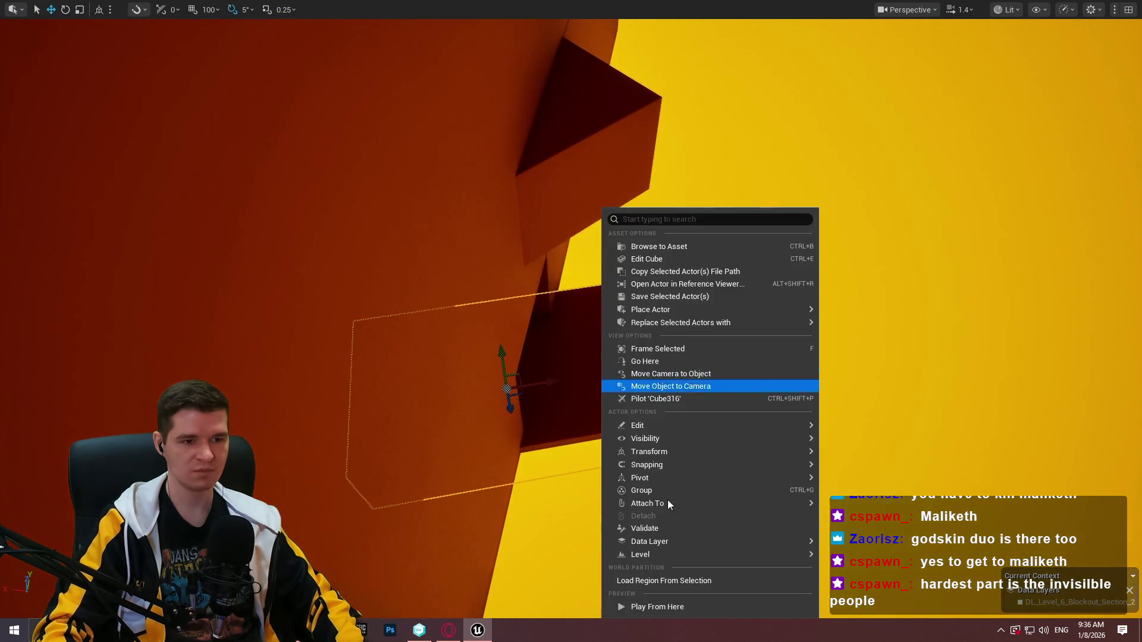
Play from here, jump twice toward the wall ledge, then flatten the block above it
{"action": "left_click", "coordinate": [712, 608]}
{"action": "key", "text": "space"}
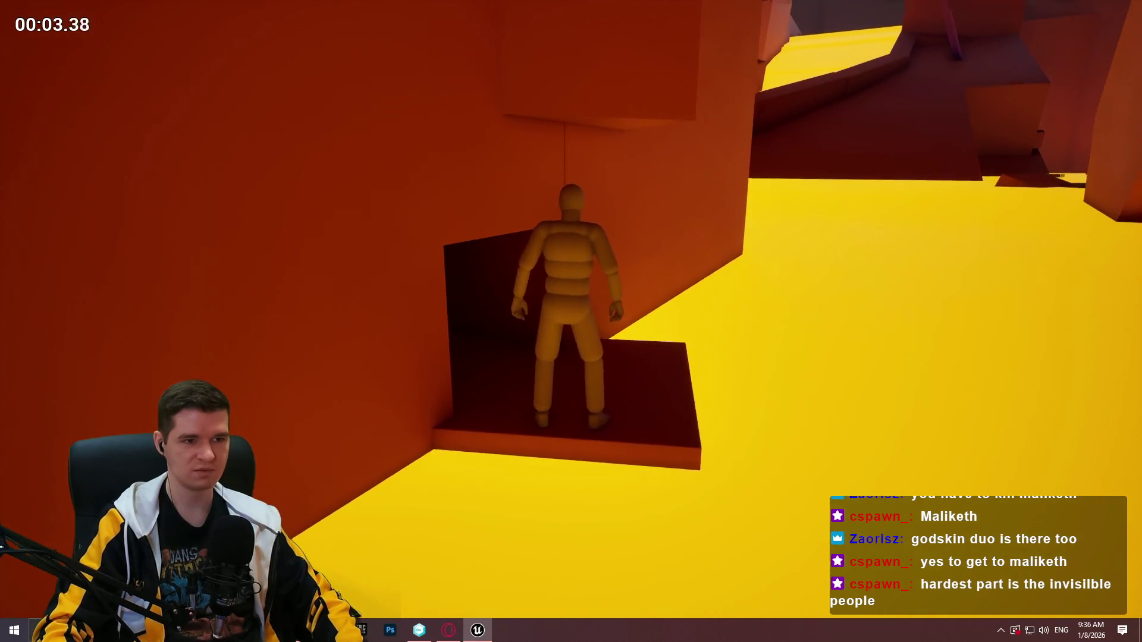
{"action": "key", "text": "space"}
{"action": "key", "text": "Escape"}
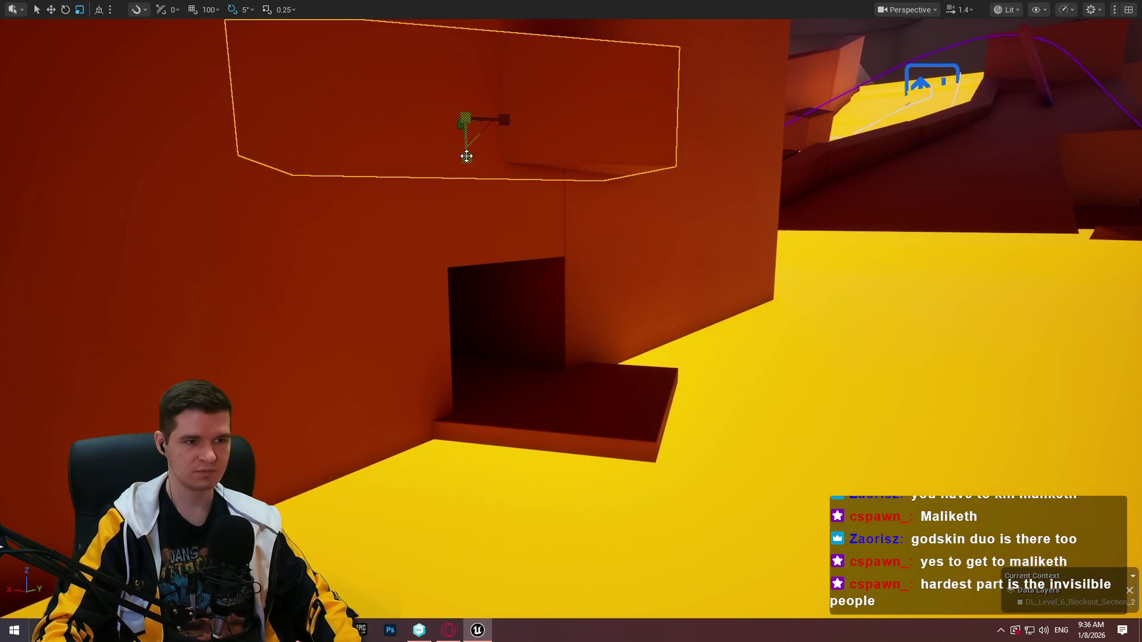
{"action": "mouse_move", "coordinate": [466, 156]}
{"action": "left_mouse_down"}
{"action": "mouse_move", "coordinate": [467, 142]}
{"action": "mouse_move", "coordinate": [456, 188]}
{"action": "left_mouse_up"}
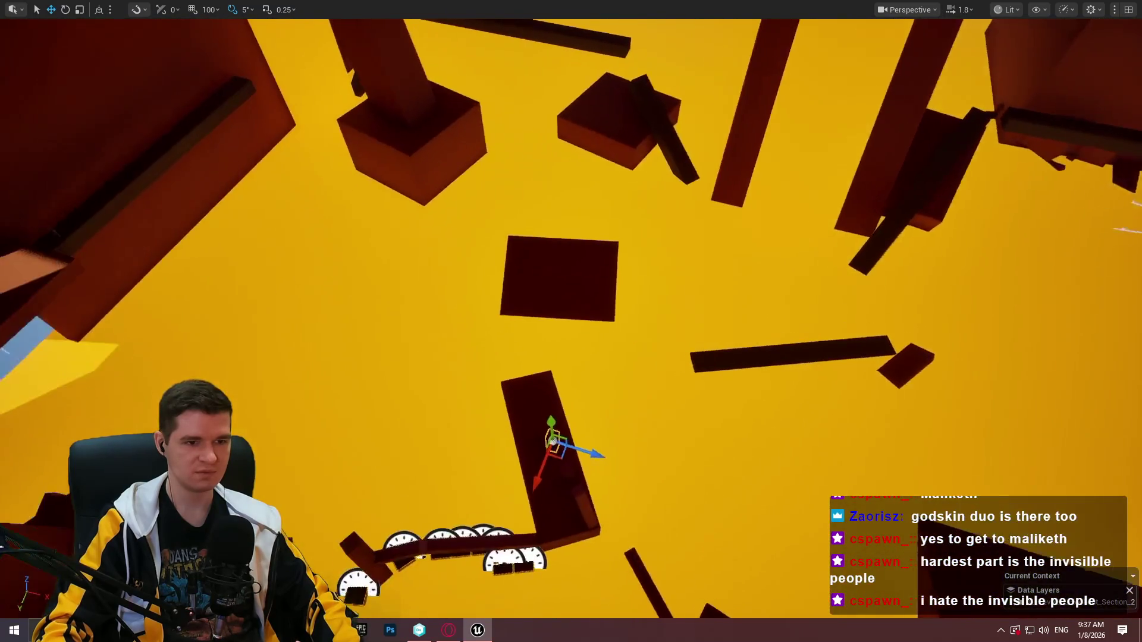
Move the small pillar along the wall, rotate it from -35 to -75 degrees and enlarge it
{"action": "mouse_move", "coordinate": [552, 440]}
{"action": "left_mouse_down"}
{"action": "mouse_move", "coordinate": [538, 446]}
{"action": "mouse_move", "coordinate": [752, 268]}
{"action": "mouse_move", "coordinate": [987, 116]}
{"action": "left_mouse_up"}
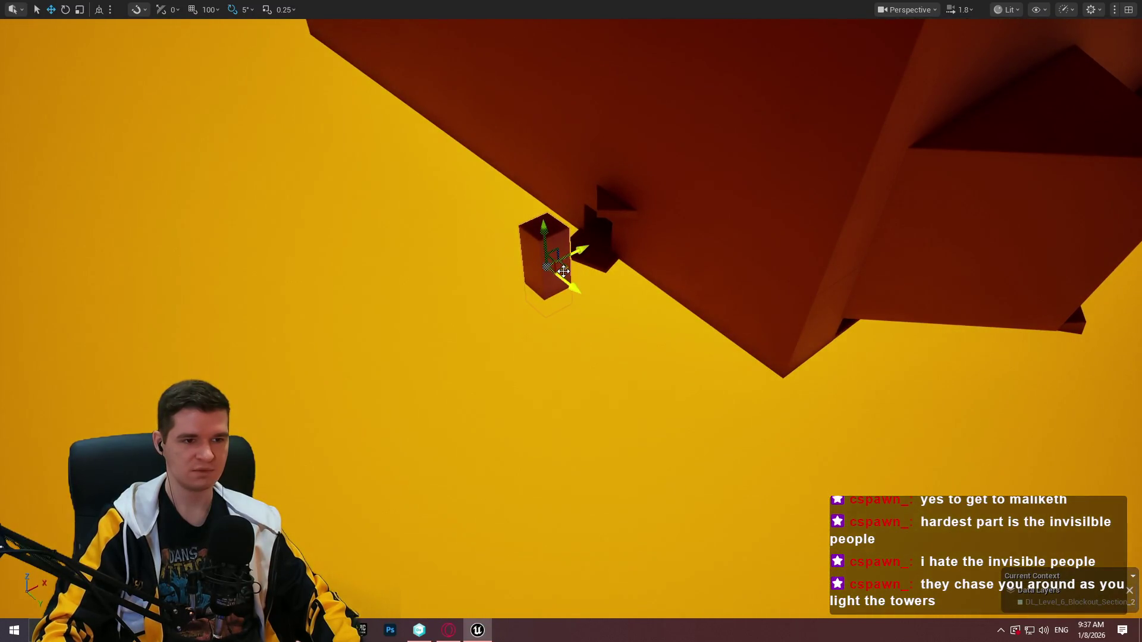
{"action": "left_click_drag", "start_coordinate": [563, 271], "coordinate": [513, 316]}
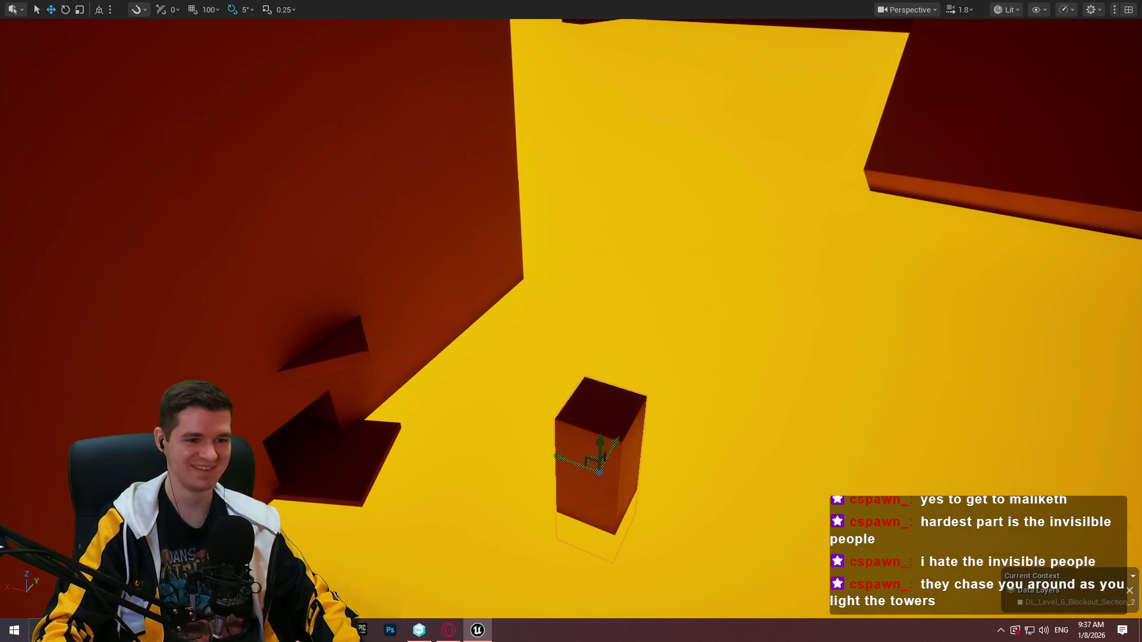
{"action": "left_click_drag", "start_coordinate": [599, 470], "coordinate": [535, 374]}
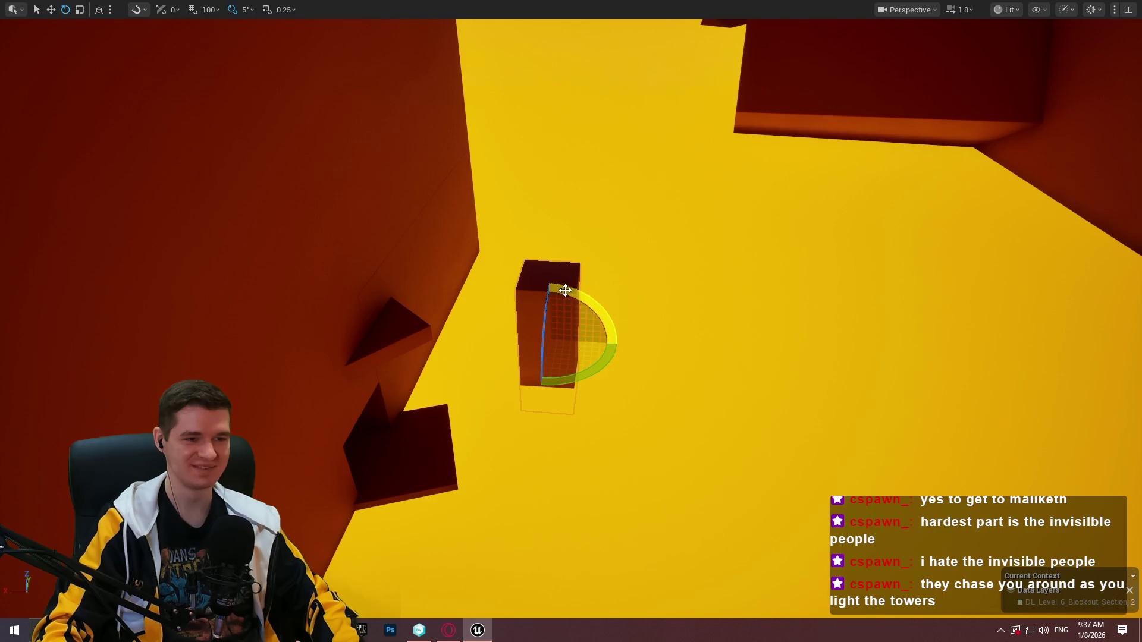
{"action": "left_click_drag", "start_coordinate": [494, 369], "coordinate": [533, 387]}
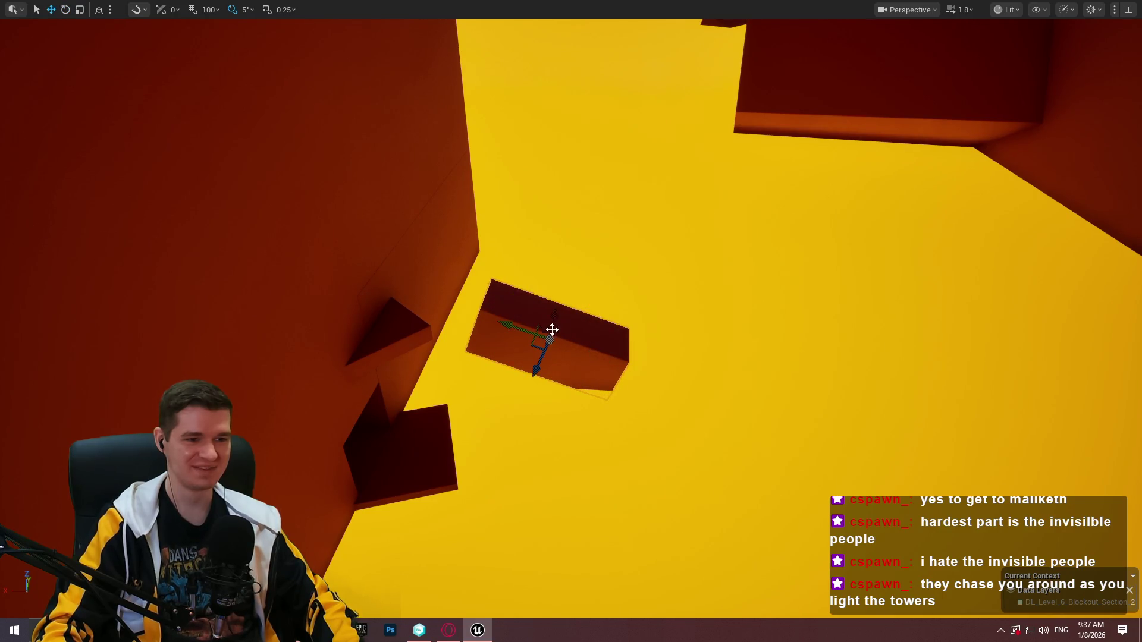
{"action": "mouse_move", "coordinate": [520, 331]}
{"action": "left_mouse_down"}
{"action": "mouse_move", "coordinate": [571, 315]}
{"action": "mouse_move", "coordinate": [512, 333]}
{"action": "mouse_move", "coordinate": [607, 275]}
{"action": "left_mouse_up"}
{"action": "key", "text": "F11"}
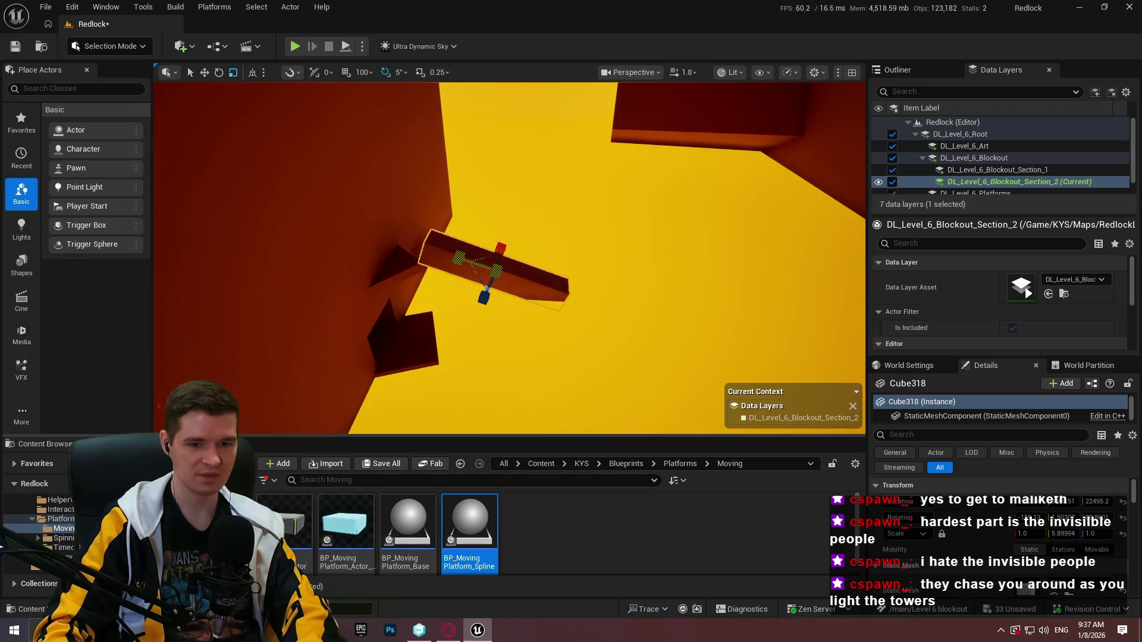
{"action": "key", "text": "F11"}
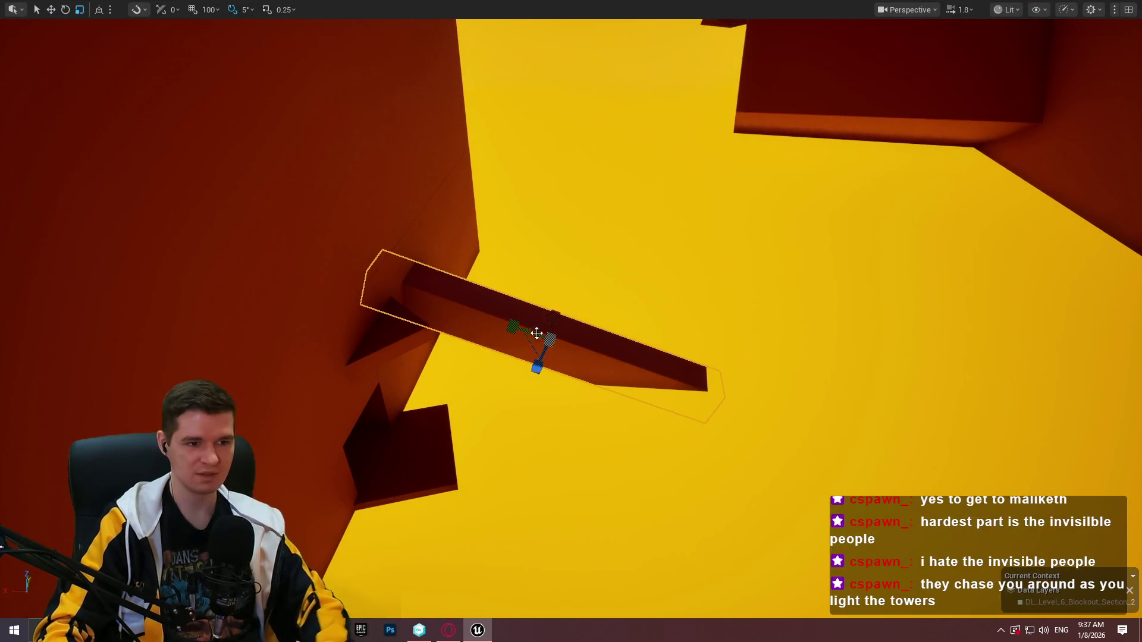
Position the beam slanting against the wall by the yellow floor, then place a copy upper right
{"action": "mouse_move", "coordinate": [566, 380]}
{"action": "left_mouse_down"}
{"action": "mouse_move", "coordinate": [601, 279]}
{"action": "mouse_move", "coordinate": [643, 215]}
{"action": "left_mouse_up"}
{"action": "left_click_drag", "start_coordinate": [595, 153], "coordinate": [971, 202]}
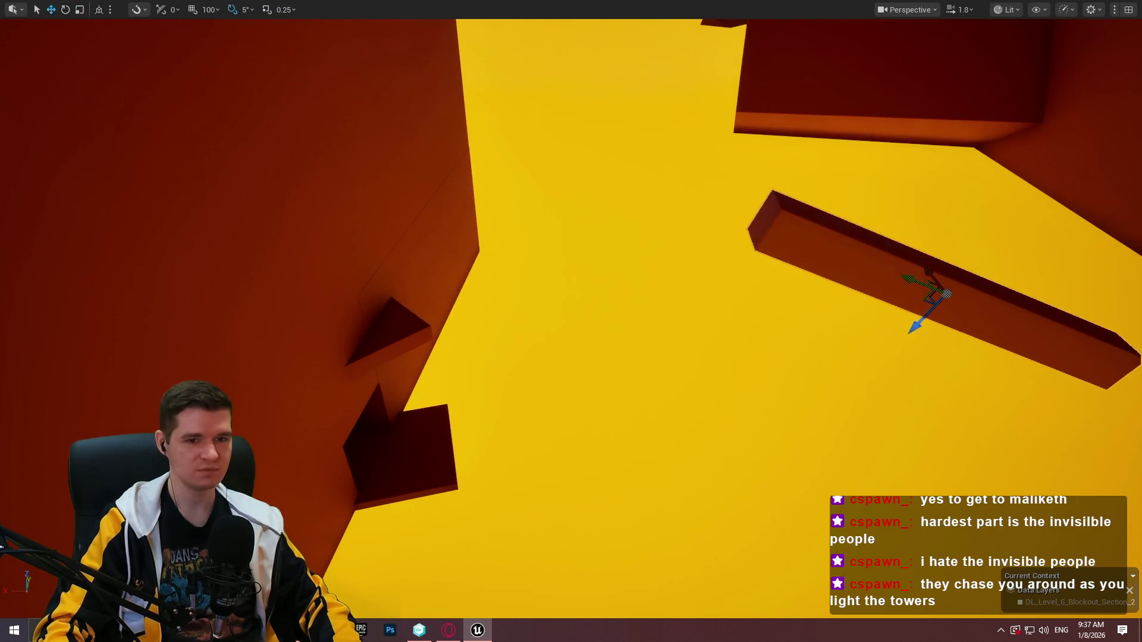
{"action": "left_click_drag", "start_coordinate": [773, 297], "coordinate": [814, 320]}
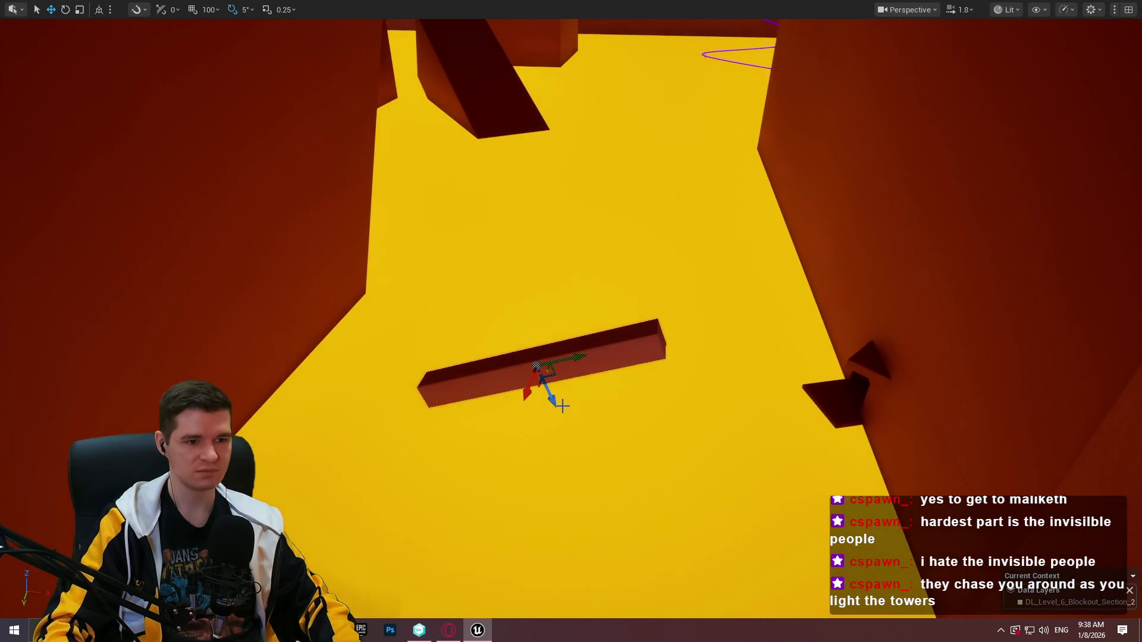
{"action": "mouse_move", "coordinate": [549, 393]}
{"action": "left_mouse_down"}
{"action": "mouse_move", "coordinate": [466, 283]}
{"action": "mouse_move", "coordinate": [508, 305]}
{"action": "mouse_move", "coordinate": [453, 275]}
{"action": "mouse_move", "coordinate": [496, 211]}
{"action": "mouse_move", "coordinate": [470, 250]}
{"action": "mouse_move", "coordinate": [393, 220]}
{"action": "left_mouse_up"}
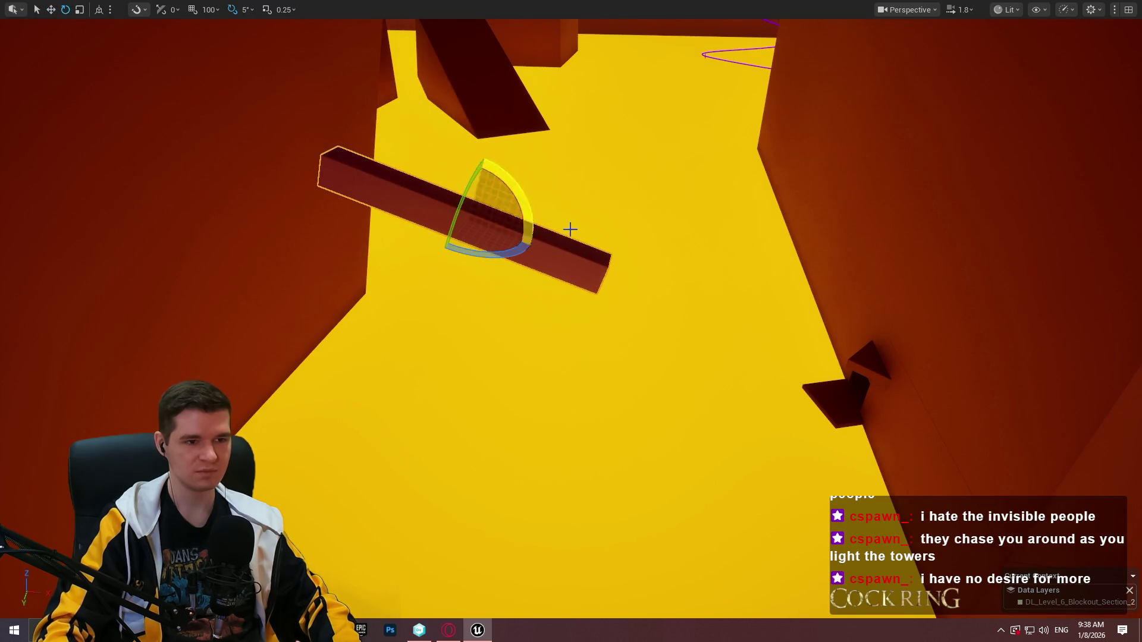
{"action": "mouse_move", "coordinate": [448, 221]}
{"action": "left_mouse_down"}
{"action": "mouse_move", "coordinate": [484, 255]}
{"action": "mouse_move", "coordinate": [798, 411]}
{"action": "mouse_move", "coordinate": [840, 401]}
{"action": "mouse_move", "coordinate": [829, 419]}
{"action": "mouse_move", "coordinate": [800, 375]}
{"action": "left_mouse_up"}
{"action": "mouse_move", "coordinate": [825, 278]}
{"action": "left_mouse_down"}
{"action": "mouse_move", "coordinate": [844, 250]}
{"action": "mouse_move", "coordinate": [796, 212]}
{"action": "left_mouse_up"}
{"action": "key", "text": "e"}
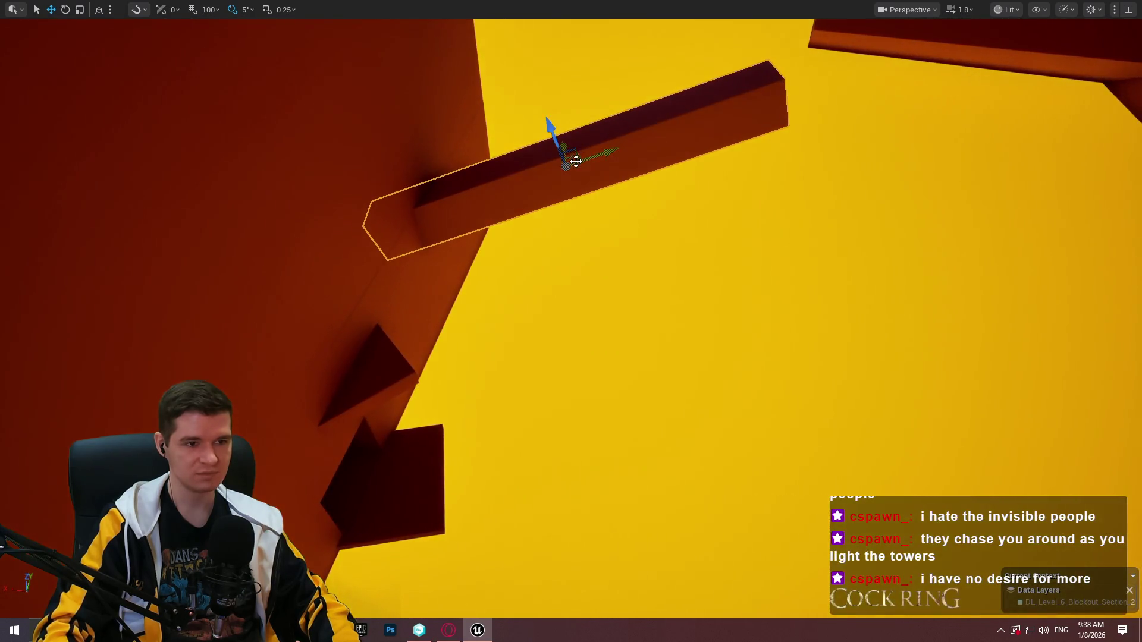
{"action": "mouse_move", "coordinate": [572, 160]}
{"action": "left_mouse_down"}
{"action": "mouse_move", "coordinate": [470, 191]}
{"action": "mouse_move", "coordinate": [479, 208]}
{"action": "mouse_move", "coordinate": [487, 198]}
{"action": "mouse_move", "coordinate": [450, 361]}
{"action": "left_mouse_up"}
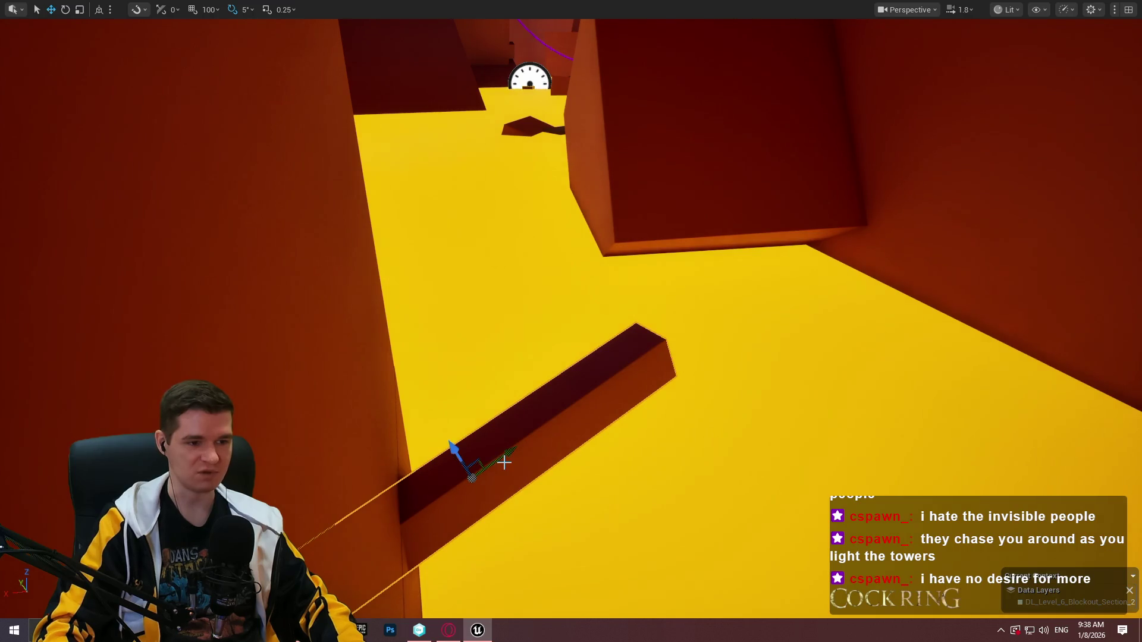
{"action": "mouse_move", "coordinate": [501, 459]}
{"action": "left_mouse_down"}
{"action": "mouse_move", "coordinate": [984, 194]}
{"action": "mouse_move", "coordinate": [1027, 145]}
{"action": "mouse_move", "coordinate": [978, 139]}
{"action": "left_mouse_up"}
Move the copied beam down the wall, then delete it
{"action": "key", "text": "e"}
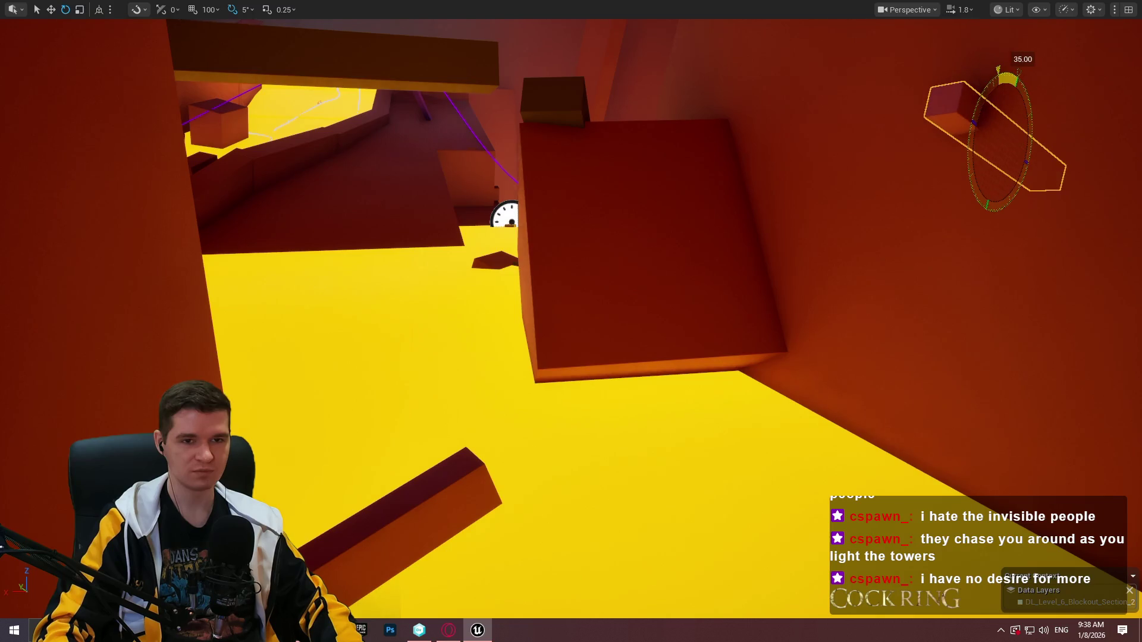
{"action": "mouse_move", "coordinate": [1001, 127]}
{"action": "left_mouse_down"}
{"action": "mouse_move", "coordinate": [923, 367]}
{"action": "mouse_move", "coordinate": [1000, 372]}
{"action": "mouse_move", "coordinate": [864, 399]}
{"action": "left_mouse_up"}
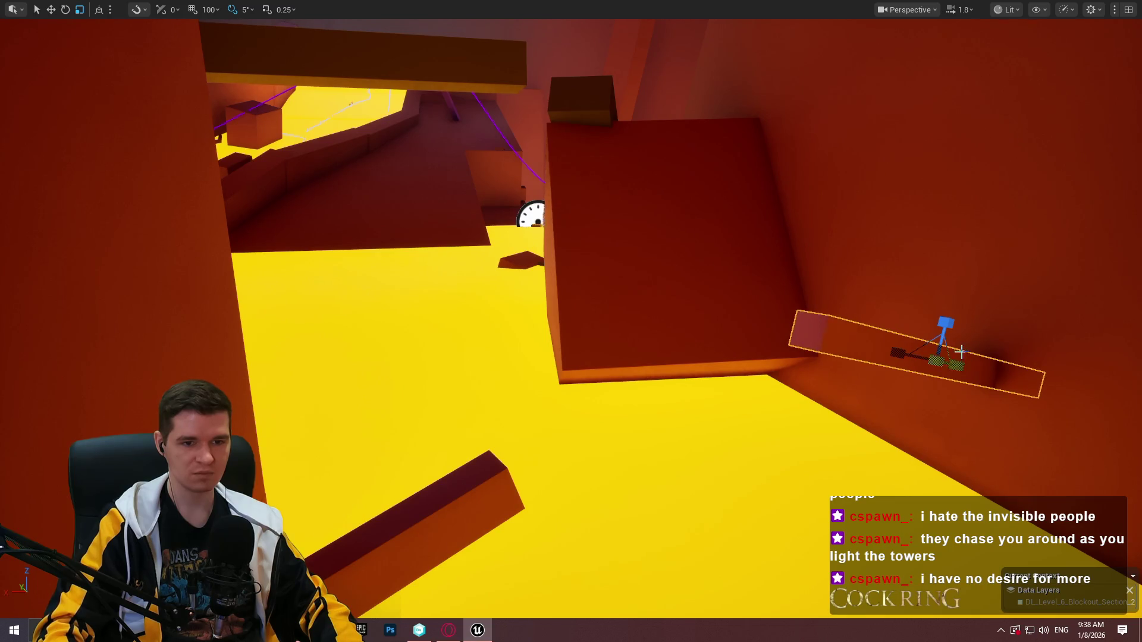
{"action": "mouse_move", "coordinate": [902, 355]}
{"action": "left_mouse_down"}
{"action": "mouse_move", "coordinate": [951, 434]}
{"action": "mouse_move", "coordinate": [980, 437]}
{"action": "left_mouse_up"}
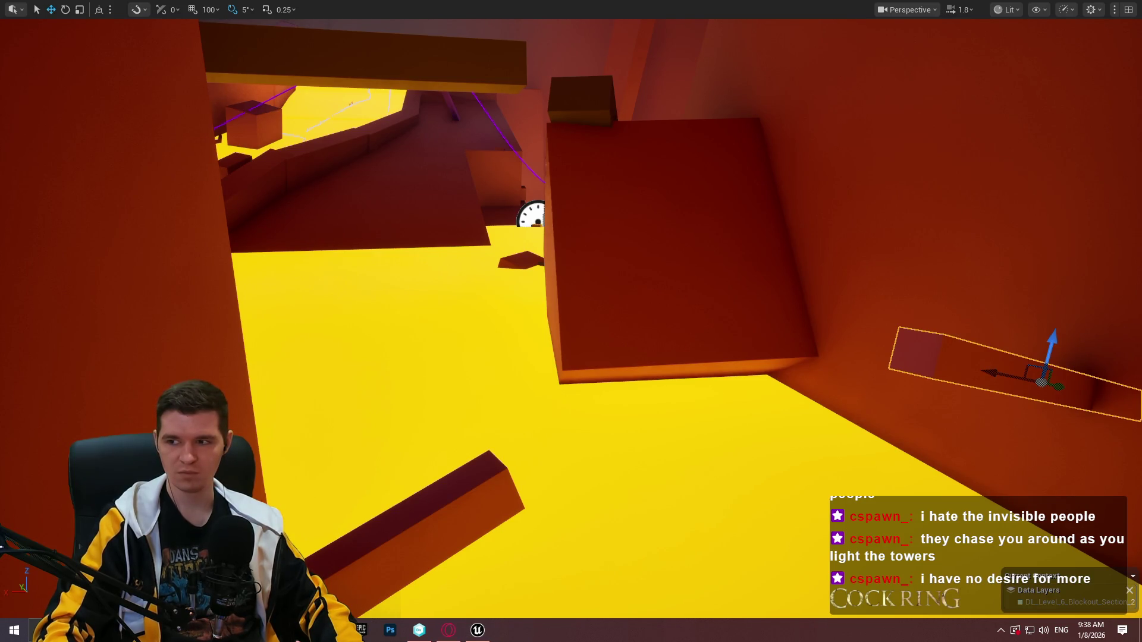
{"action": "mouse_move", "coordinate": [637, 304]}
{"action": "left_mouse_down"}
{"action": "mouse_move", "coordinate": [645, 190]}
{"action": "mouse_move", "coordinate": [713, 226]}
{"action": "mouse_move", "coordinate": [923, 287]}
{"action": "left_mouse_up"}
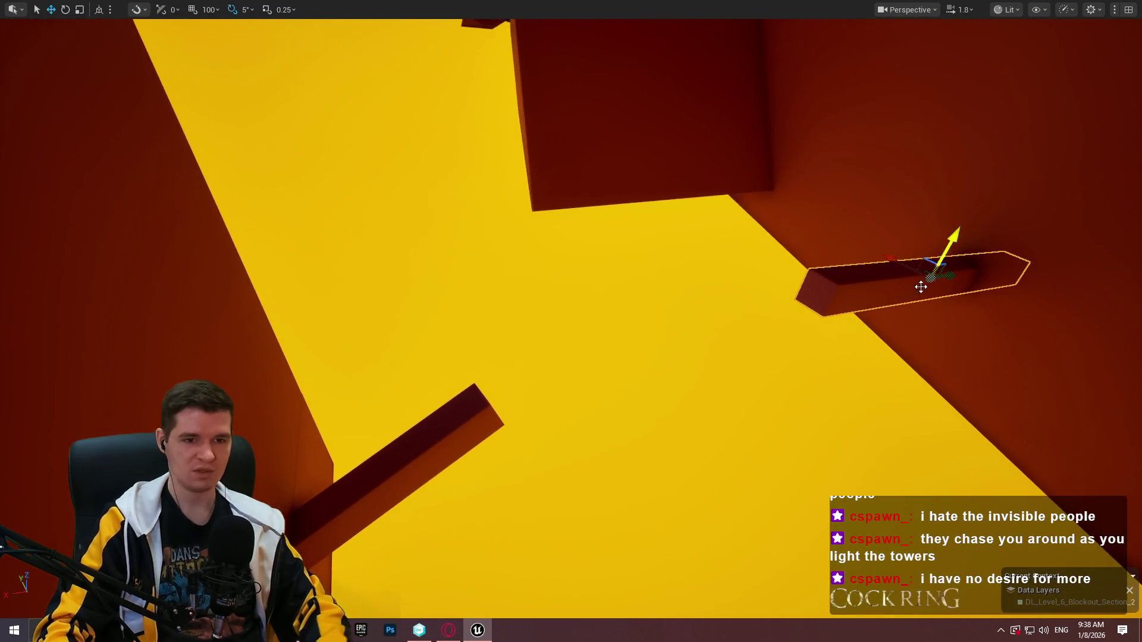
{"action": "key", "text": "Delete"}
{"action": "mouse_move", "coordinate": [750, 331]}
{"action": "left_mouse_down"}
{"action": "mouse_move", "coordinate": [619, 332]}
{"action": "mouse_move", "coordinate": [624, 470]}
{"action": "mouse_move", "coordinate": [624, 416]}
{"action": "mouse_move", "coordinate": [642, 386]}
{"action": "mouse_move", "coordinate": [606, 440]}
{"action": "mouse_move", "coordinate": [666, 417]}
{"action": "mouse_move", "coordinate": [643, 404]}
{"action": "mouse_move", "coordinate": [619, 416]}
{"action": "mouse_move", "coordinate": [607, 339]}
{"action": "mouse_move", "coordinate": [621, 315]}
{"action": "mouse_move", "coordinate": [630, 333]}
{"action": "mouse_move", "coordinate": [628, 348]}
{"action": "mouse_move", "coordinate": [616, 315]}
{"action": "mouse_move", "coordinate": [806, 249]}
{"action": "left_mouse_up"}
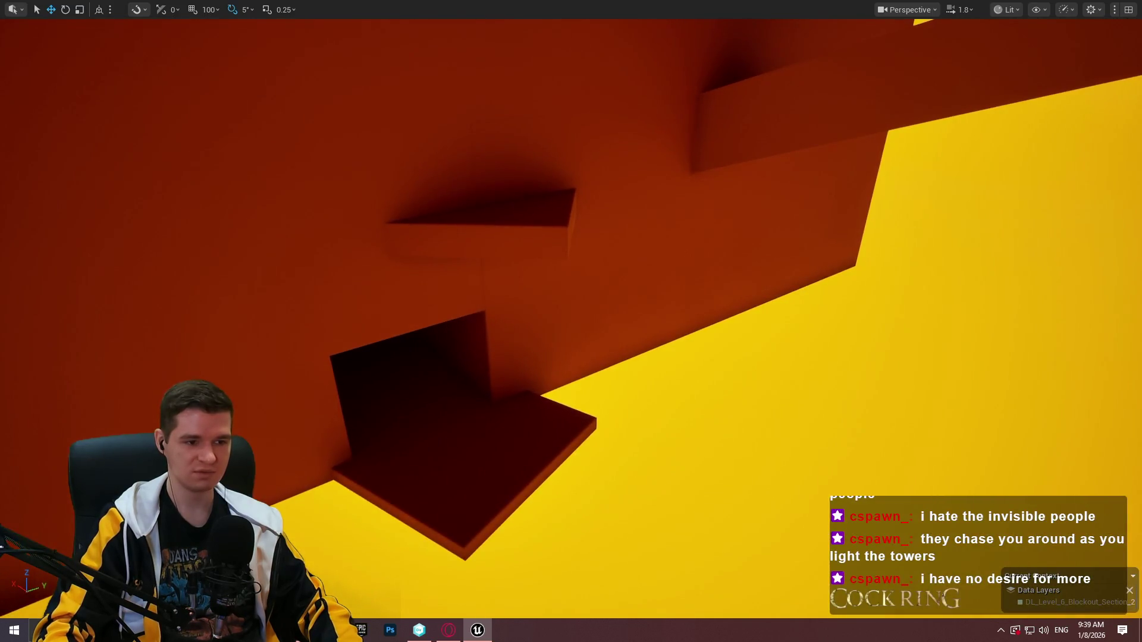
Play the level from a viewport spot, end the session, and exit fullscreen with F11
{"action": "right_click", "coordinate": [426, 482]}
{"action": "left_click", "coordinate": [508, 469]}
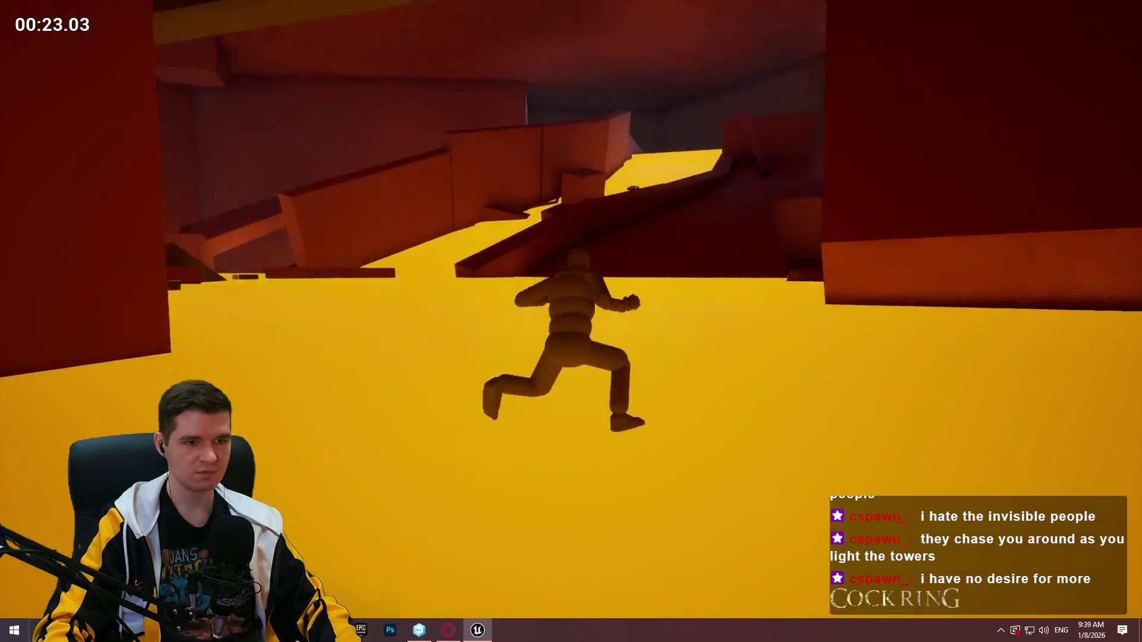
{"action": "key", "text": "Escape"}
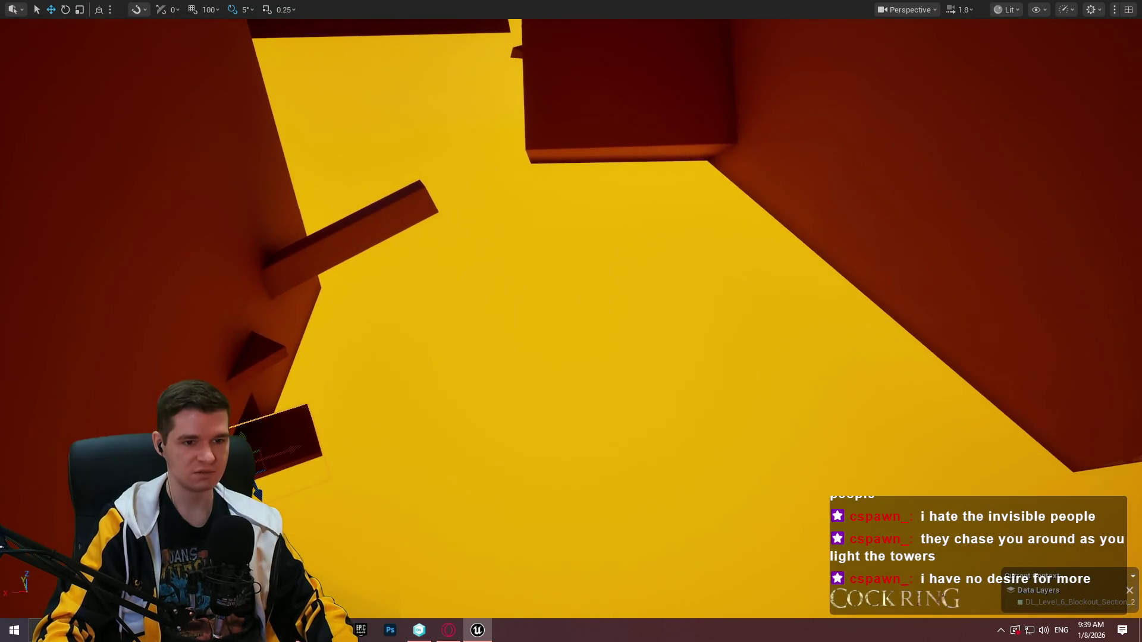
{"action": "key", "text": "F11"}
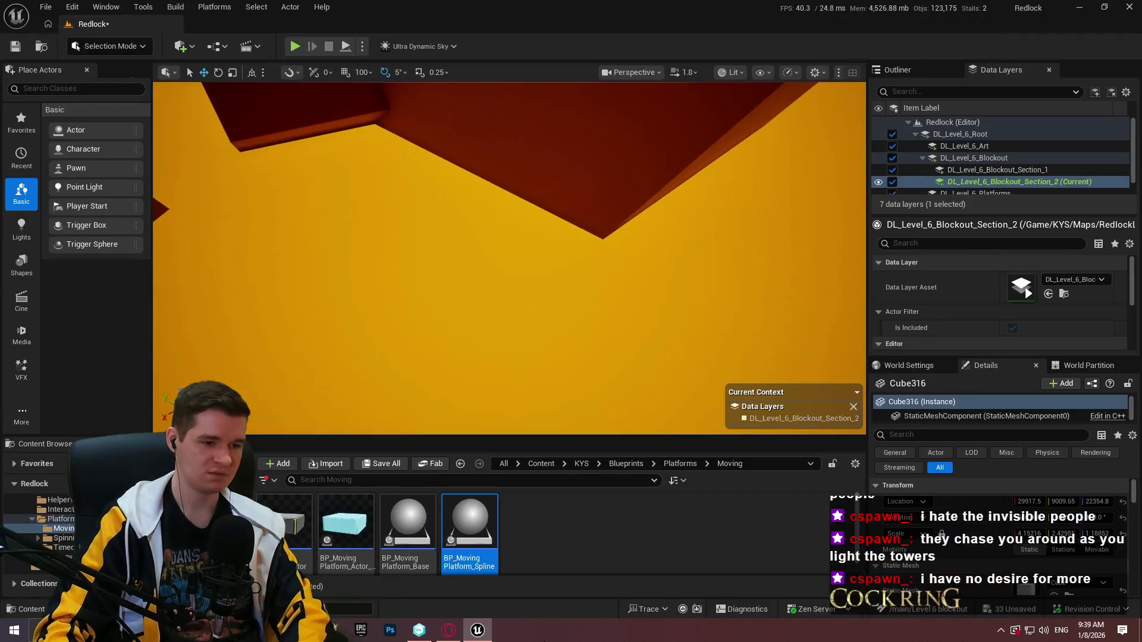
Drag the spline moving platform blueprint into the level and shift it left
{"action": "left_click", "coordinate": [467, 524]}
{"action": "left_click_drag", "start_coordinate": [472, 300], "coordinate": [473, 301]}
{"action": "key", "text": "F11"}
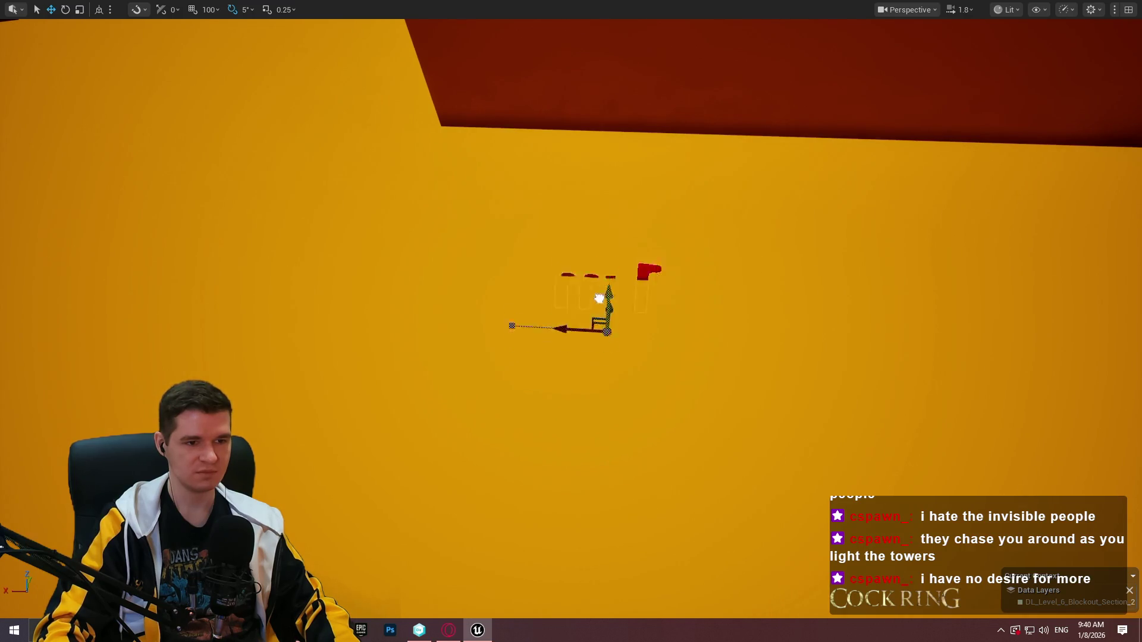
{"action": "scroll", "coordinate": [599, 298], "scroll_direction": "up", "scroll_amount": 3}
{"action": "mouse_move", "coordinate": [563, 205]}
{"action": "left_mouse_down"}
{"action": "mouse_move", "coordinate": [480, 201]}
{"action": "mouse_move", "coordinate": [628, 204]}
{"action": "mouse_move", "coordinate": [672, 240]}
{"action": "mouse_move", "coordinate": [690, 345]}
{"action": "mouse_move", "coordinate": [722, 291]}
{"action": "mouse_move", "coordinate": [697, 262]}
{"action": "left_mouse_up"}
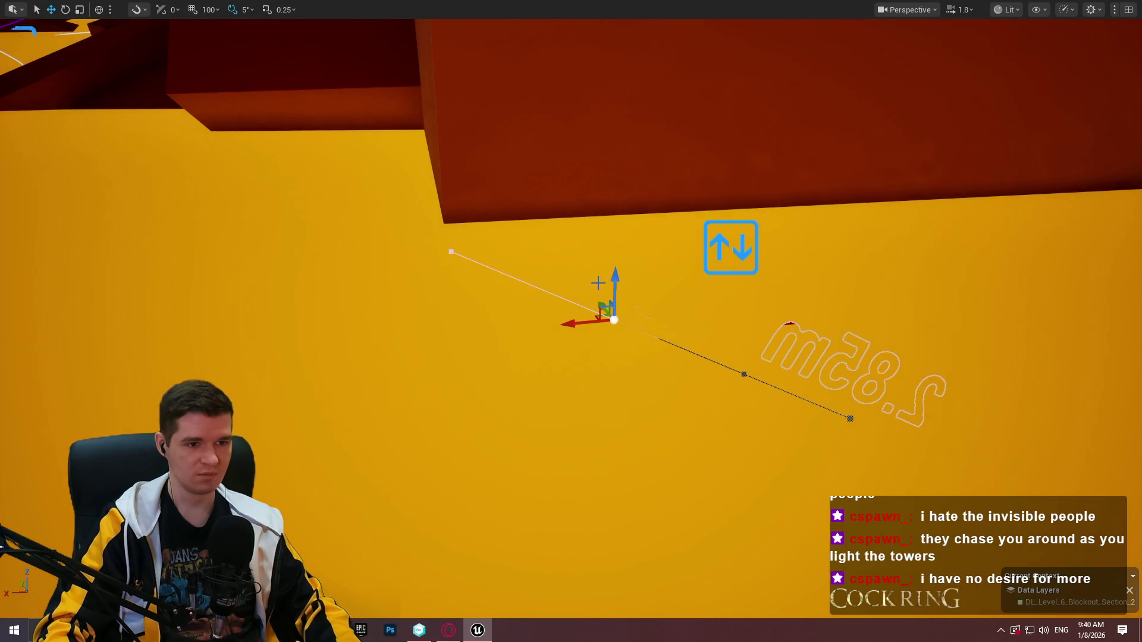
Stretch one path point far left and lower others to curve the route between the walls
{"action": "left_click_drag", "start_coordinate": [587, 323], "coordinate": [106, 330]}
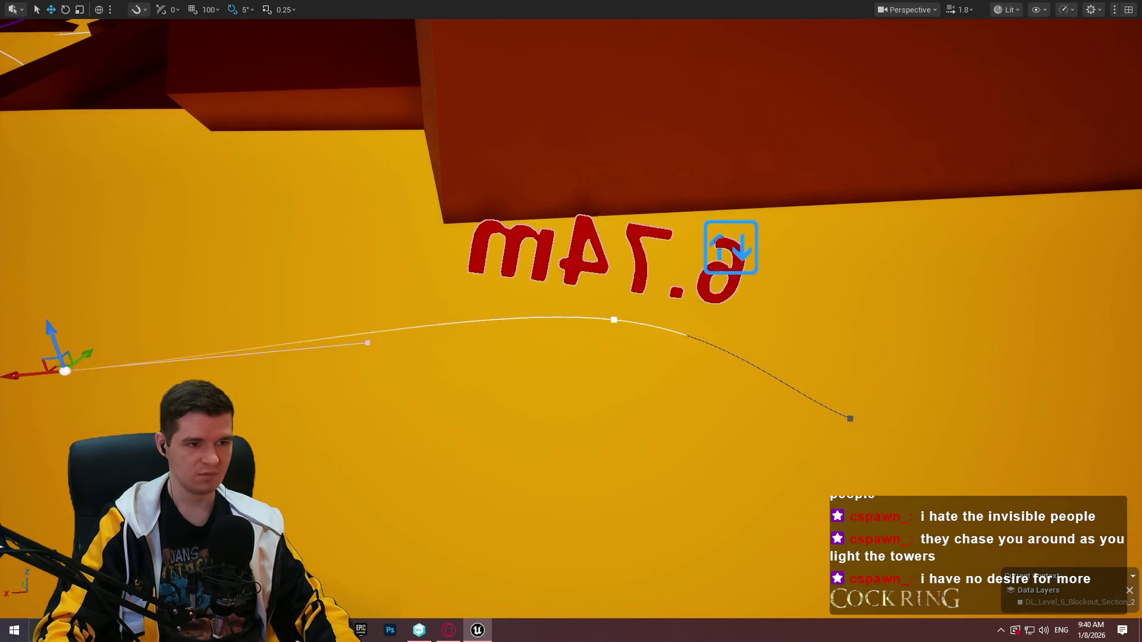
{"action": "mouse_move", "coordinate": [571, 321]}
{"action": "left_mouse_down"}
{"action": "mouse_move", "coordinate": [571, 310]}
{"action": "mouse_move", "coordinate": [553, 363]}
{"action": "mouse_move", "coordinate": [524, 357]}
{"action": "mouse_move", "coordinate": [525, 339]}
{"action": "mouse_move", "coordinate": [524, 378]}
{"action": "left_mouse_up"}
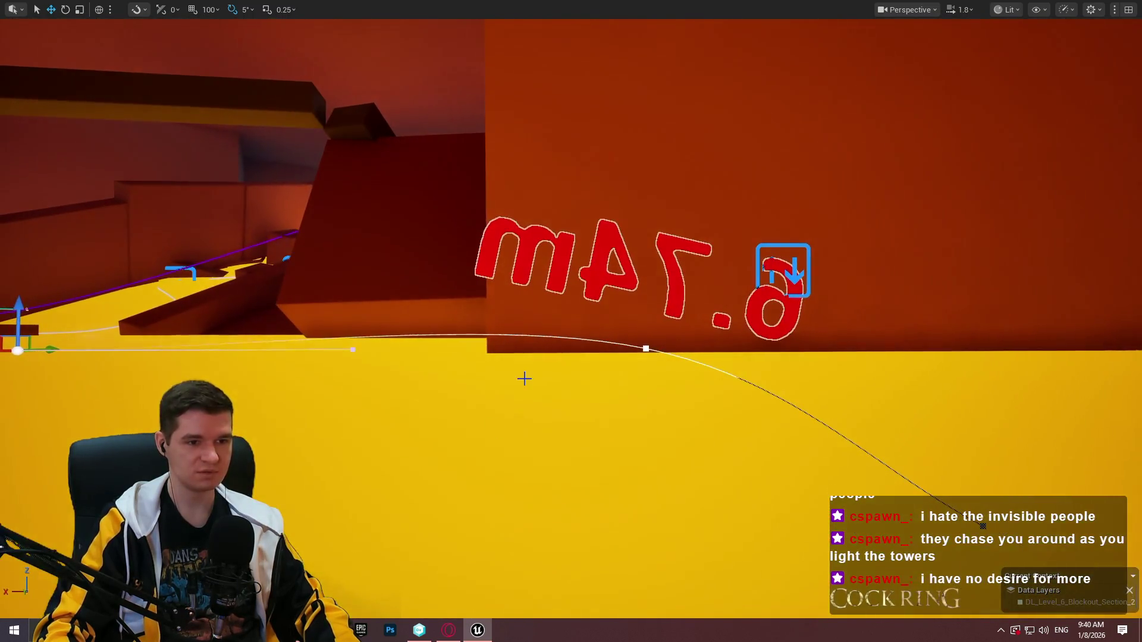
{"action": "left_click", "coordinate": [646, 345]}
{"action": "mouse_move", "coordinate": [646, 345]}
{"action": "left_mouse_down"}
{"action": "mouse_move", "coordinate": [647, 364]}
{"action": "mouse_move", "coordinate": [594, 351]}
{"action": "left_mouse_up"}
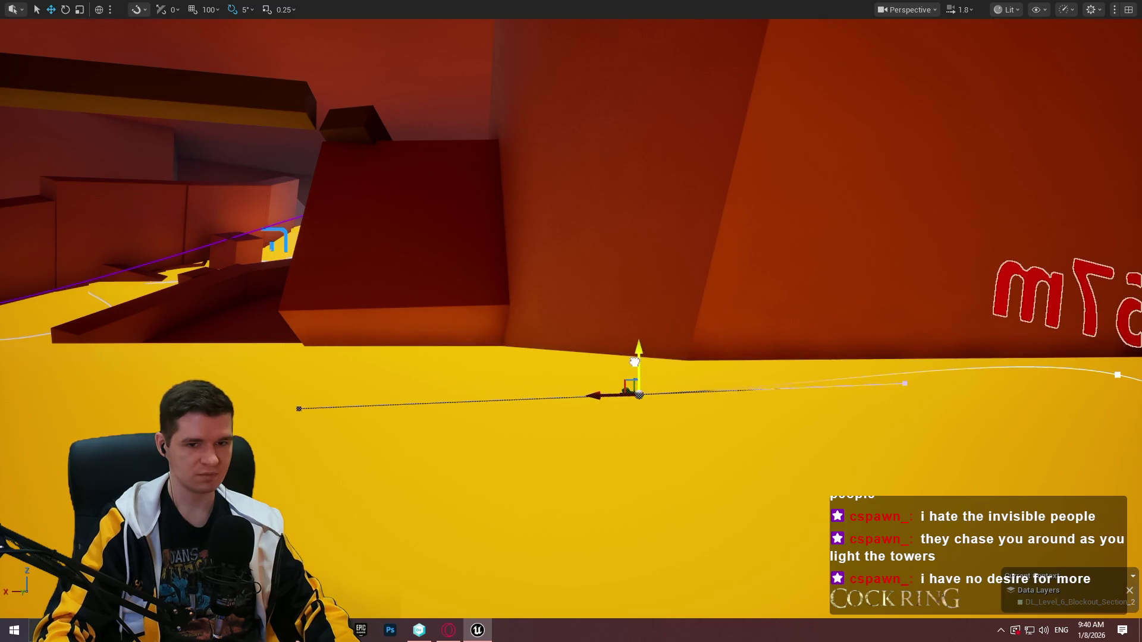
{"action": "left_click", "coordinate": [1117, 375]}
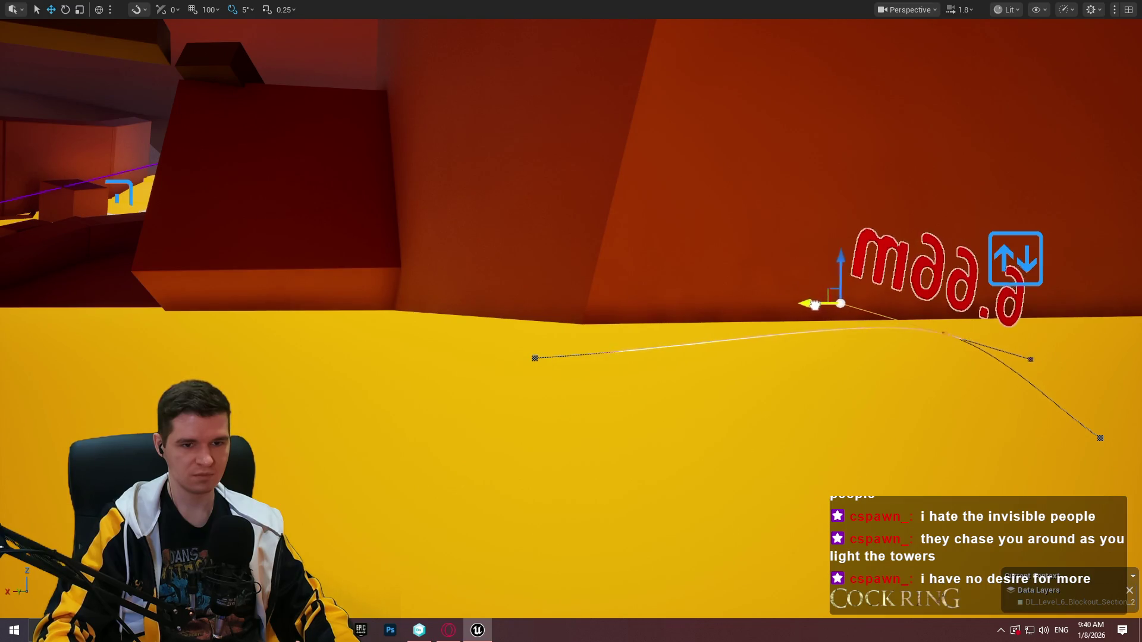
{"action": "mouse_move", "coordinate": [832, 319]}
{"action": "left_mouse_down"}
{"action": "mouse_move", "coordinate": [820, 279]}
{"action": "mouse_move", "coordinate": [833, 333]}
{"action": "left_mouse_up"}
{"action": "mouse_move", "coordinate": [694, 150]}
{"action": "left_mouse_down"}
{"action": "mouse_move", "coordinate": [737, 179]}
{"action": "mouse_move", "coordinate": [713, 196]}
{"action": "mouse_move", "coordinate": [695, 150]}
{"action": "left_mouse_up"}
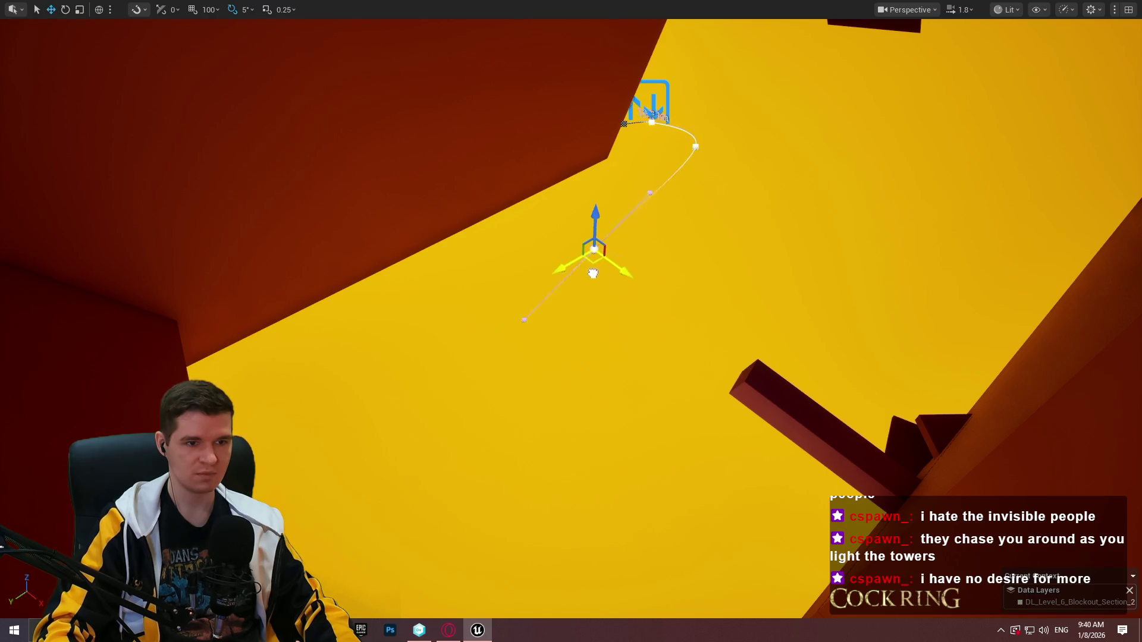
{"action": "mouse_move", "coordinate": [593, 274]}
{"action": "left_mouse_down"}
{"action": "mouse_move", "coordinate": [589, 302]}
{"action": "mouse_move", "coordinate": [633, 295]}
{"action": "left_mouse_up"}
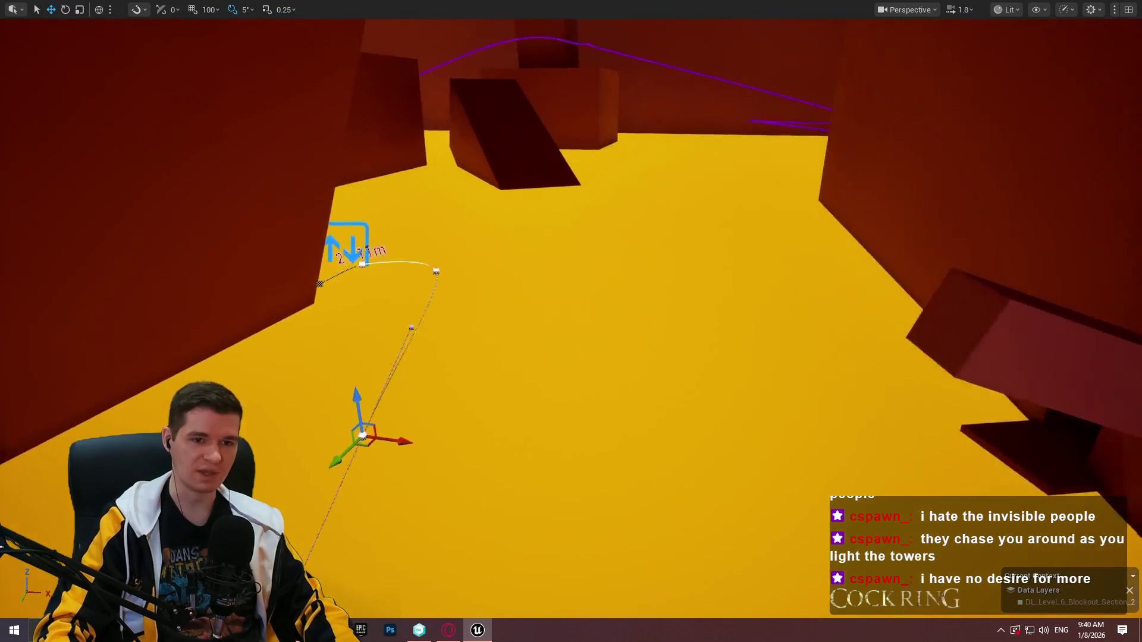
{"action": "left_click_drag", "start_coordinate": [720, 285], "coordinate": [720, 285]}
{"action": "right_click", "coordinate": [778, 285]}
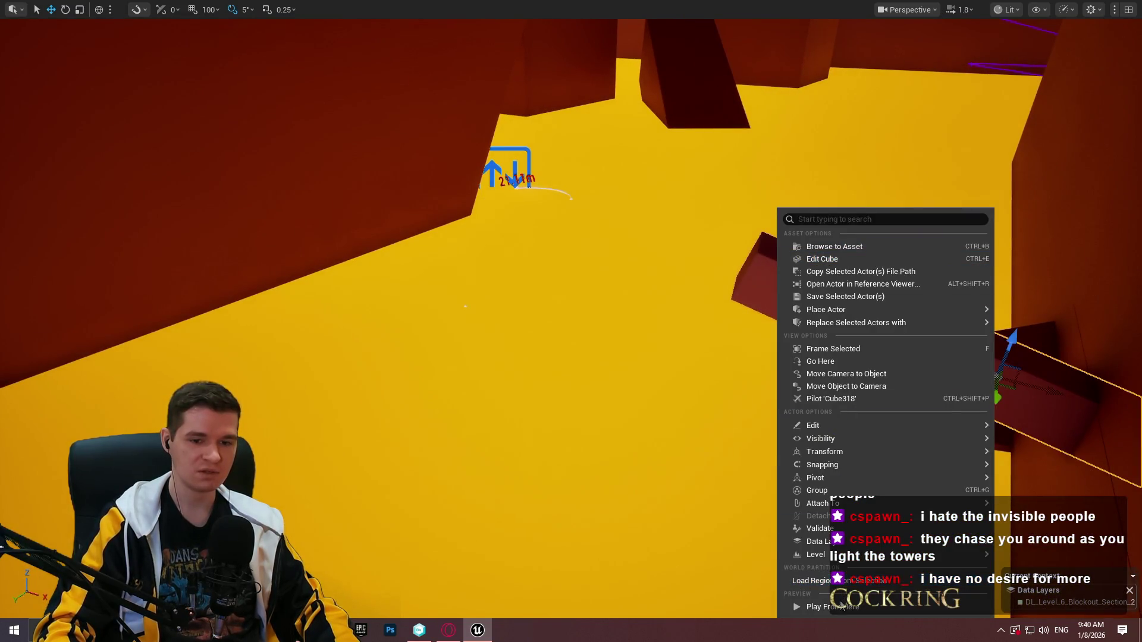
Play from this spot briefly, then stop the session with Esc
{"action": "left_click", "coordinate": [841, 605]}
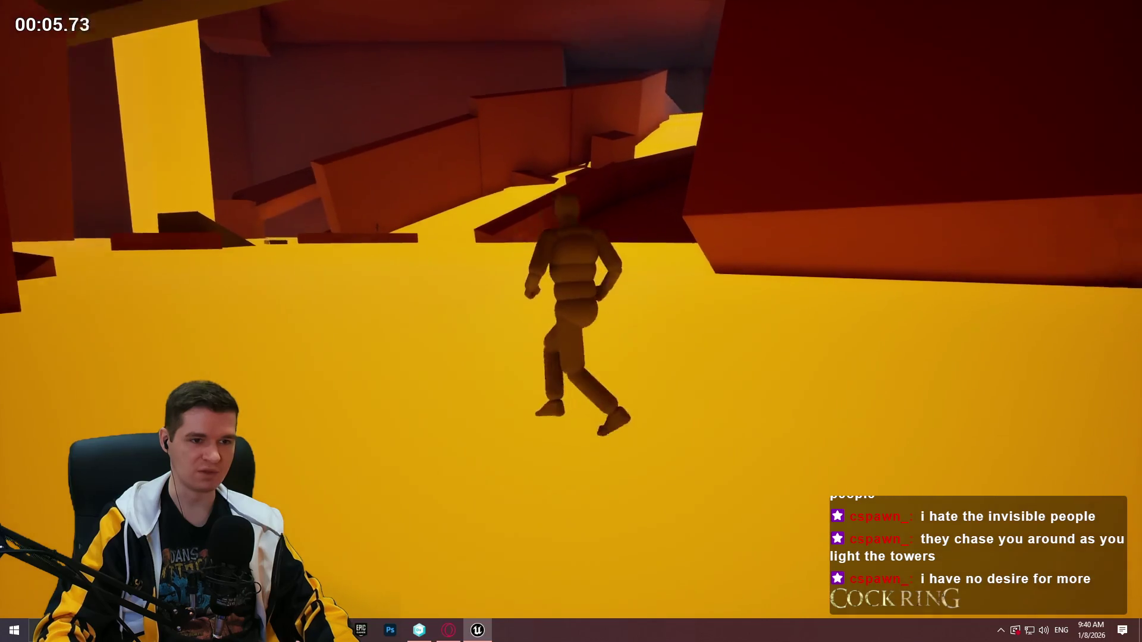
{"action": "key", "text": "Escape"}
Add a new spline point below the dark beam and nudge it to curve the path around it
{"action": "key", "text": "f"}
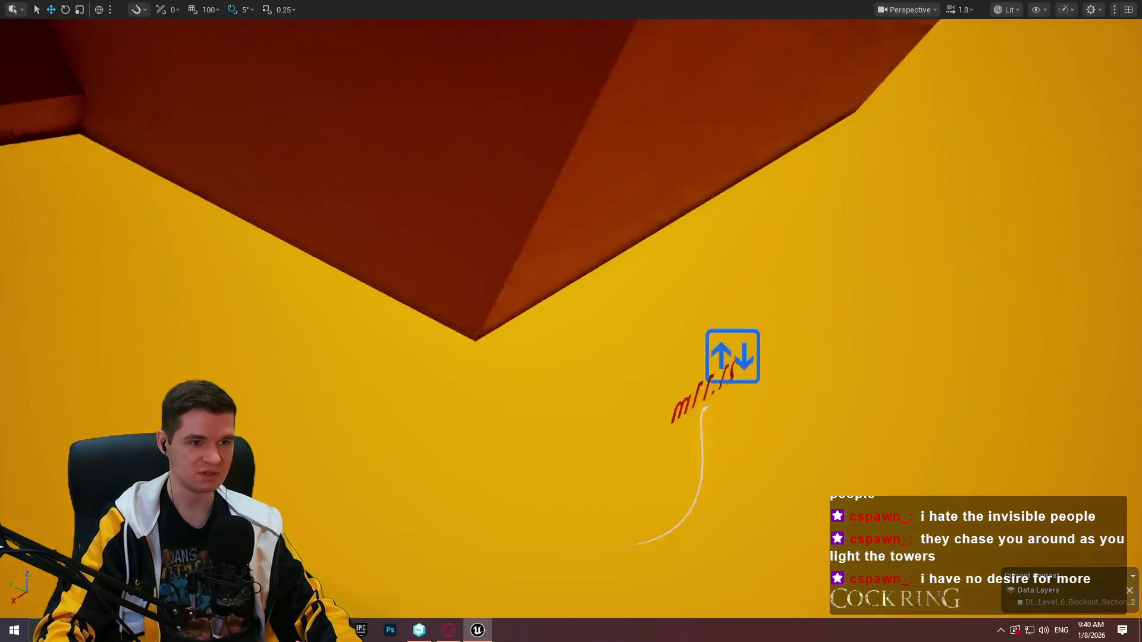
{"action": "left_click", "coordinate": [487, 359]}
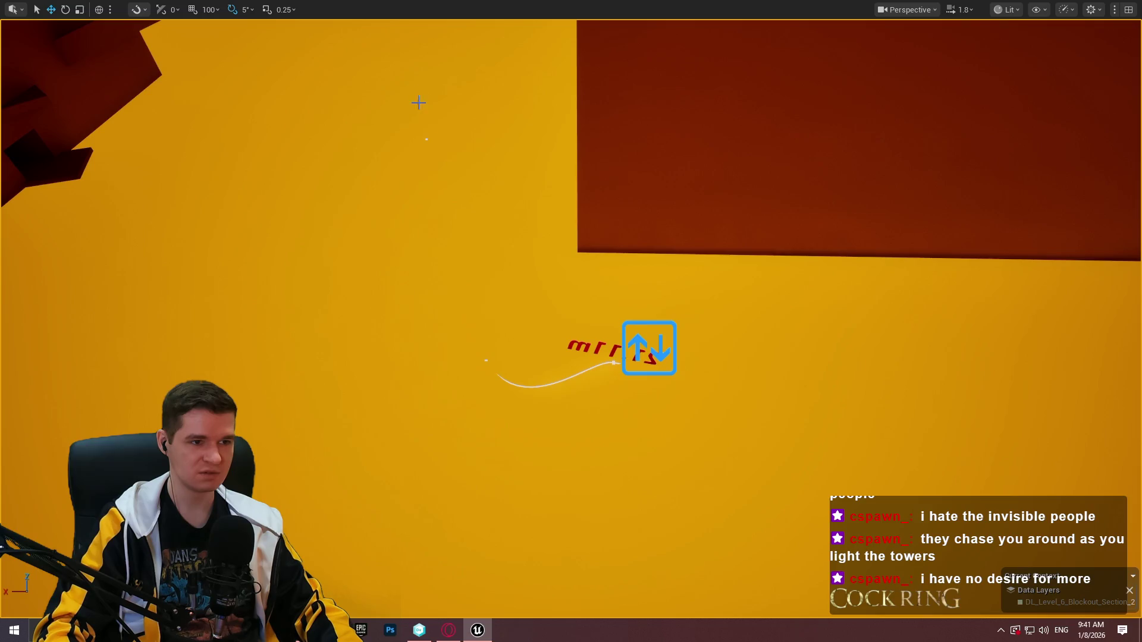
{"action": "left_click", "coordinate": [424, 137]}
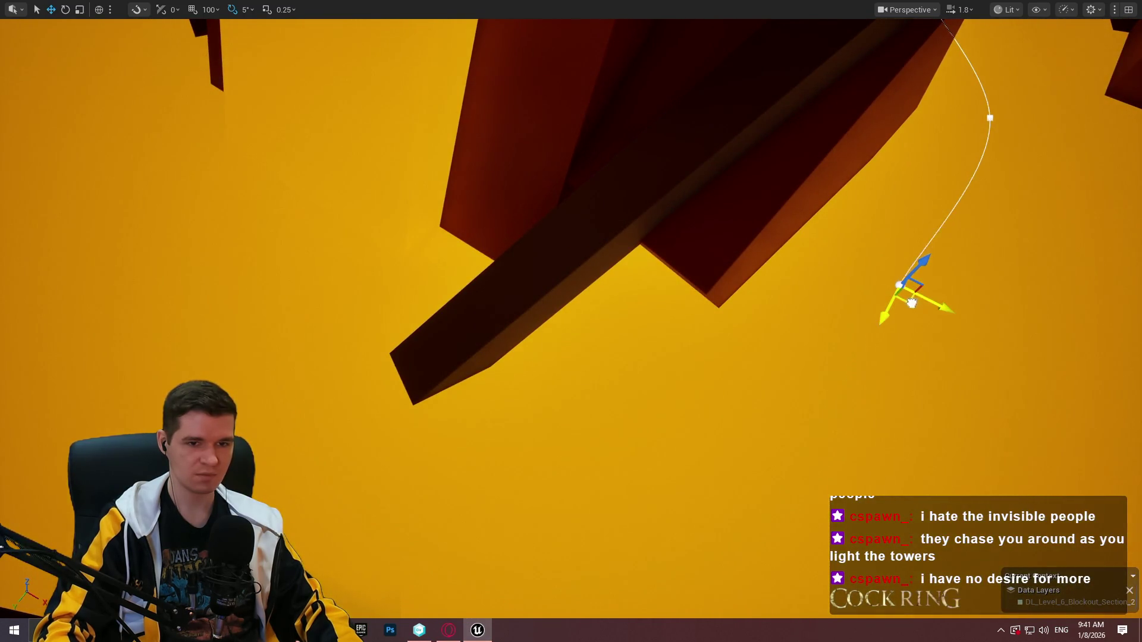
{"action": "left_click_drag", "start_coordinate": [912, 304], "coordinate": [634, 425]}
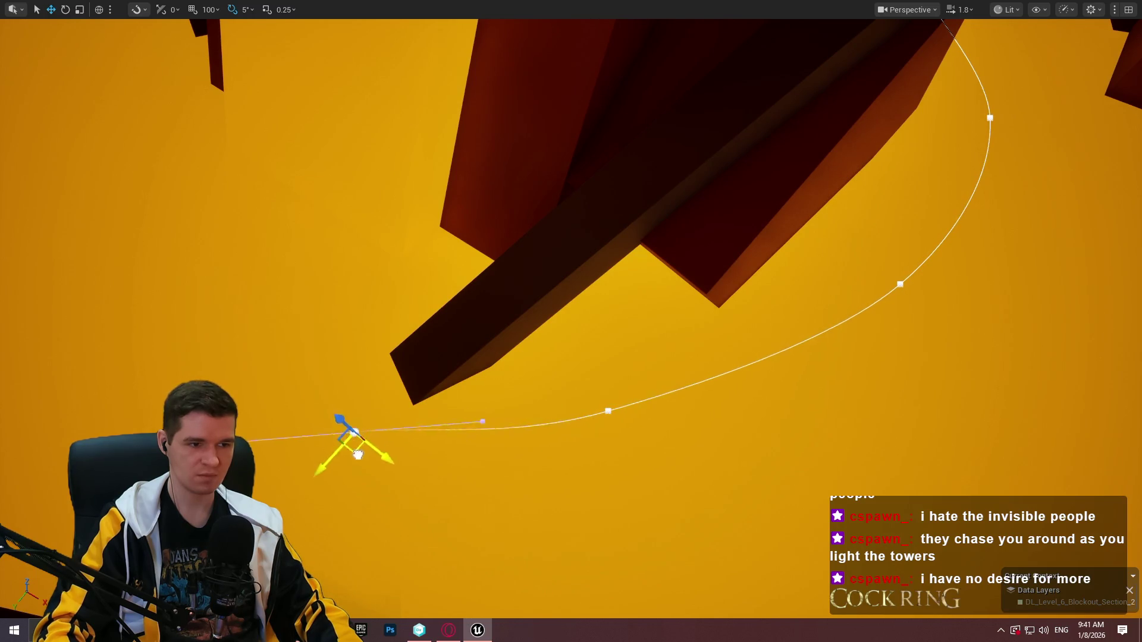
{"action": "left_click_drag", "start_coordinate": [358, 455], "coordinate": [373, 477]}
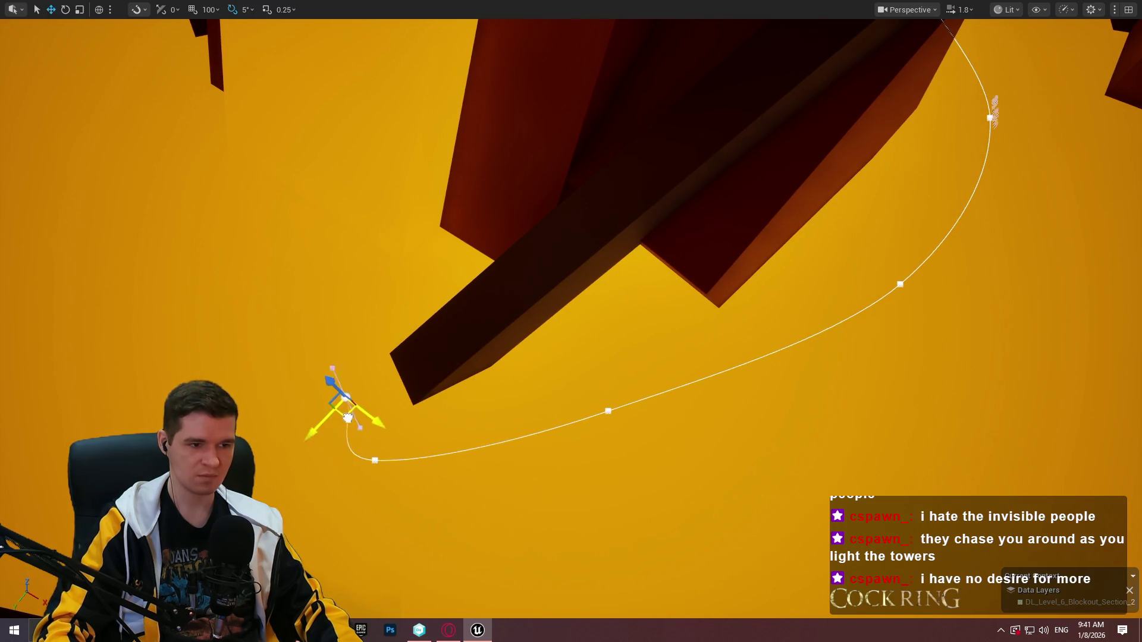
{"action": "left_click_drag", "start_coordinate": [316, 373], "coordinate": [355, 334]}
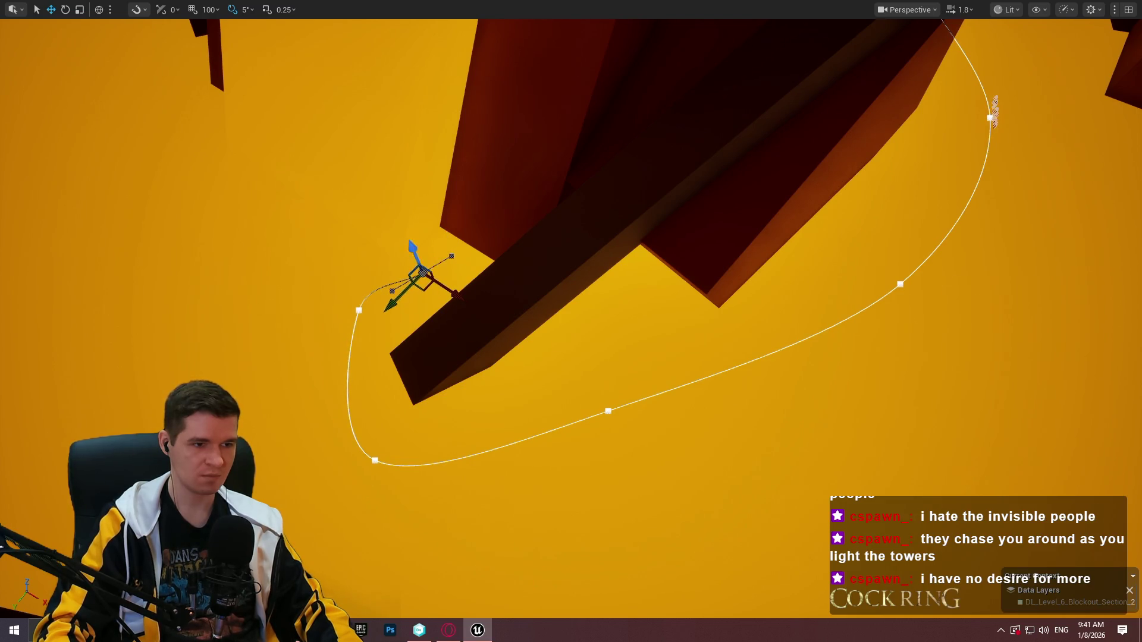
{"action": "key", "text": "f"}
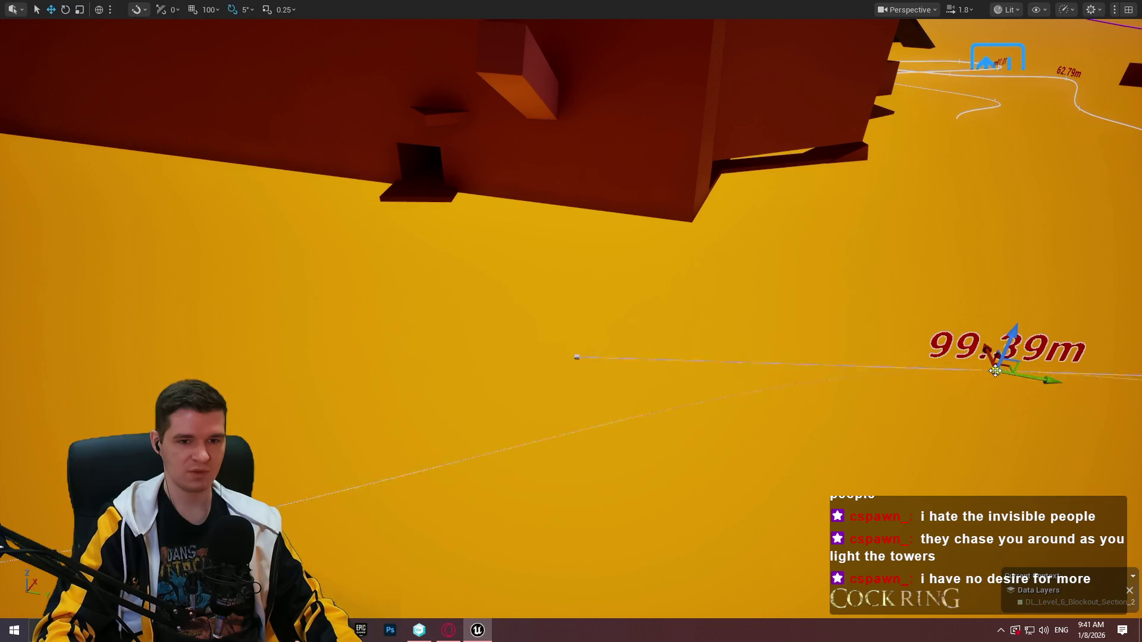
{"action": "key", "text": "F11"}
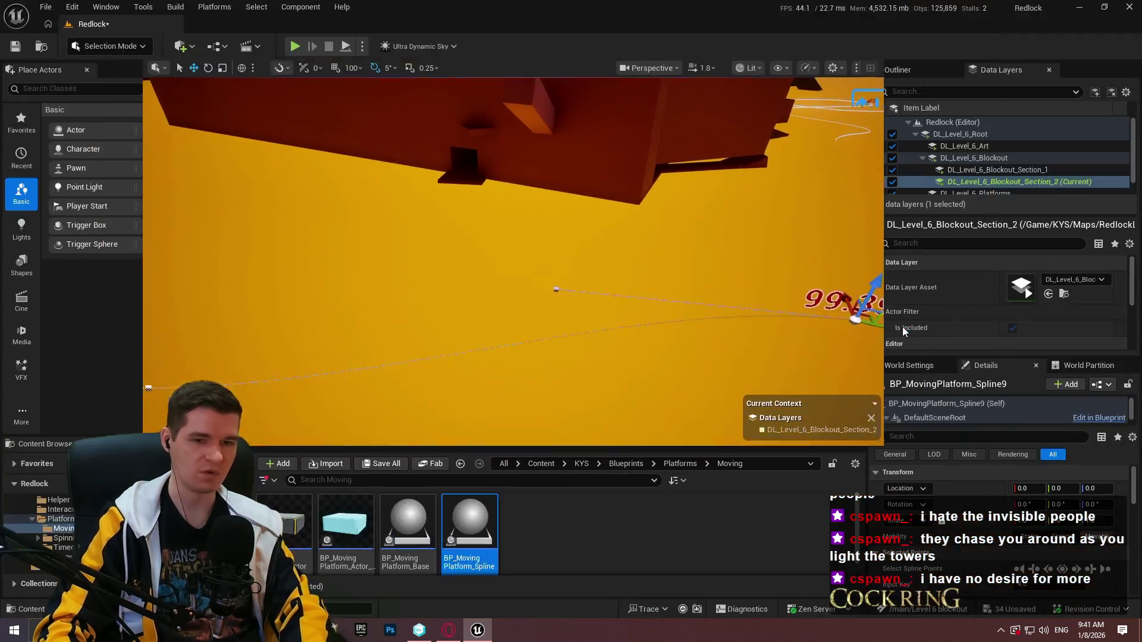
Reselect the spline moving platform and scroll through its Details properties
{"action": "left_click", "coordinate": [462, 262]}
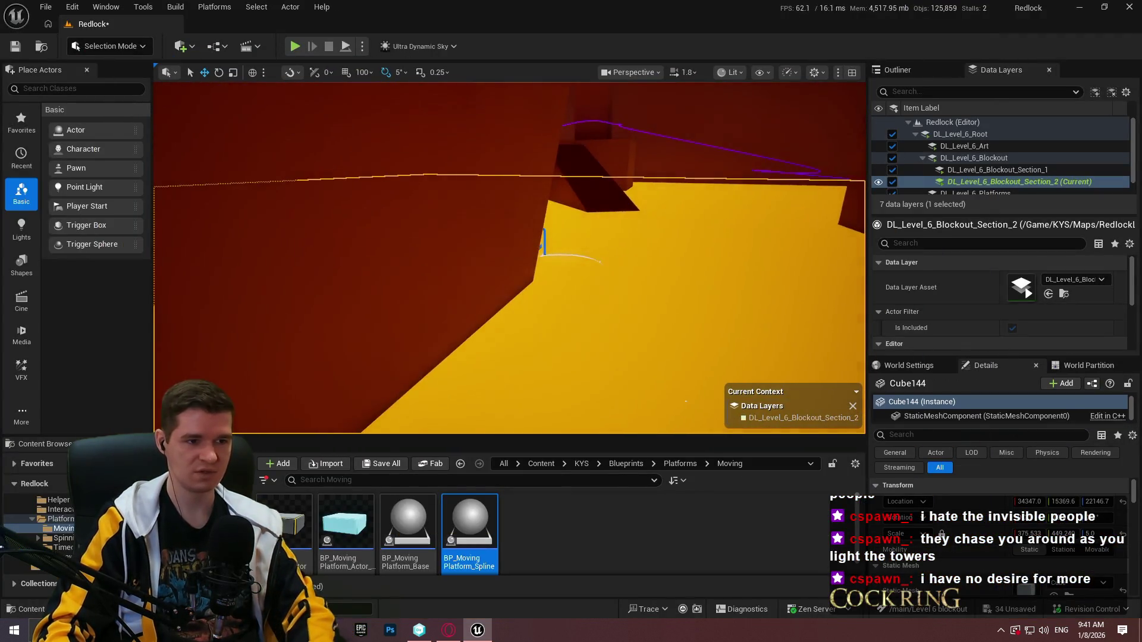
{"action": "left_click", "coordinate": [697, 261]}
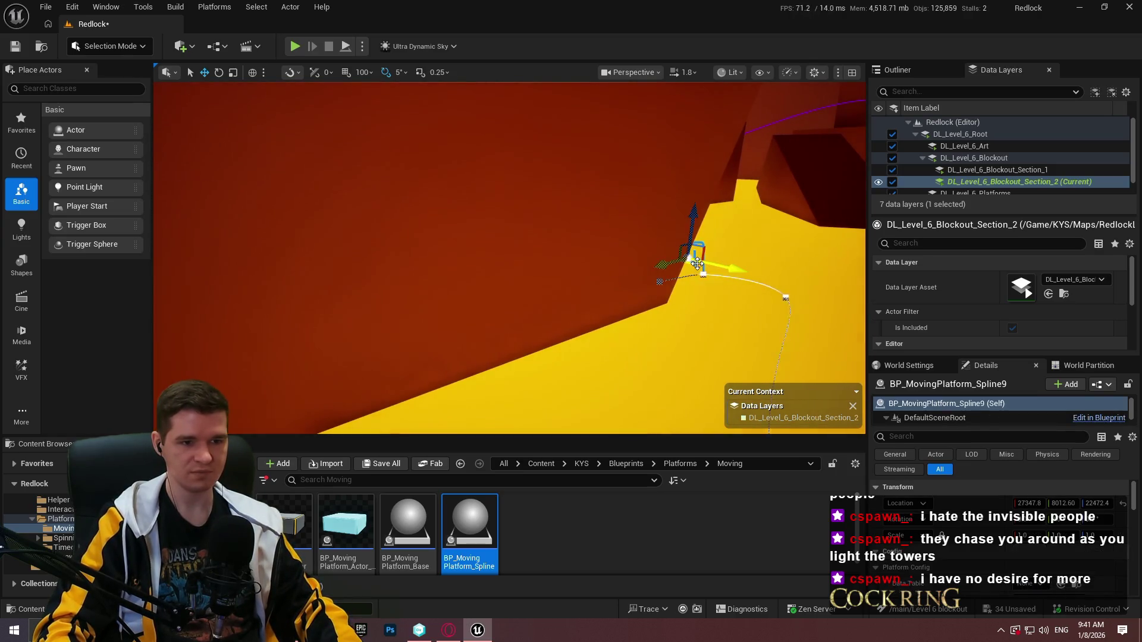
{"action": "scroll", "coordinate": [1032, 556], "scroll_direction": "down", "scroll_amount": 8}
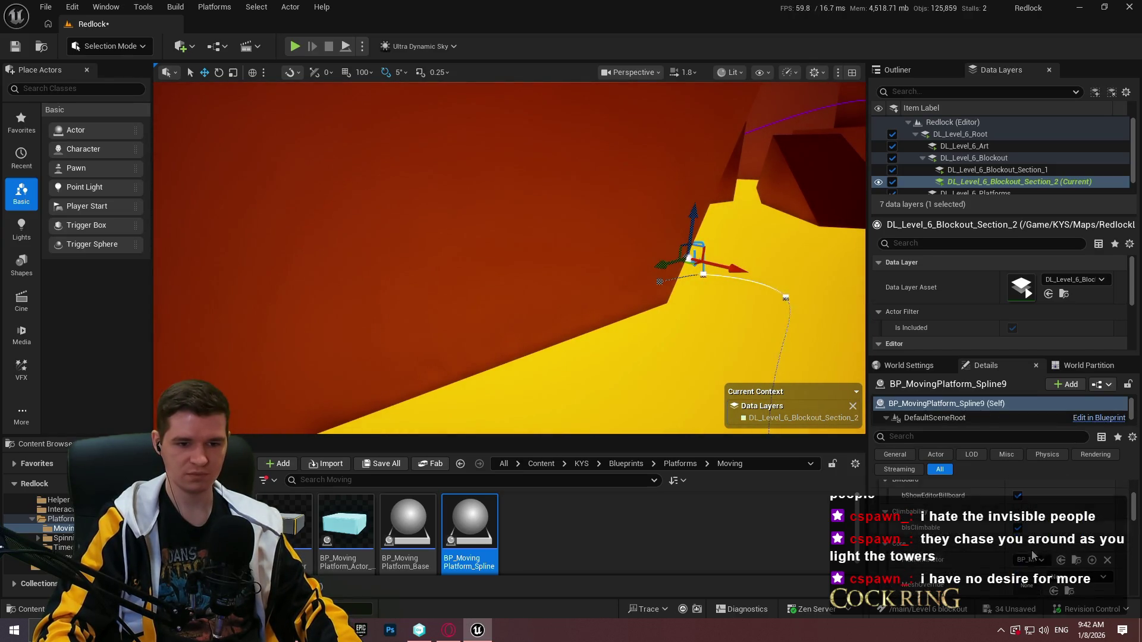
{"action": "scroll", "coordinate": [1057, 559], "scroll_direction": "down", "scroll_amount": 5}
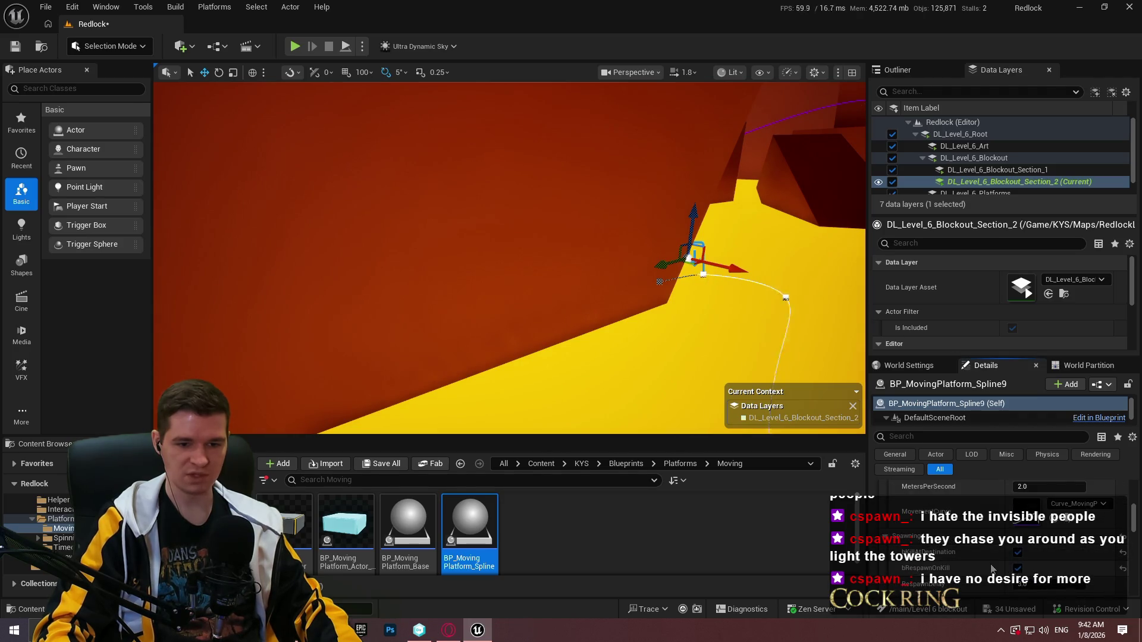
{"action": "scroll", "coordinate": [1011, 562], "scroll_direction": "down", "scroll_amount": 3}
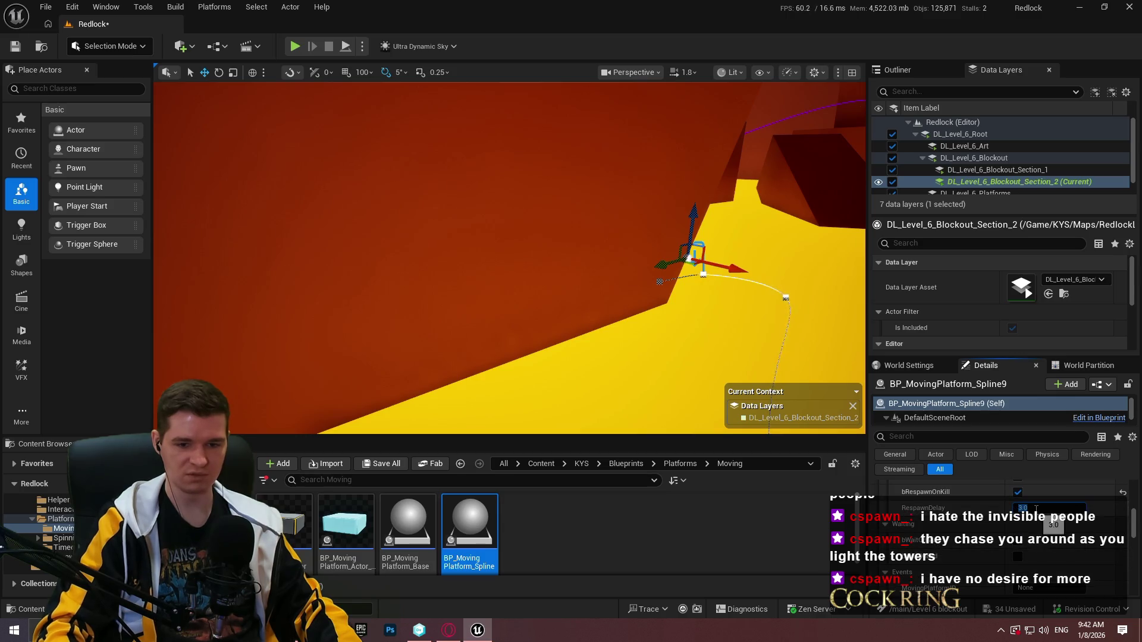
{"action": "scroll", "coordinate": [996, 545], "scroll_direction": "up", "scroll_amount": 1}
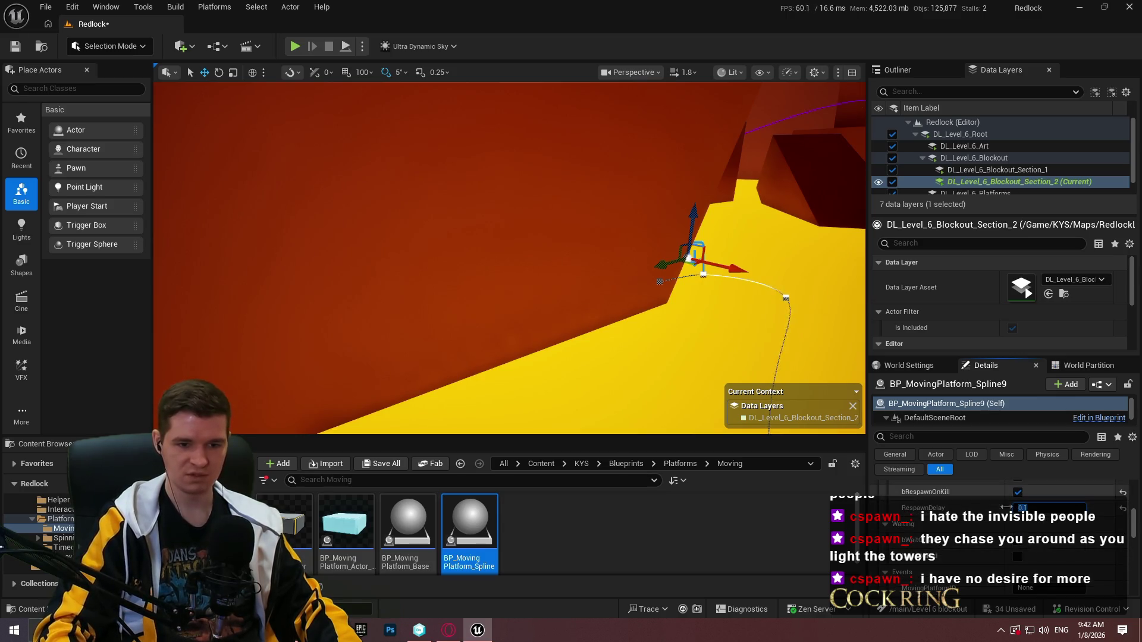
{"action": "scroll", "coordinate": [976, 545], "scroll_direction": "up", "scroll_amount": 3}
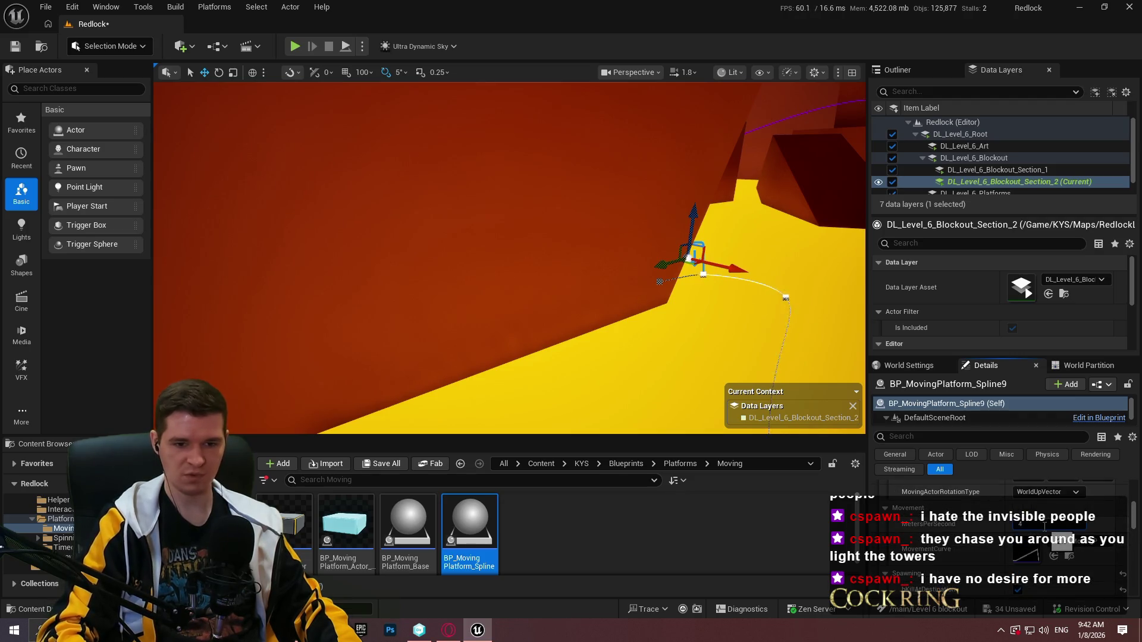
Set the platform scale to 0.25, 0.25, 1.0, frame it, and start a Play session
{"action": "left_click", "coordinate": [1044, 525]}
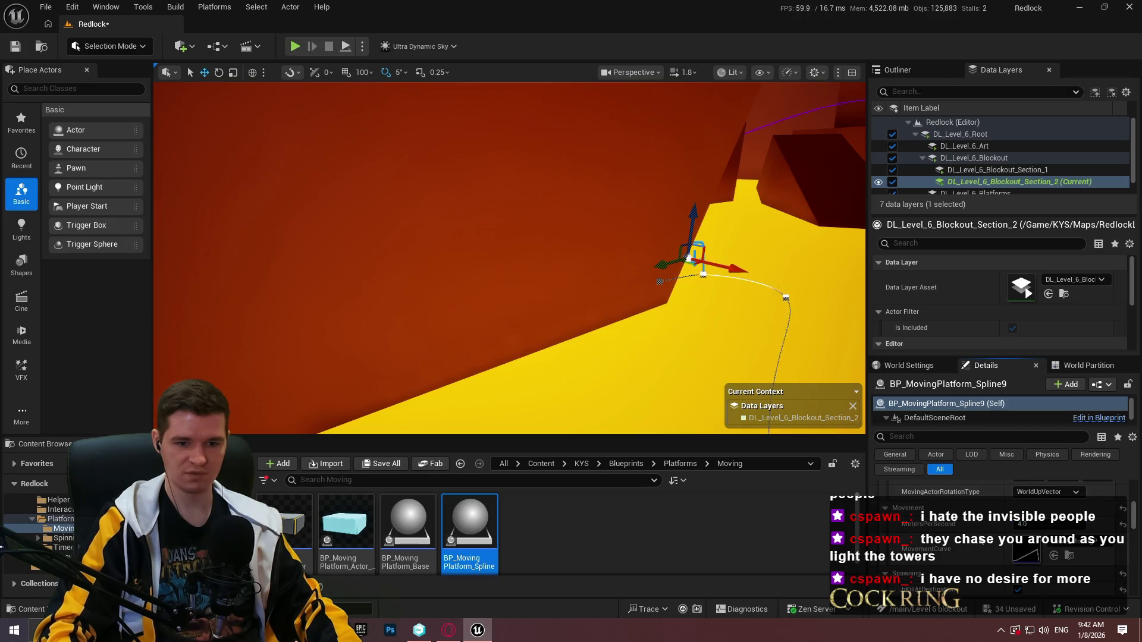
{"action": "scroll", "coordinate": [999, 535], "scroll_direction": "up", "scroll_amount": 2}
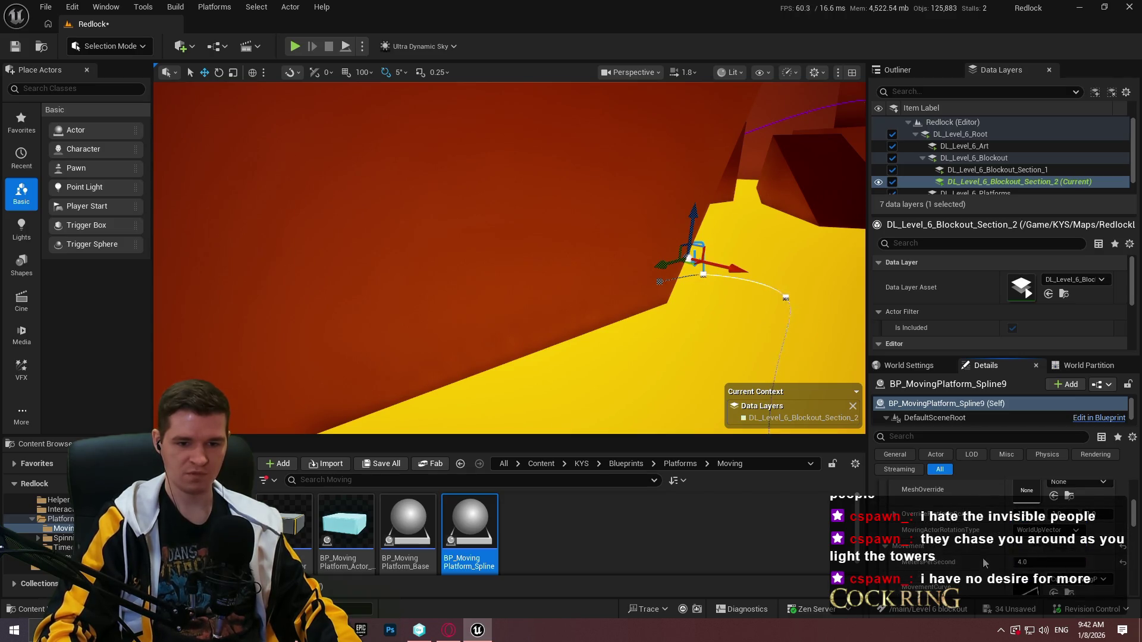
{"action": "scroll", "coordinate": [970, 544], "scroll_direction": "up", "scroll_amount": 2}
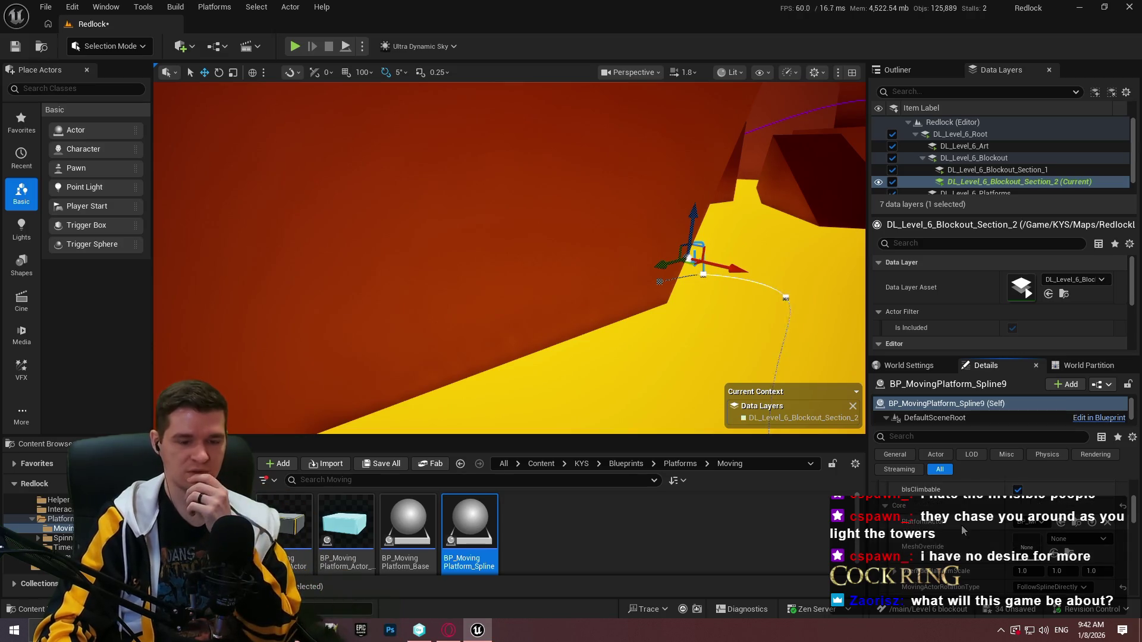
{"action": "mouse_move", "coordinate": [936, 579]}
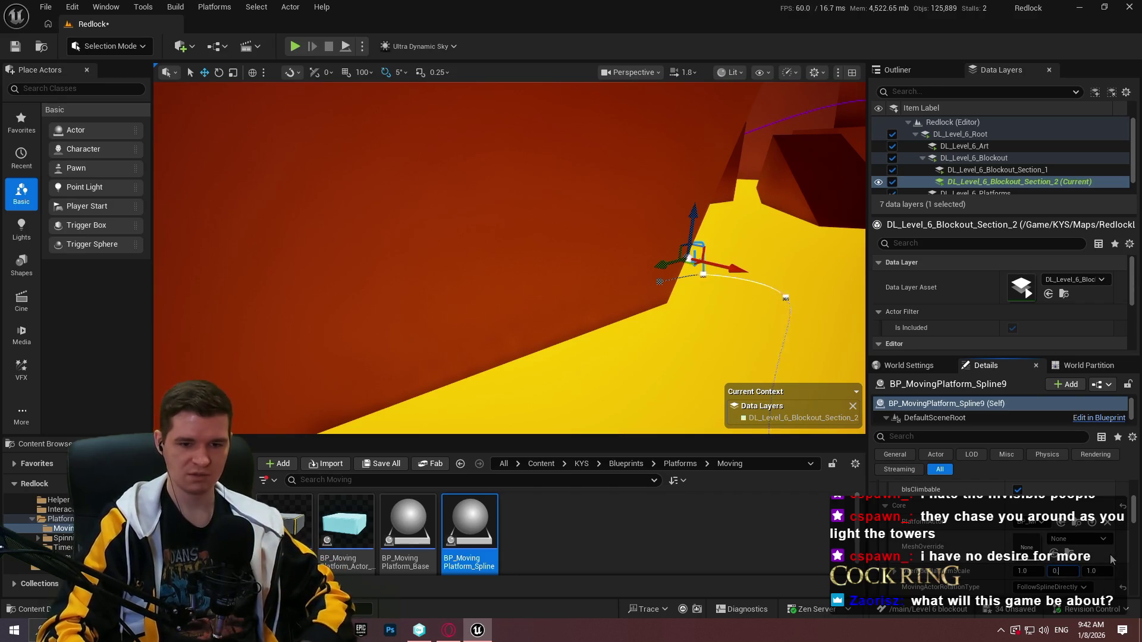
{"action": "type", "text": ".25"}
{"action": "key", "text": "Return"}
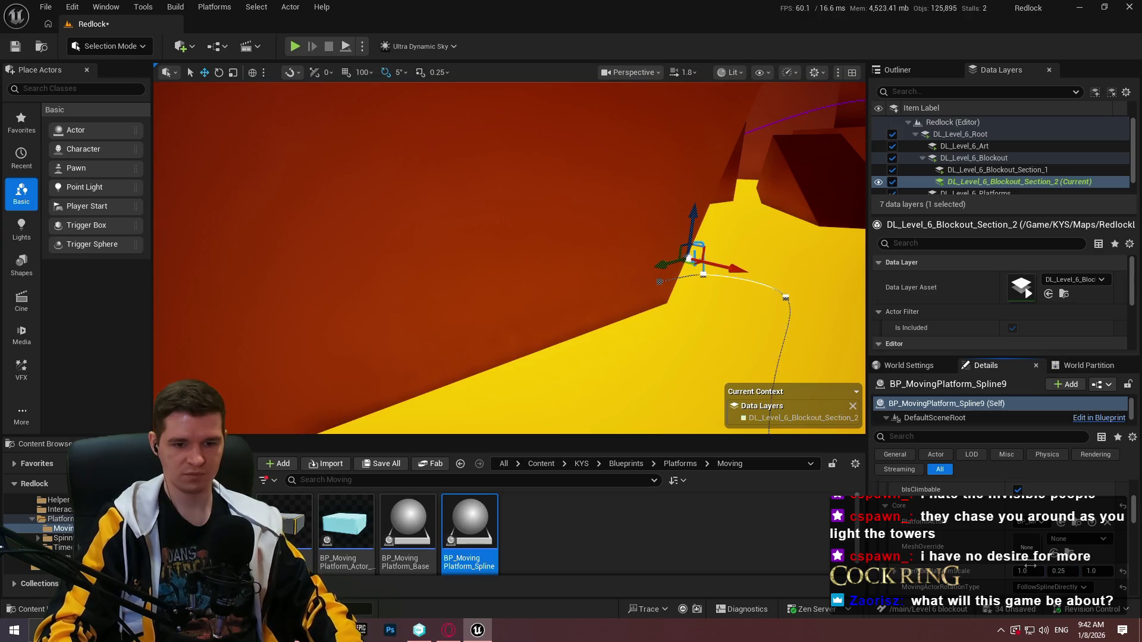
{"action": "key", "text": "f"}
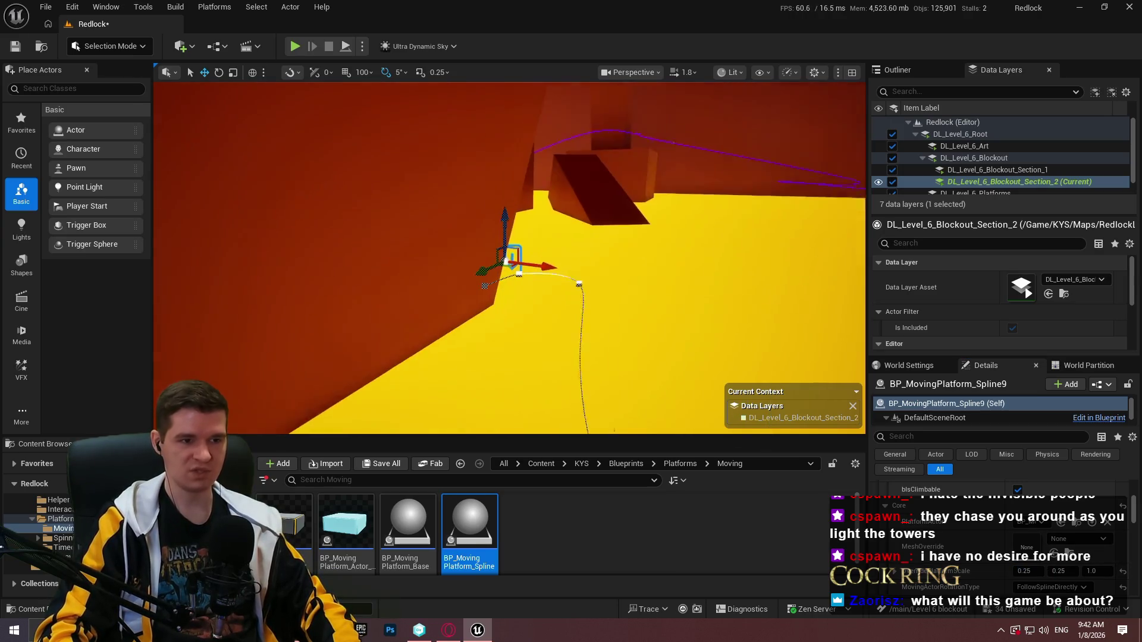
{"action": "left_click", "coordinate": [346, 48]}
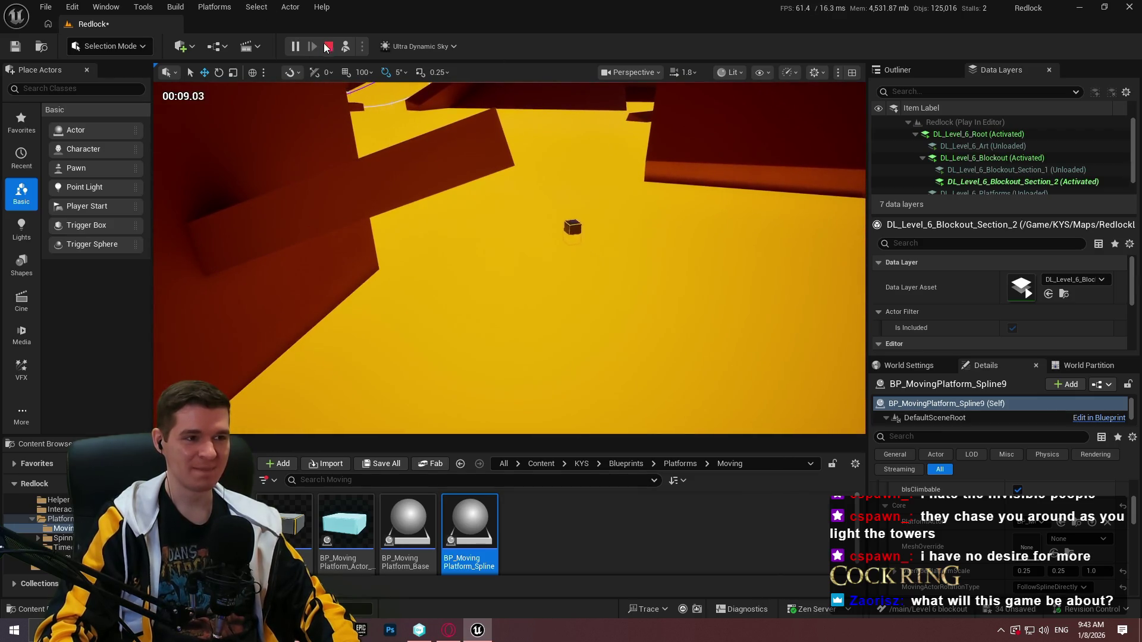
Stop the playtest, reselect the spline platform, and set its override scale X to 0.5
{"action": "key", "text": "Escape"}
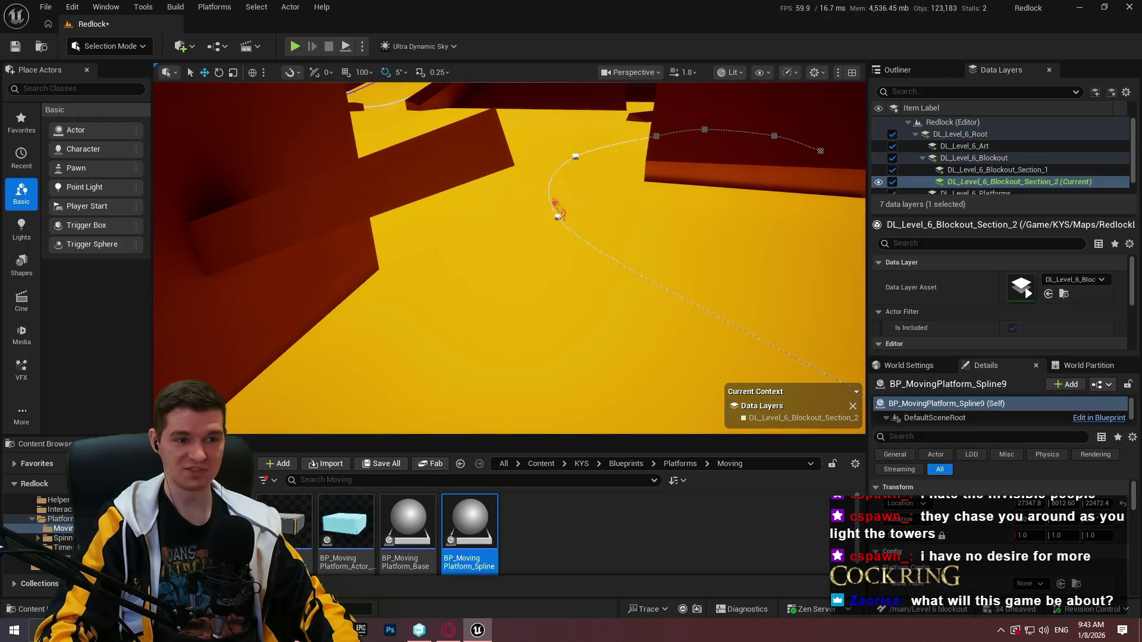
{"action": "left_click", "coordinate": [584, 246]}
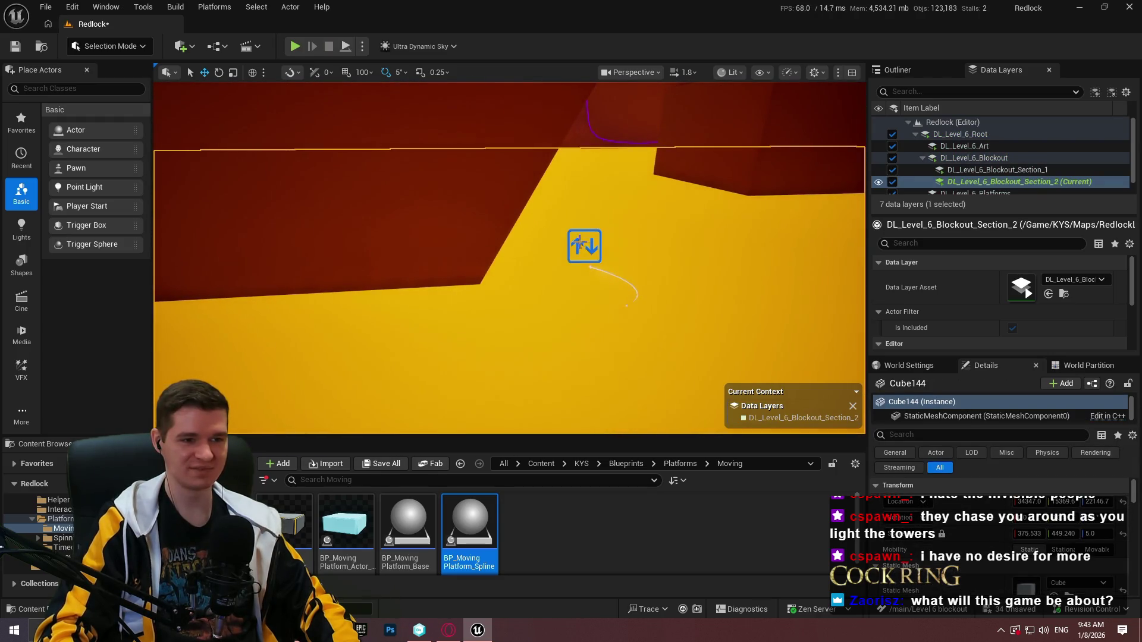
{"action": "left_click", "coordinate": [580, 244]}
{"action": "scroll", "coordinate": [999, 510], "scroll_direction": "down", "scroll_amount": 3}
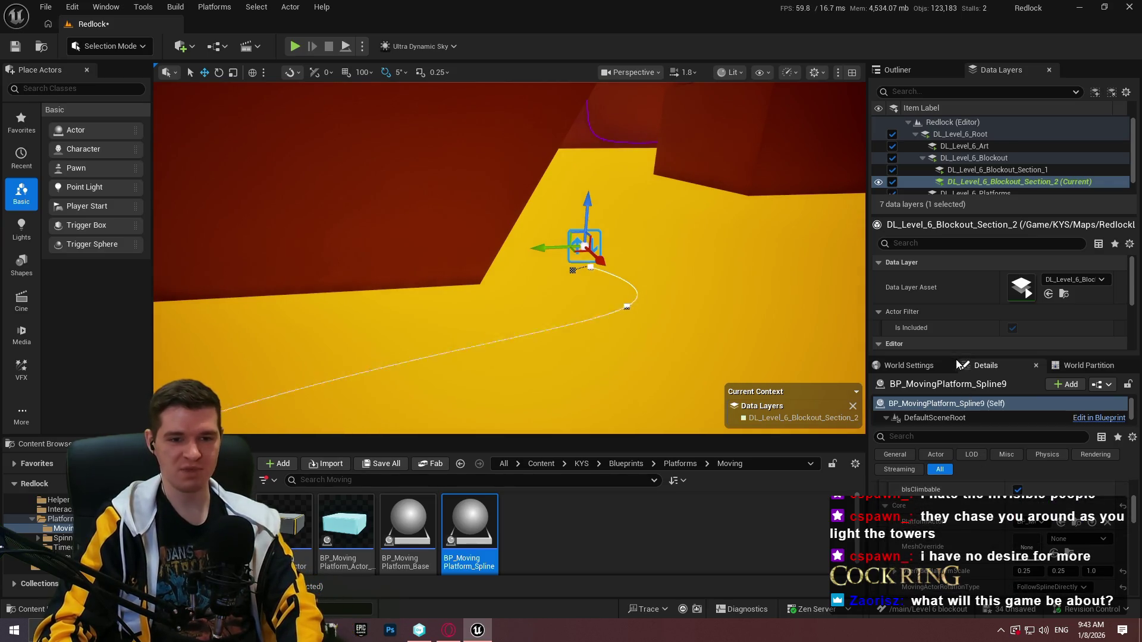
{"action": "mouse_move", "coordinate": [953, 358]}
{"action": "left_mouse_down"}
{"action": "mouse_move", "coordinate": [956, 176]}
{"action": "mouse_move", "coordinate": [943, 238]}
{"action": "mouse_move", "coordinate": [945, 180]}
{"action": "left_mouse_up"}
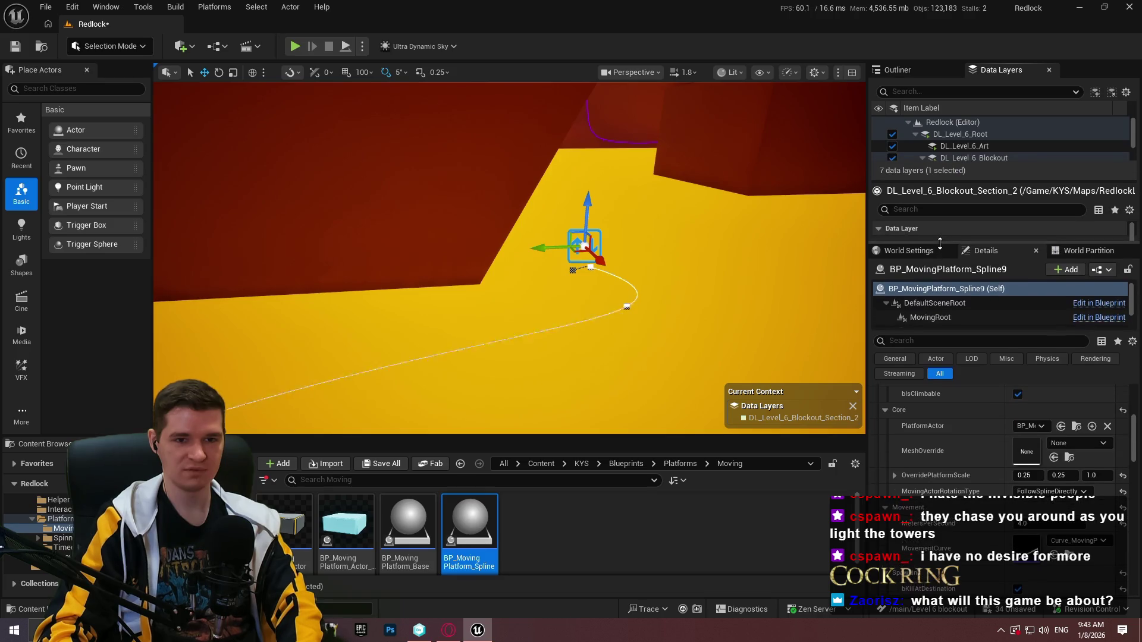
{"action": "scroll", "coordinate": [1033, 520], "scroll_direction": "down", "scroll_amount": 1}
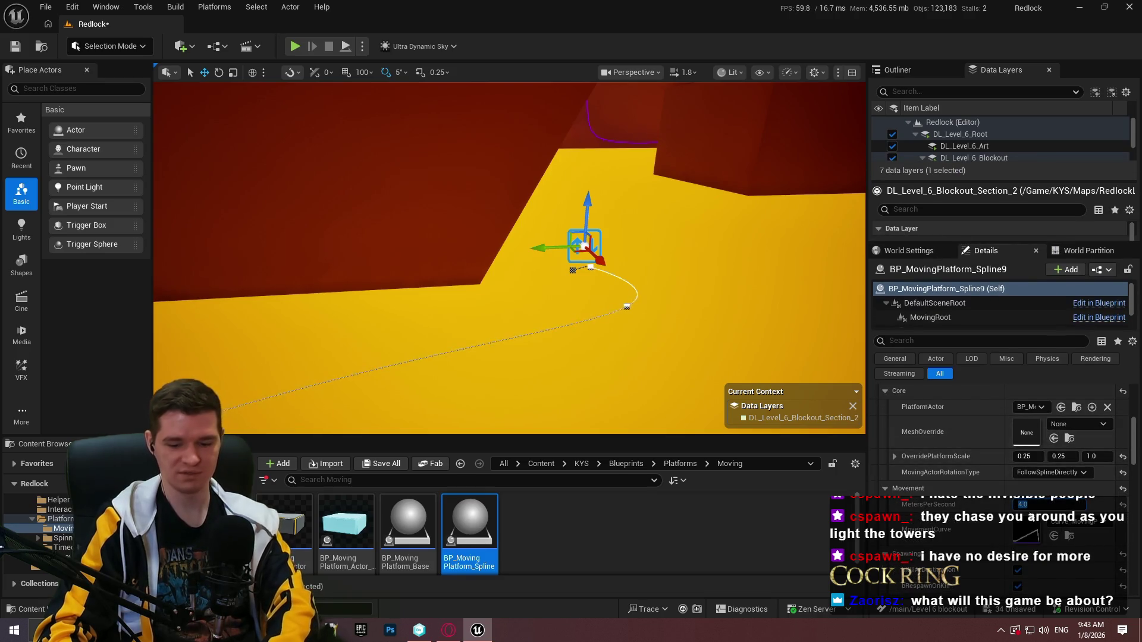
{"action": "left_click", "coordinate": [1033, 505]}
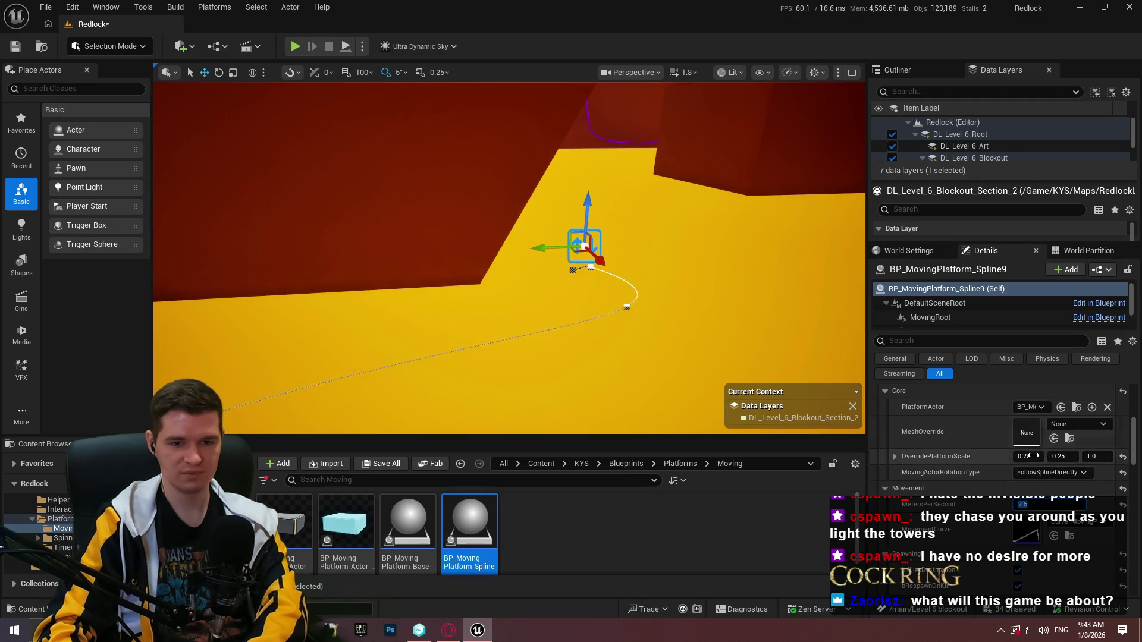
{"action": "type", "text": "0.5"}
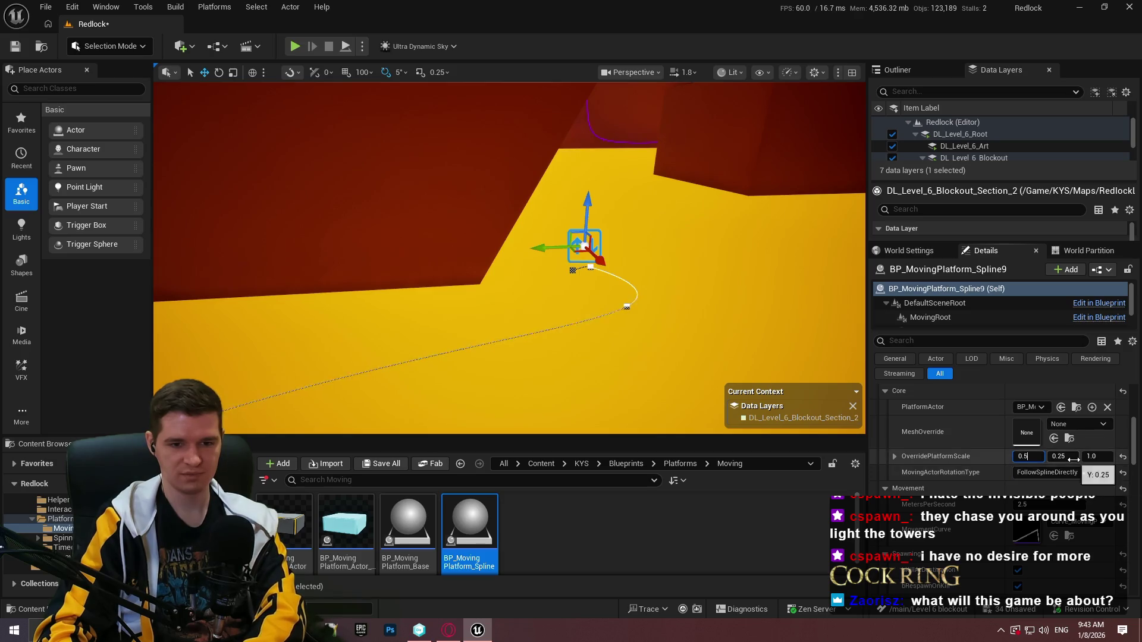
{"action": "key", "text": "Return"}
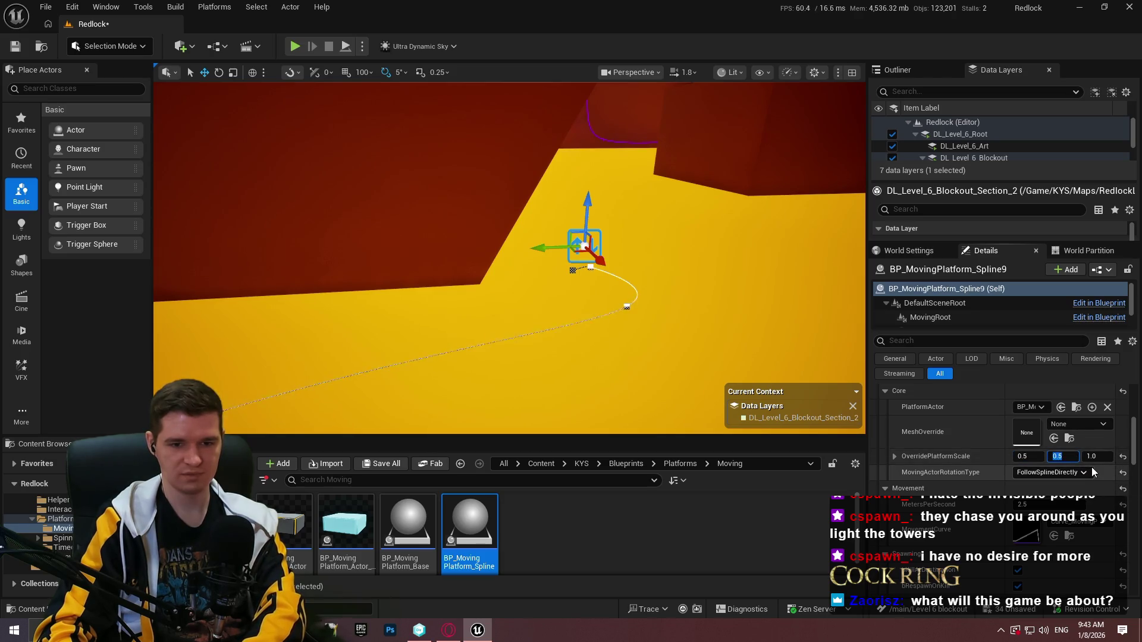
{"action": "left_click", "coordinate": [627, 307]}
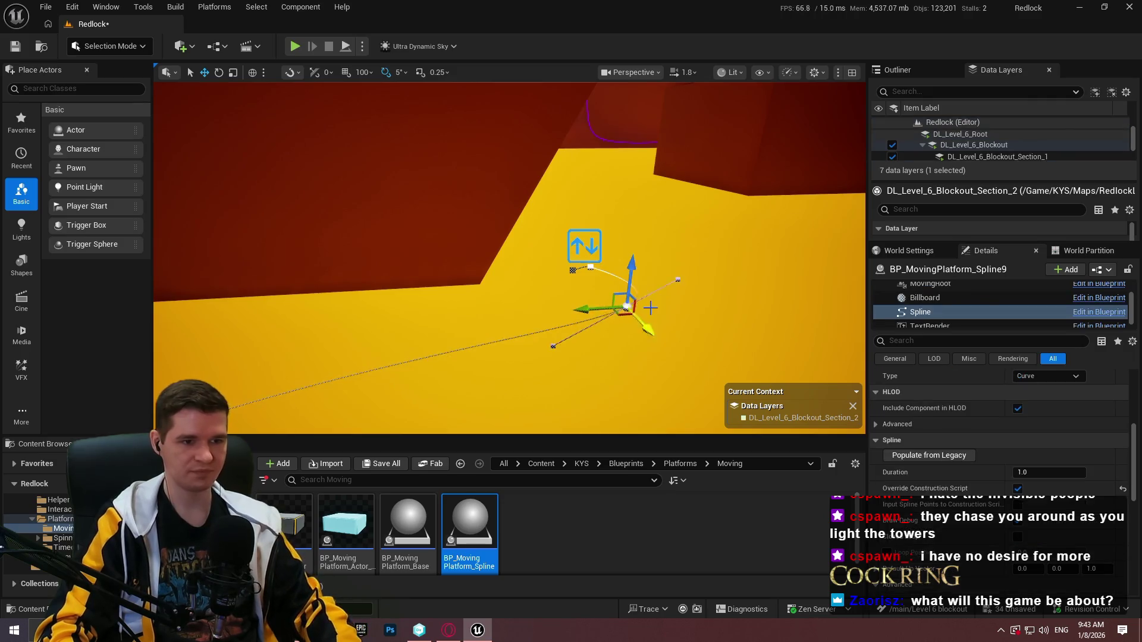
{"action": "key", "text": "e"}
{"action": "mouse_move", "coordinate": [650, 308]}
{"action": "left_mouse_down"}
{"action": "mouse_move", "coordinate": [650, 169]}
{"action": "mouse_move", "coordinate": [625, 187]}
{"action": "mouse_move", "coordinate": [533, 201]}
{"action": "left_mouse_up"}
{"action": "left_click", "coordinate": [552, 200]}
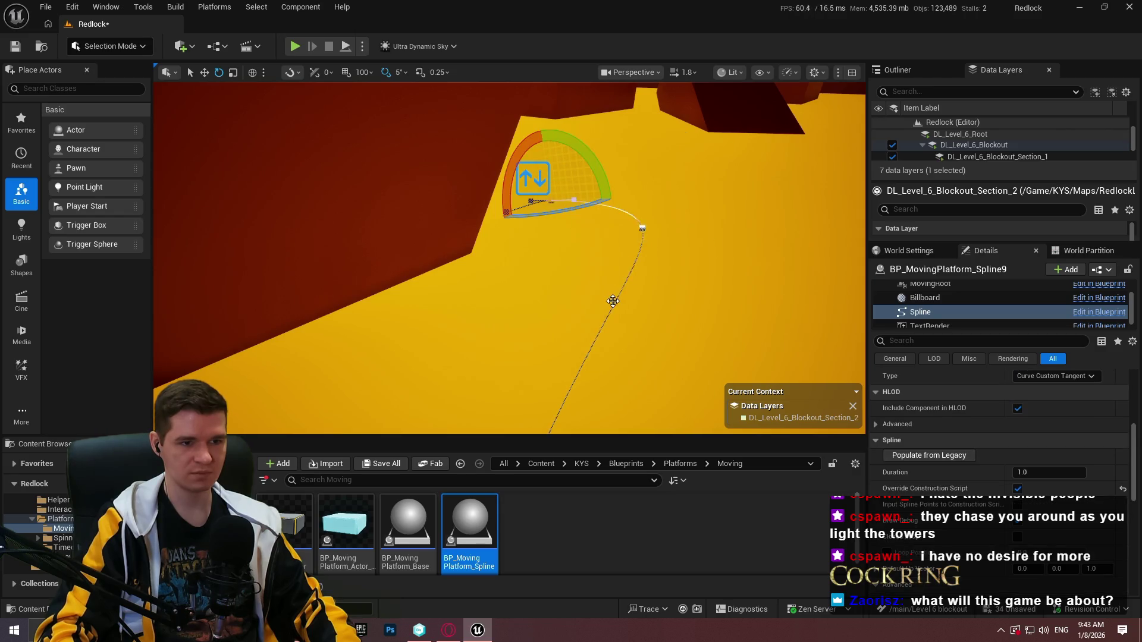
{"action": "left_click_drag", "start_coordinate": [612, 301], "coordinate": [714, 286]}
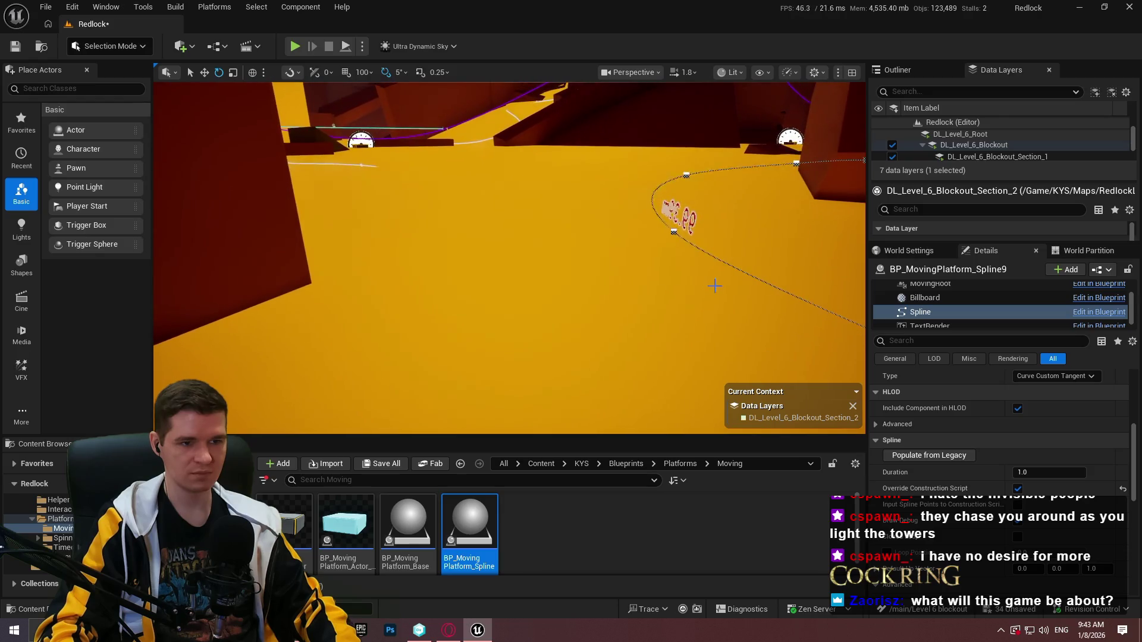
{"action": "mouse_move", "coordinate": [674, 229]}
{"action": "left_mouse_down"}
{"action": "mouse_move", "coordinate": [684, 215]}
{"action": "mouse_move", "coordinate": [666, 253]}
{"action": "mouse_move", "coordinate": [514, 265]}
{"action": "mouse_move", "coordinate": [483, 287]}
{"action": "mouse_move", "coordinate": [238, 234]}
{"action": "mouse_move", "coordinate": [251, 232]}
{"action": "left_mouse_up"}
{"action": "key", "text": "ctrl+z"}
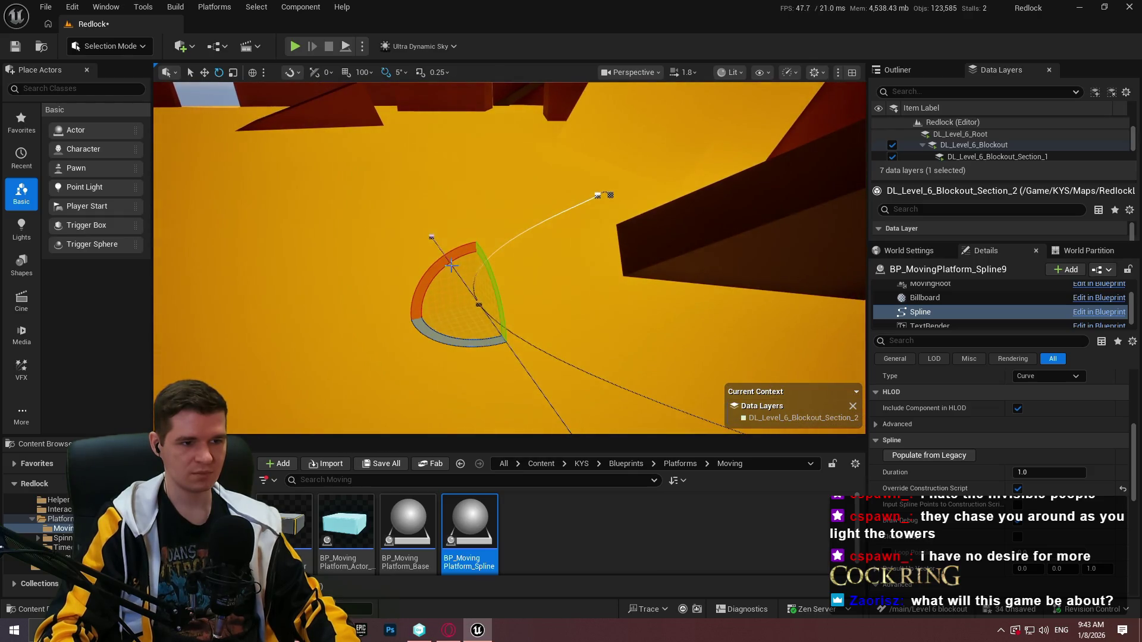
{"action": "mouse_move", "coordinate": [452, 266]}
{"action": "left_mouse_down"}
{"action": "mouse_move", "coordinate": [485, 241]}
{"action": "mouse_move", "coordinate": [426, 238]}
{"action": "mouse_move", "coordinate": [469, 222]}
{"action": "left_mouse_up"}
{"action": "left_click", "coordinate": [597, 195]}
{"action": "key", "text": "ctrl+z"}
{"action": "left_click_drag", "start_coordinate": [541, 387], "coordinate": [541, 387]}
Start a Play From Here session at this spot and run the game fullscreen
{"action": "right_click", "coordinate": [555, 389]}
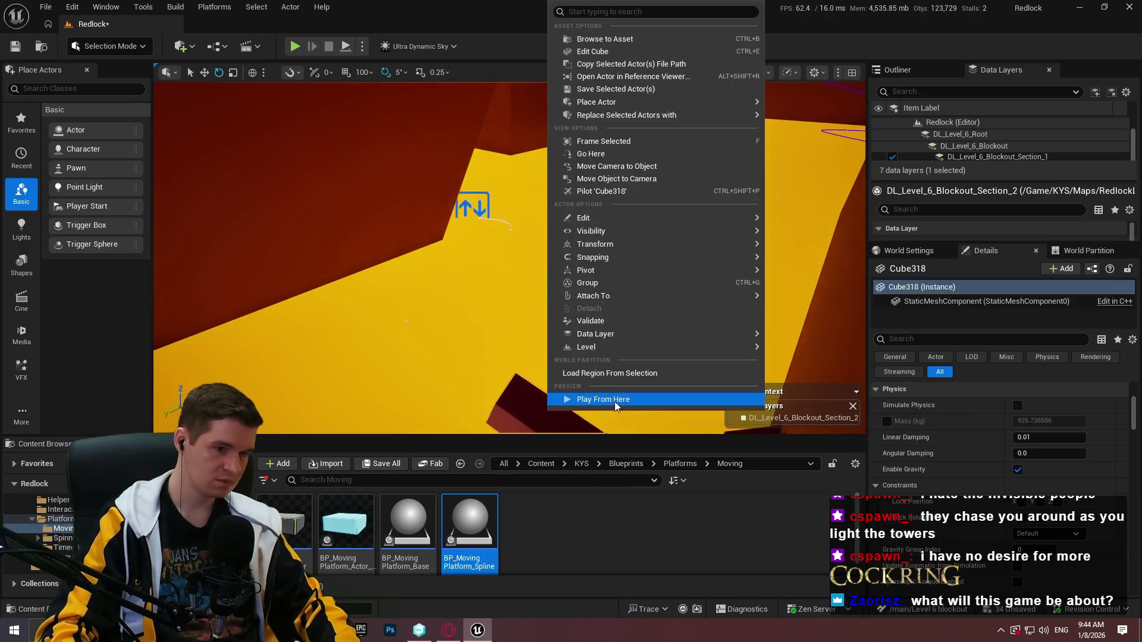
{"action": "left_click", "coordinate": [609, 400]}
{"action": "left_click", "coordinate": [612, 401]}
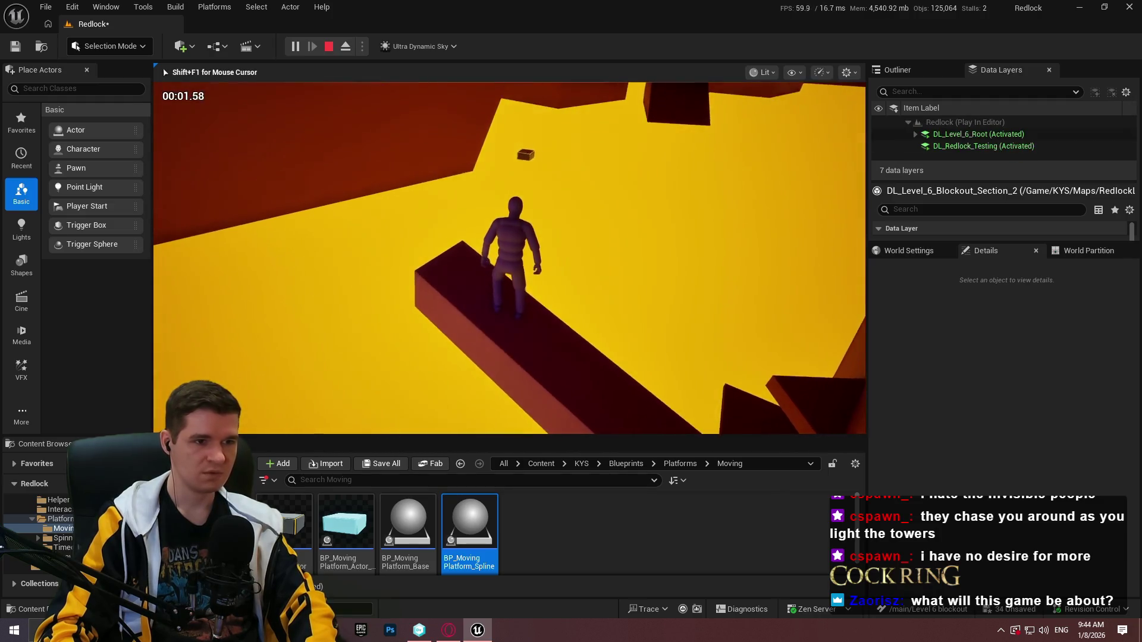
{"action": "key", "text": "F11"}
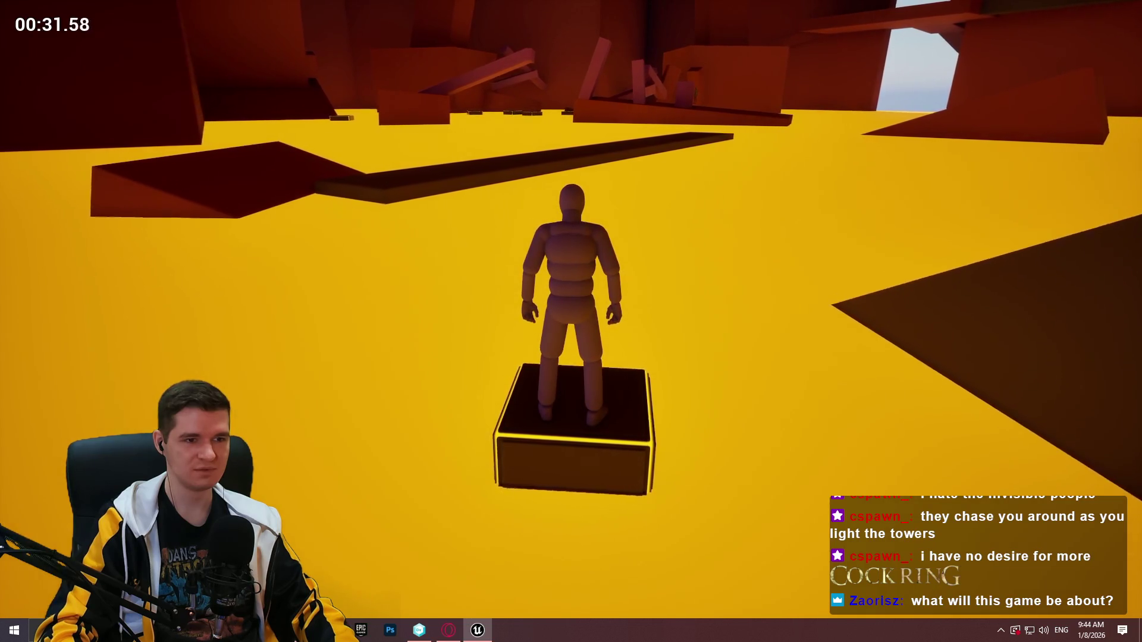
Jump onto the slanted beam, climb over the wall block and run up the ramp toward the green blocks
{"action": "key", "text": "space"}
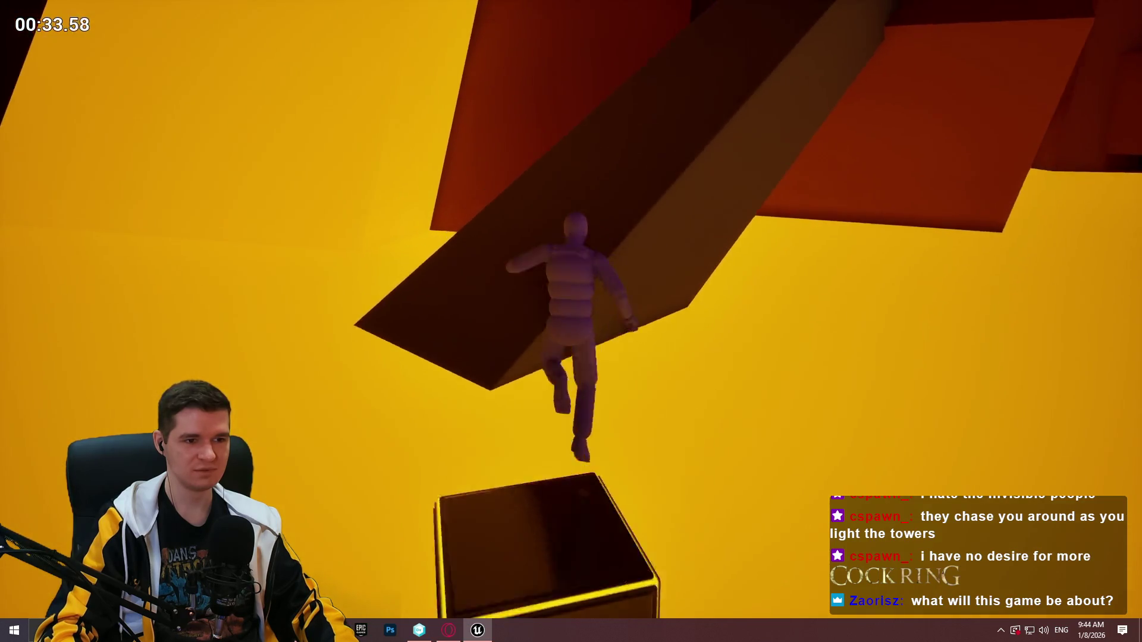
{"action": "key", "text": "w"}
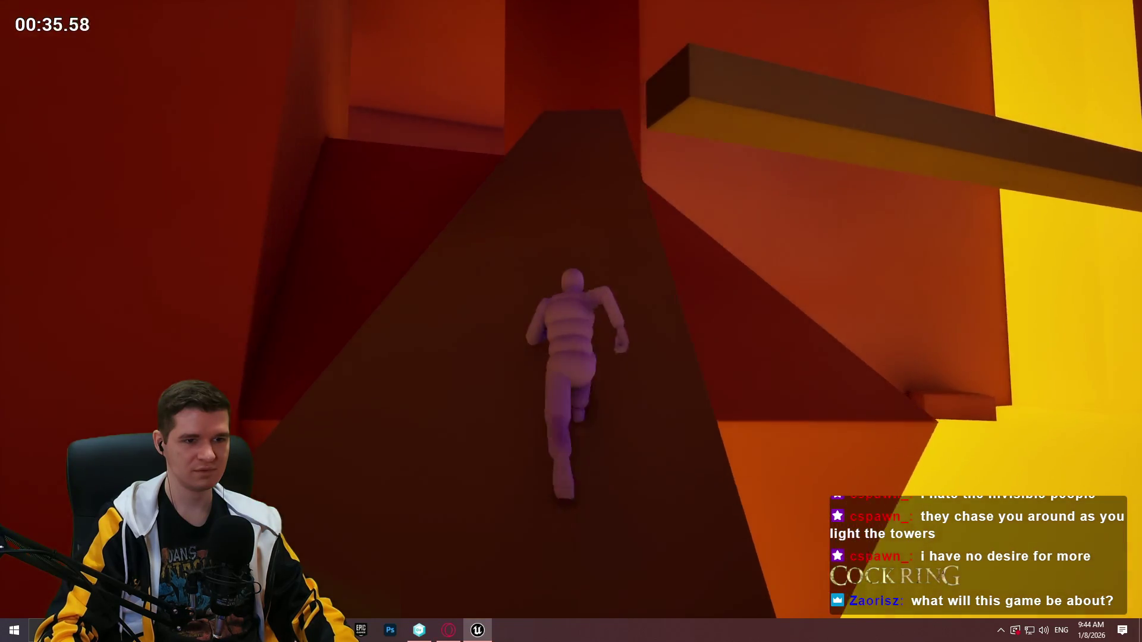
{"action": "key", "text": "w"}
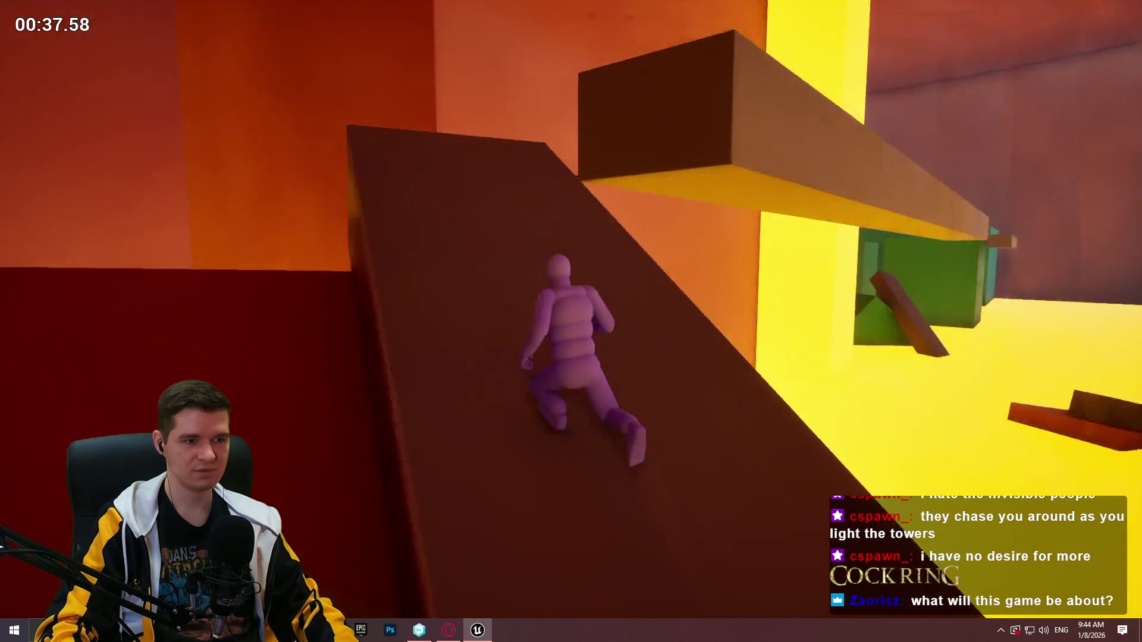
{"action": "key", "text": "w"}
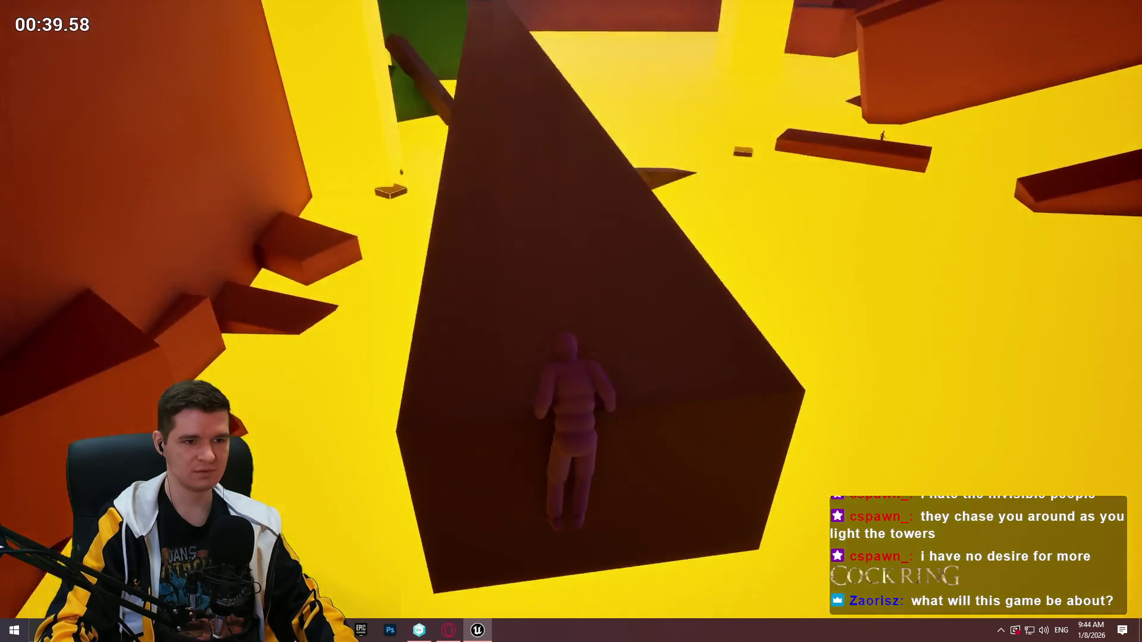
{"action": "key", "text": "w"}
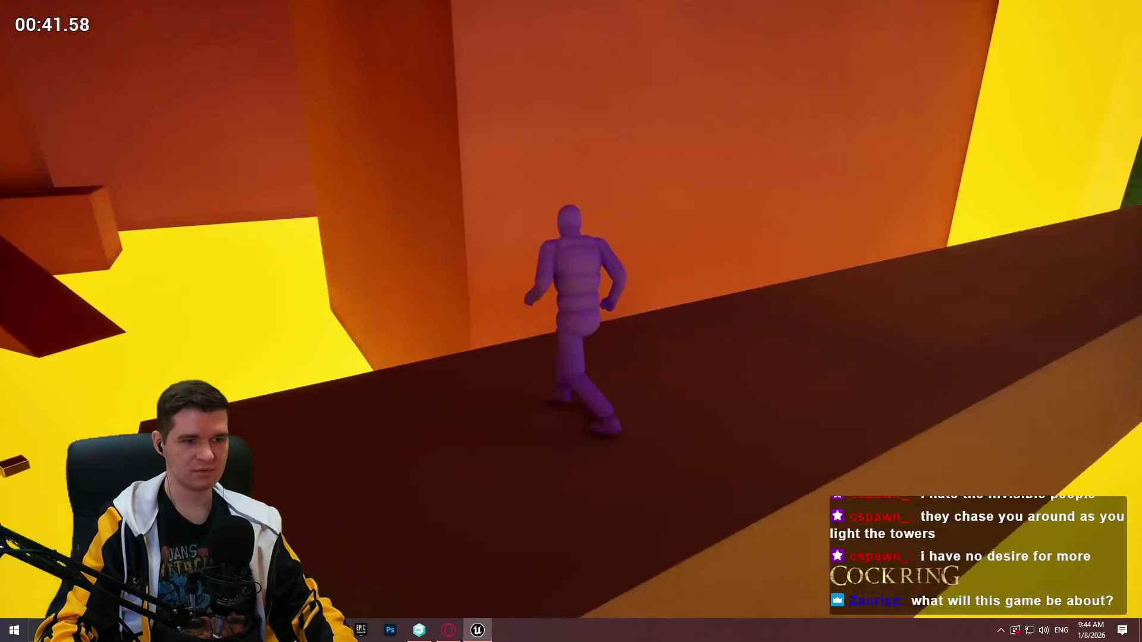
{"action": "key", "text": "w"}
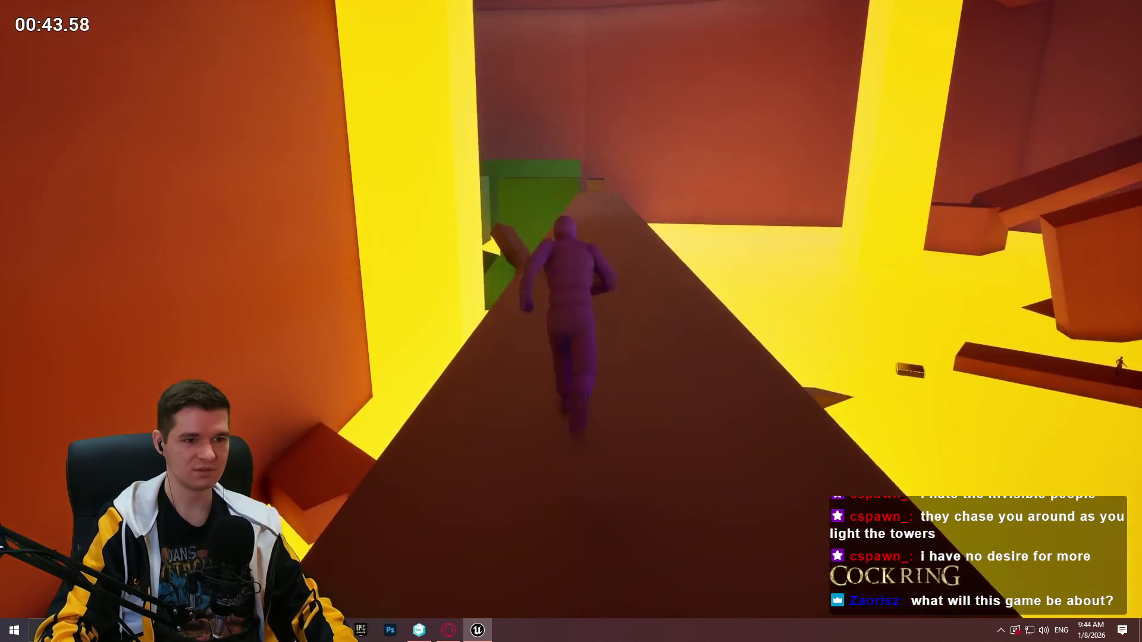
{"action": "key", "text": "w"}
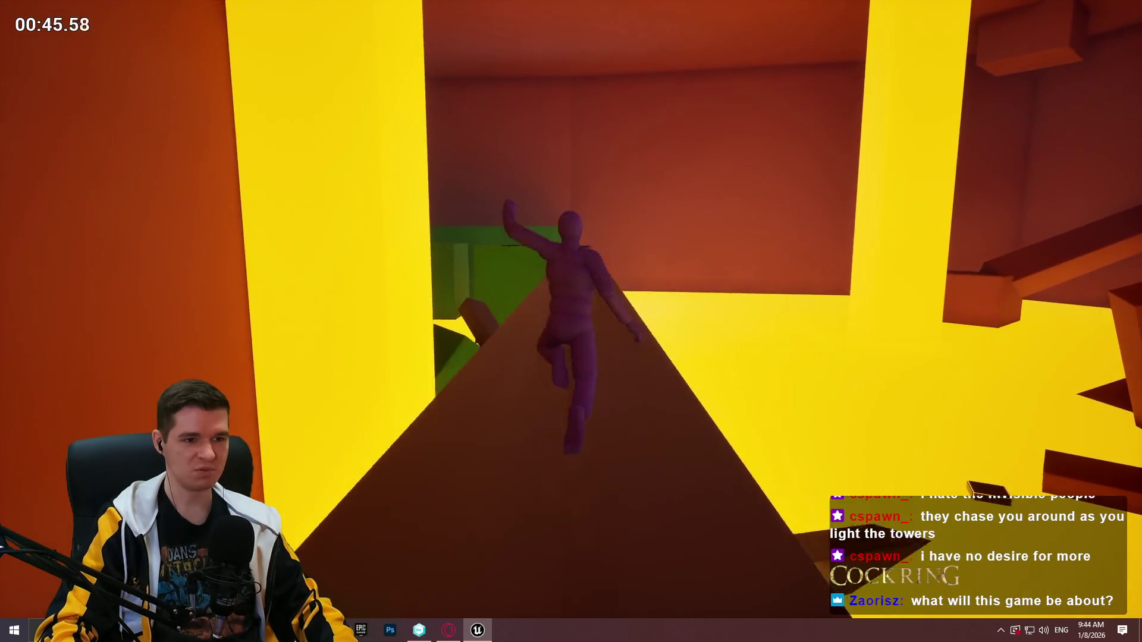
{"action": "key", "text": "w"}
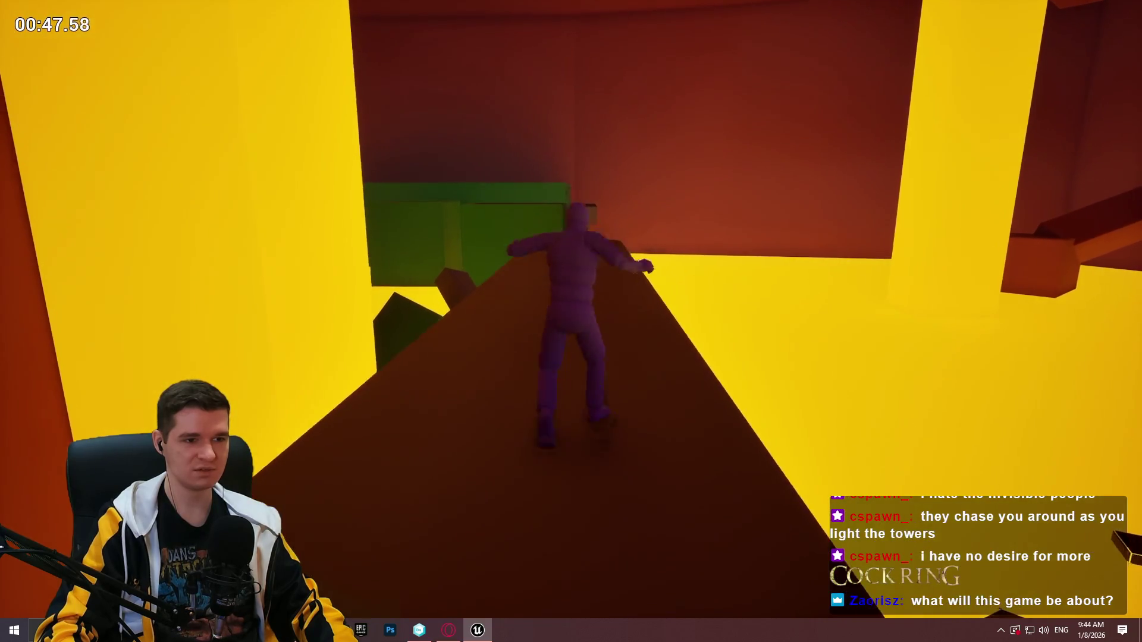
{"action": "key", "text": "w"}
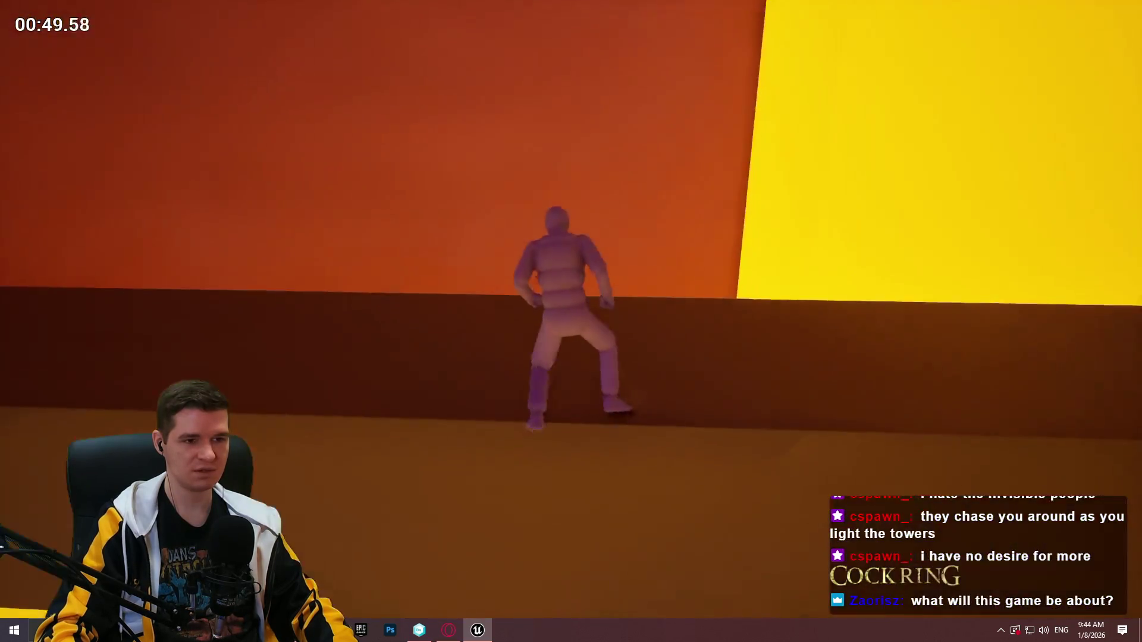
{"action": "key", "text": "w"}
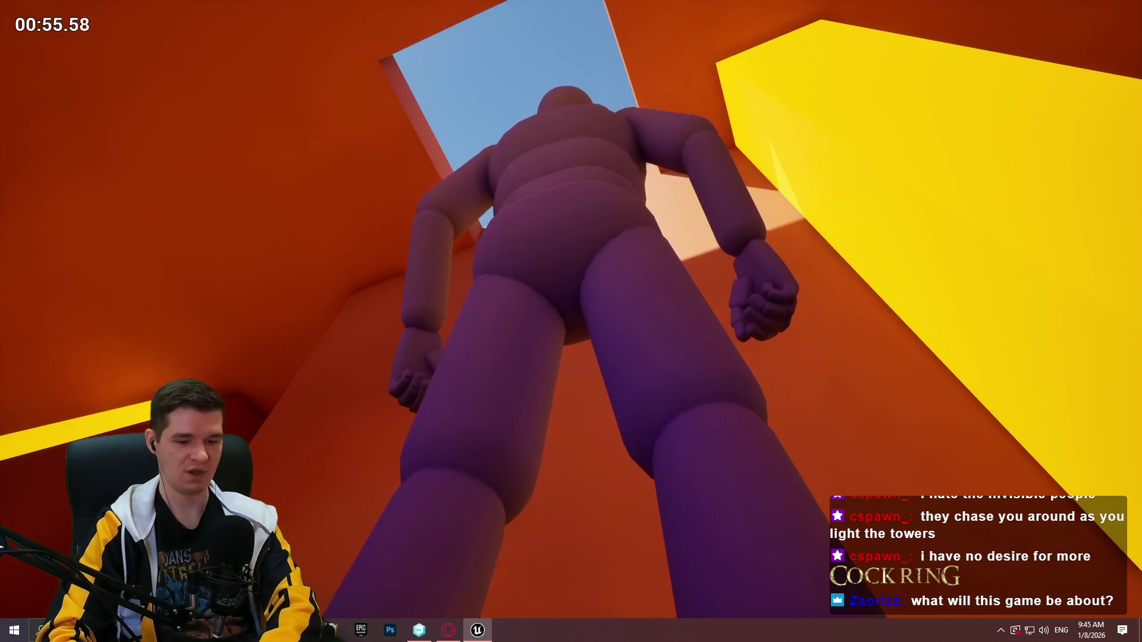
Cross the dark platform, jump off, run along the orange ledge, then end the session
{"action": "key", "text": "w"}
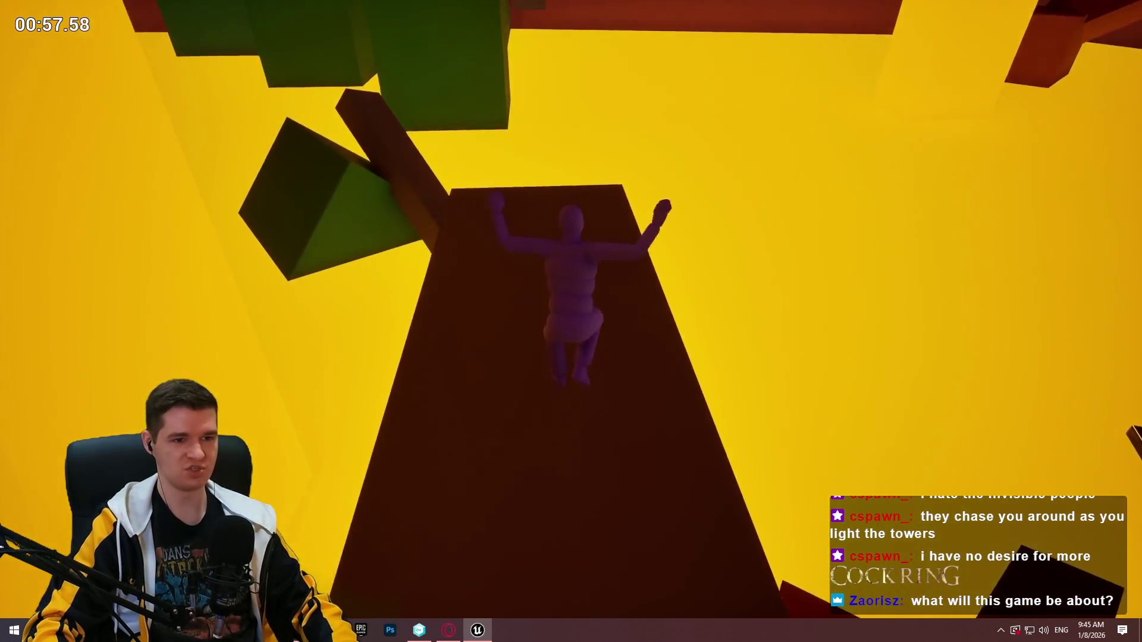
{"action": "key", "text": "w"}
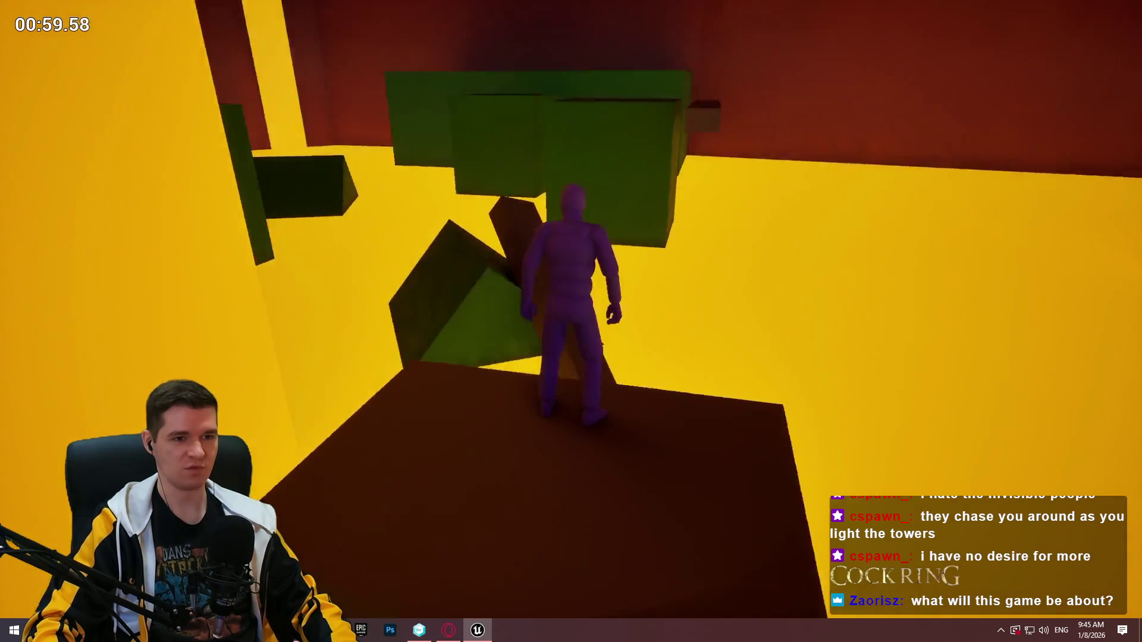
{"action": "key", "text": "space"}
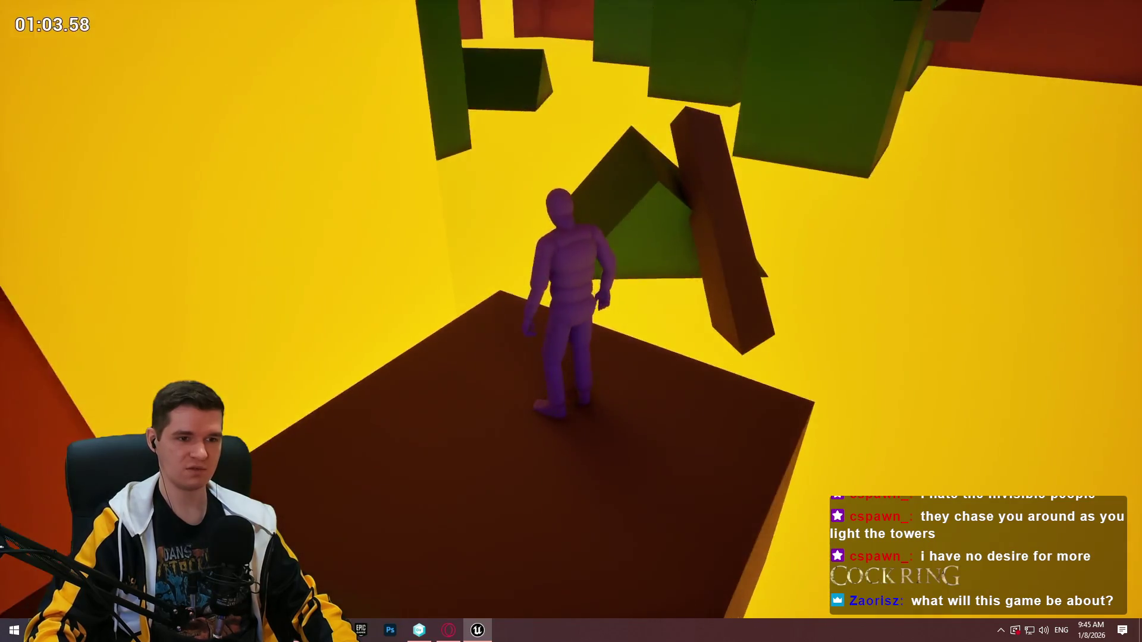
{"action": "key", "text": "w"}
{"action": "key", "text": "w"}
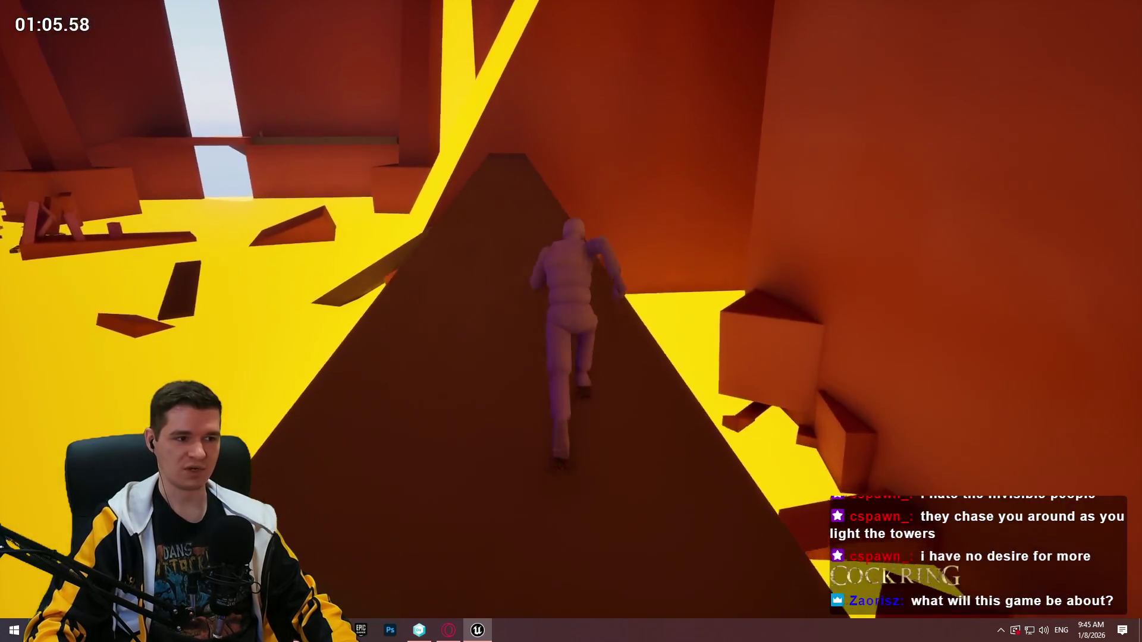
{"action": "key", "text": "w"}
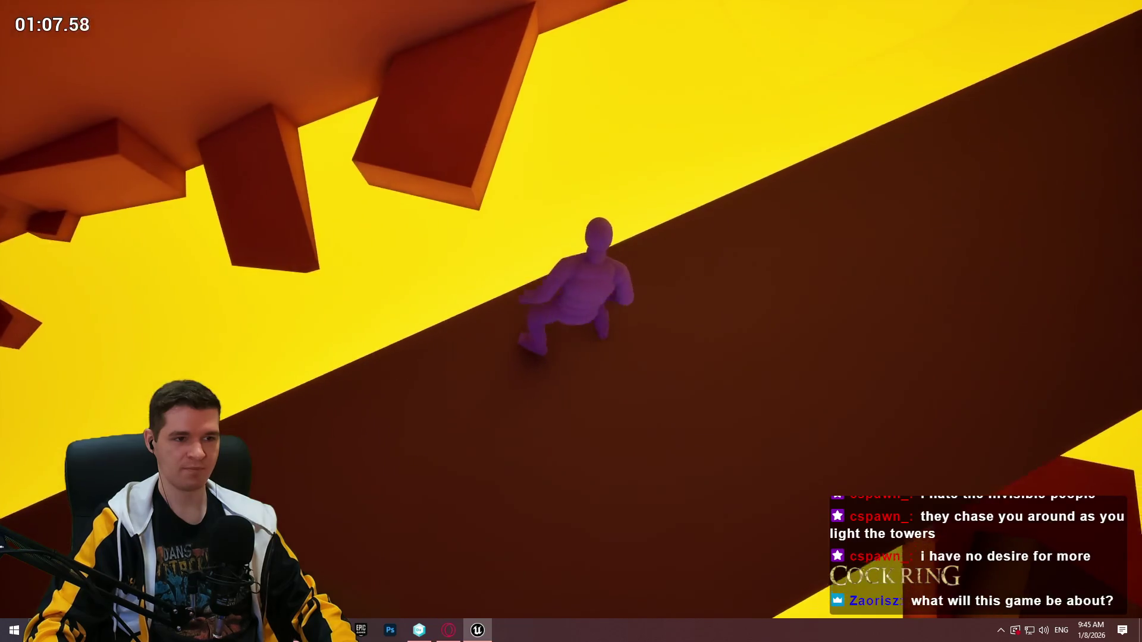
{"action": "key", "text": "w"}
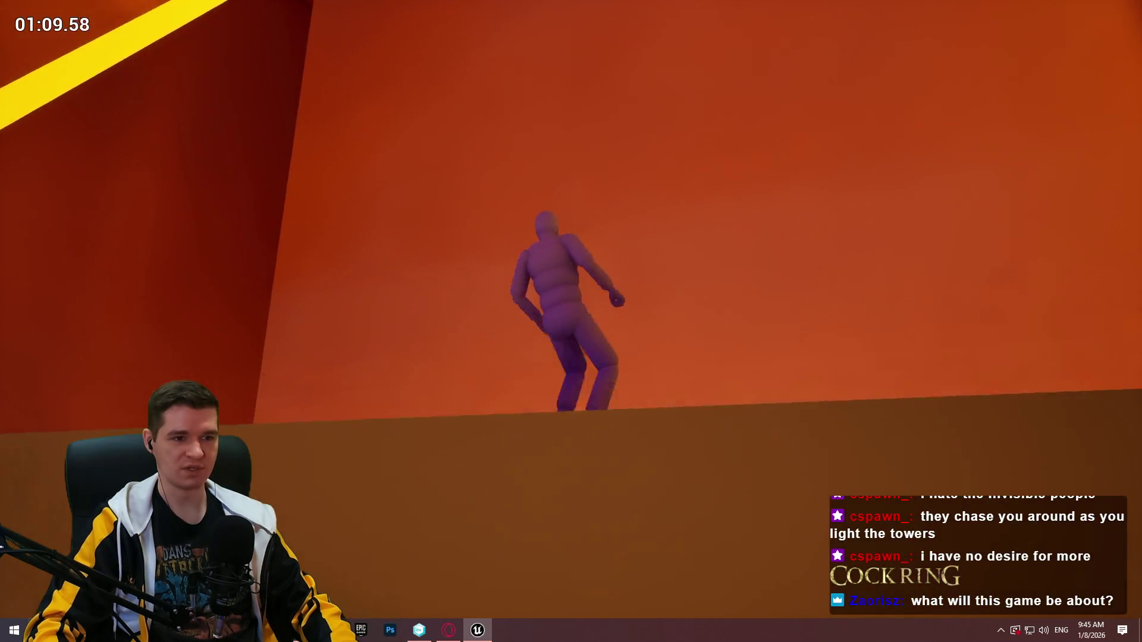
{"action": "key", "text": "w"}
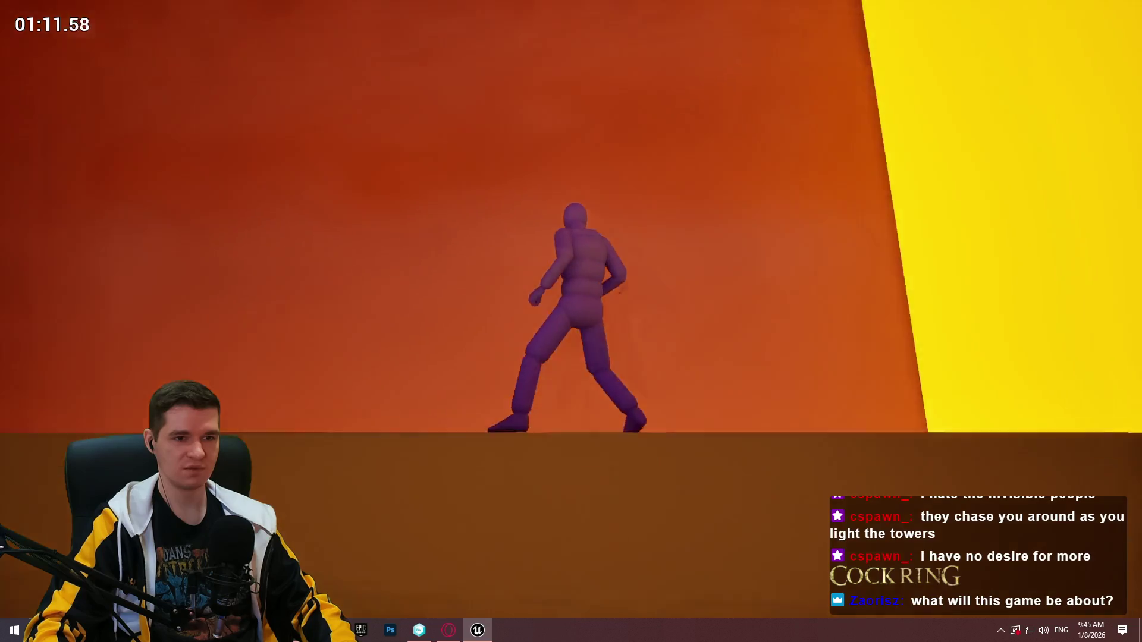
{"action": "key", "text": "w"}
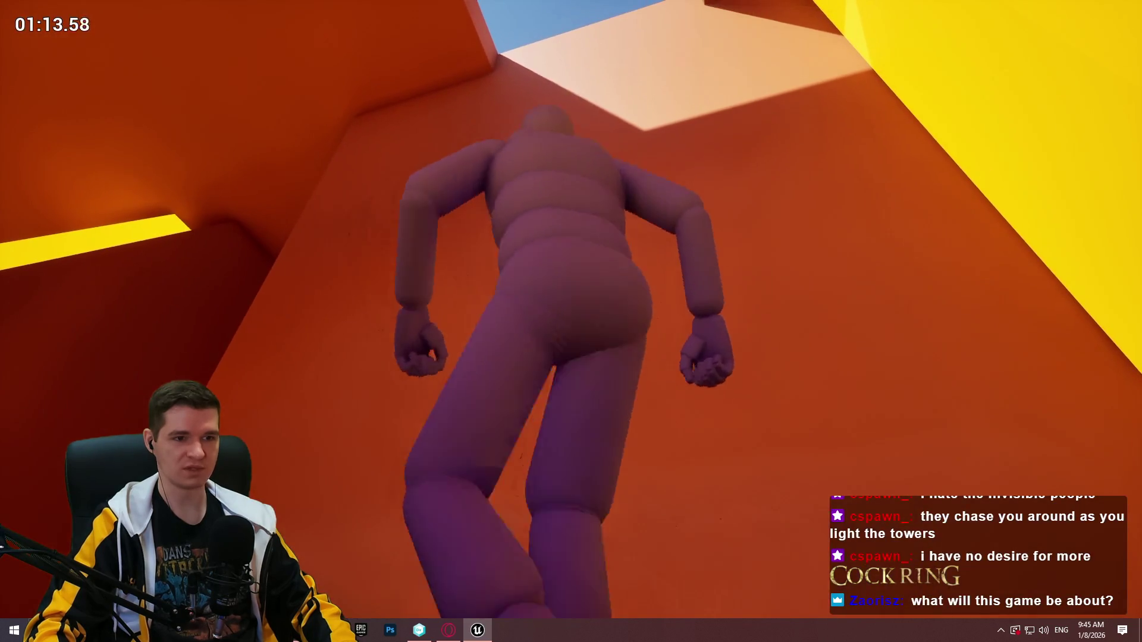
{"action": "key", "text": "w"}
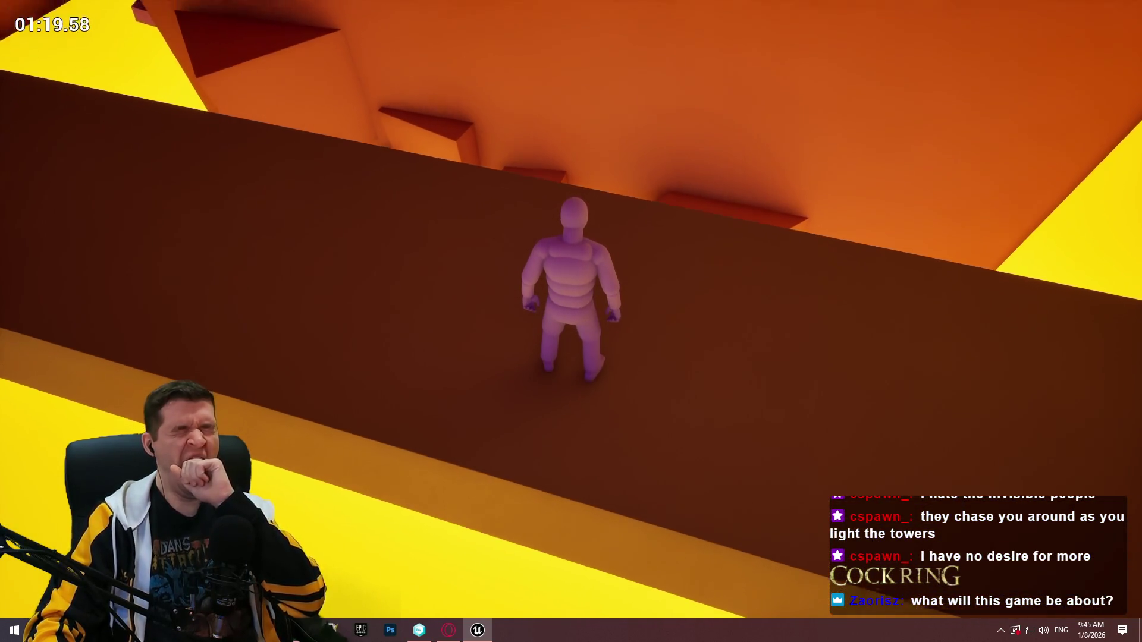
{"action": "key", "text": "Escape"}
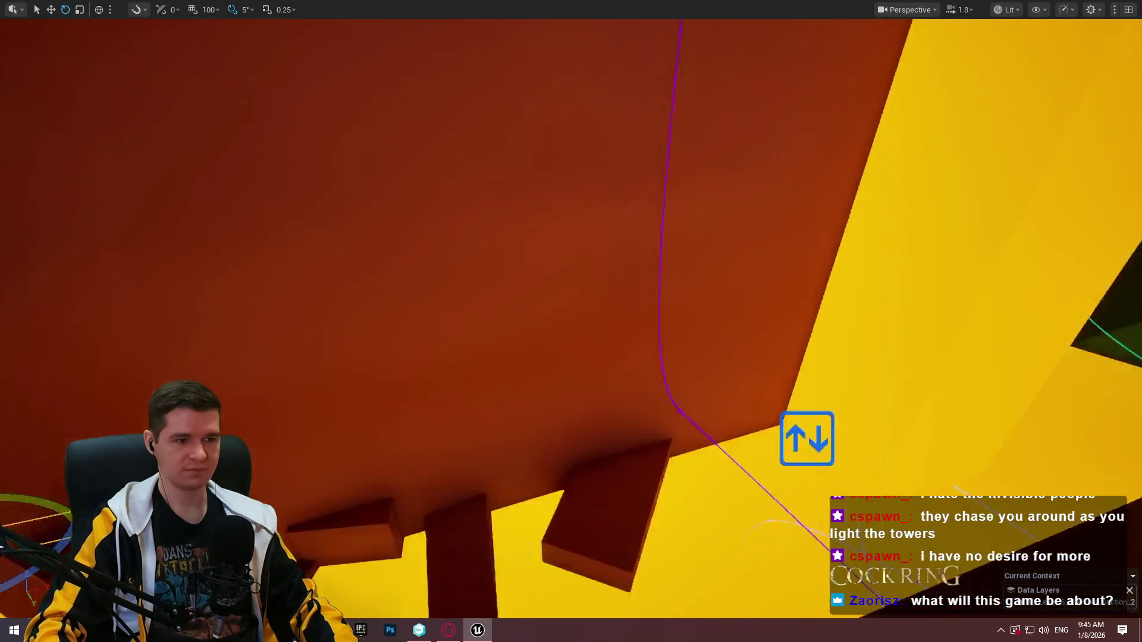
Slide the plank right across the orange wall, tilt it to -65°, and raise it
{"action": "key", "text": "w"}
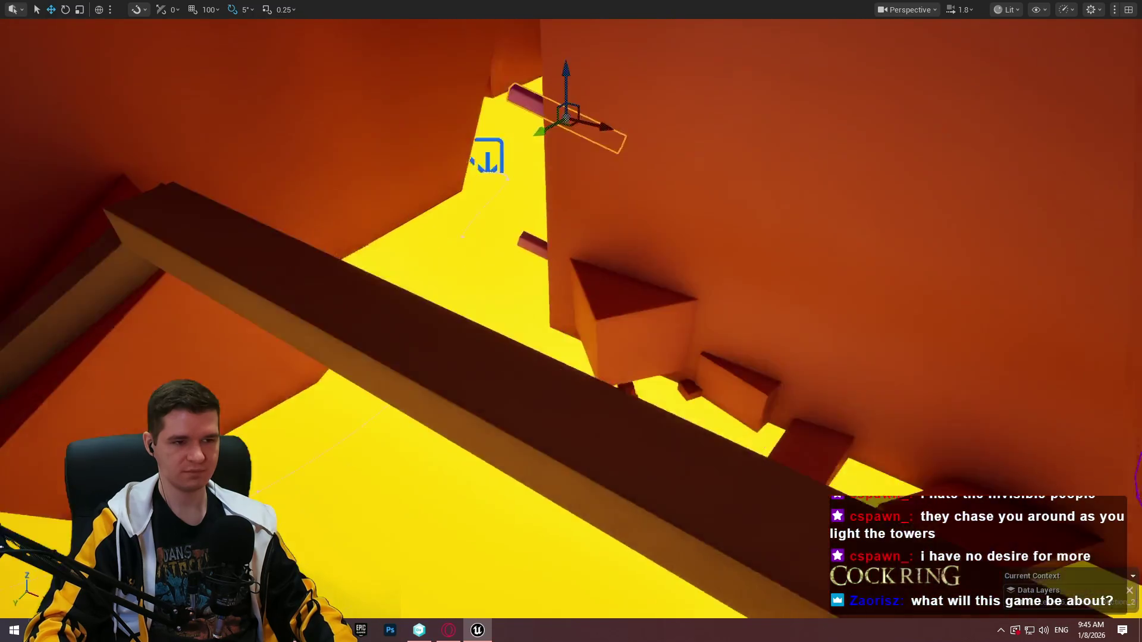
{"action": "mouse_move", "coordinate": [494, 131]}
{"action": "left_mouse_down"}
{"action": "mouse_move", "coordinate": [785, 288]}
{"action": "mouse_move", "coordinate": [820, 275]}
{"action": "left_mouse_up"}
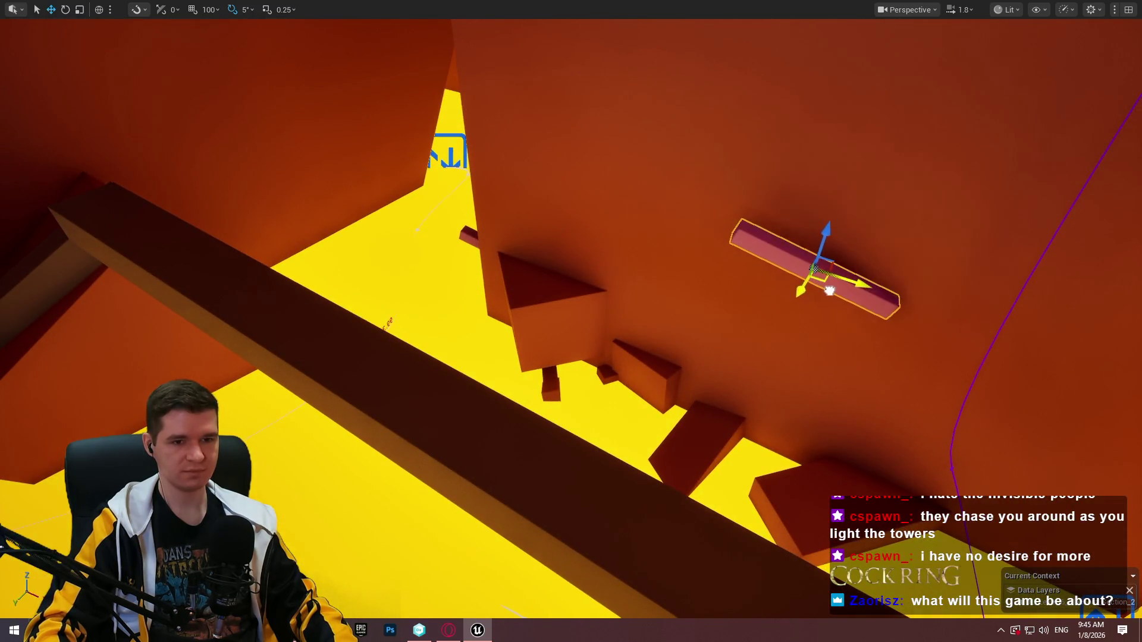
{"action": "key", "text": "e"}
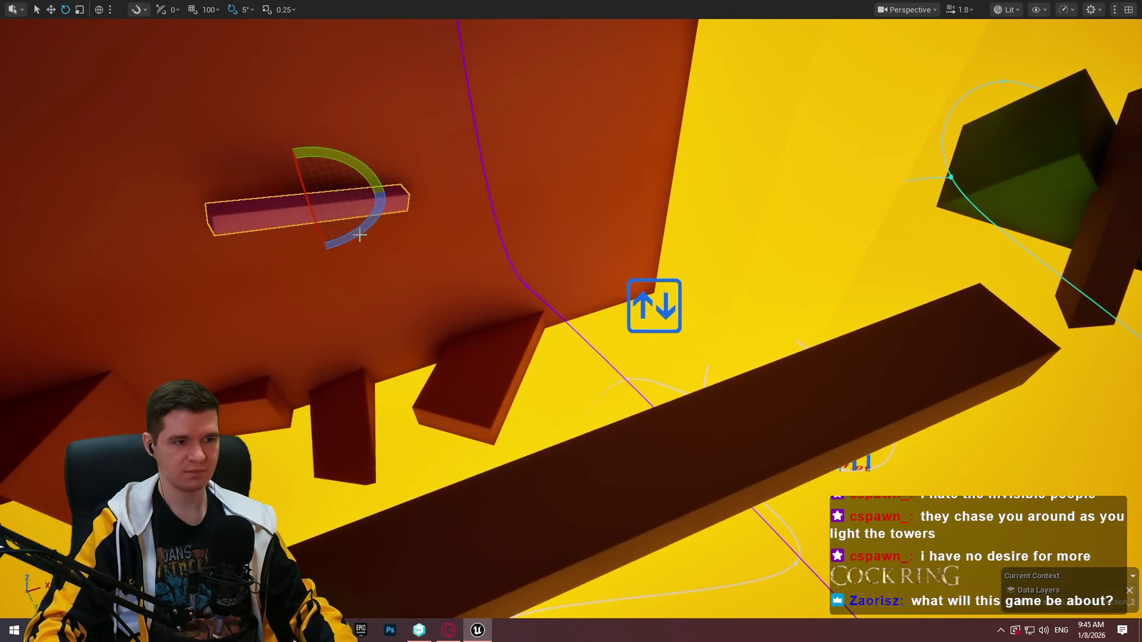
{"action": "mouse_move", "coordinate": [333, 179]}
{"action": "left_mouse_down"}
{"action": "mouse_move", "coordinate": [369, 185]}
{"action": "mouse_move", "coordinate": [342, 170]}
{"action": "left_mouse_up"}
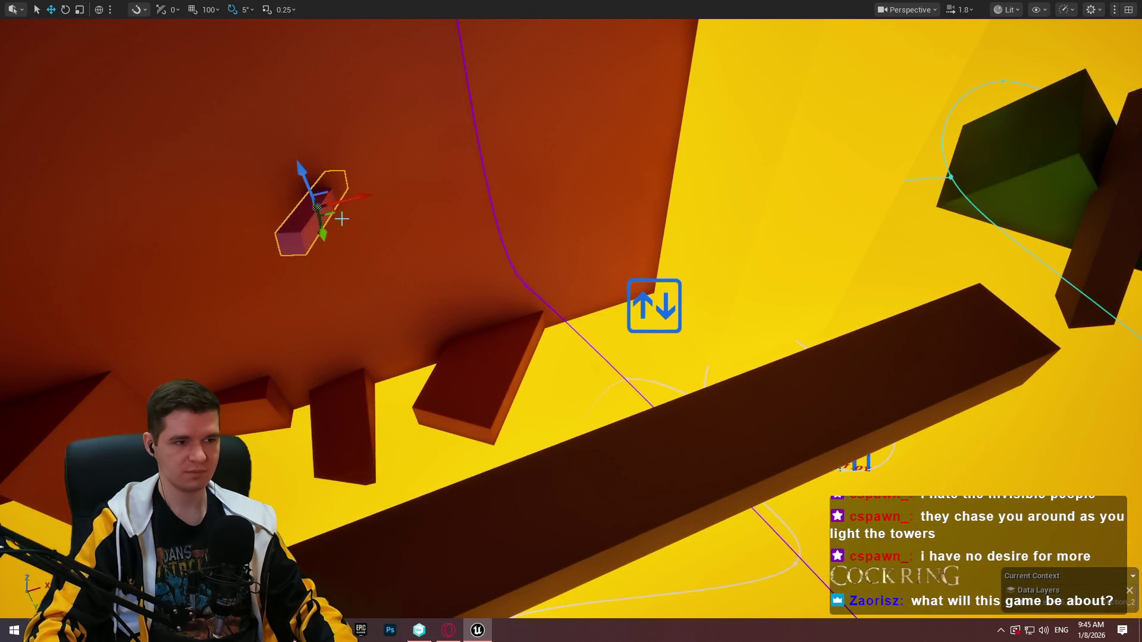
{"action": "left_click_drag", "start_coordinate": [330, 215], "coordinate": [701, 154]}
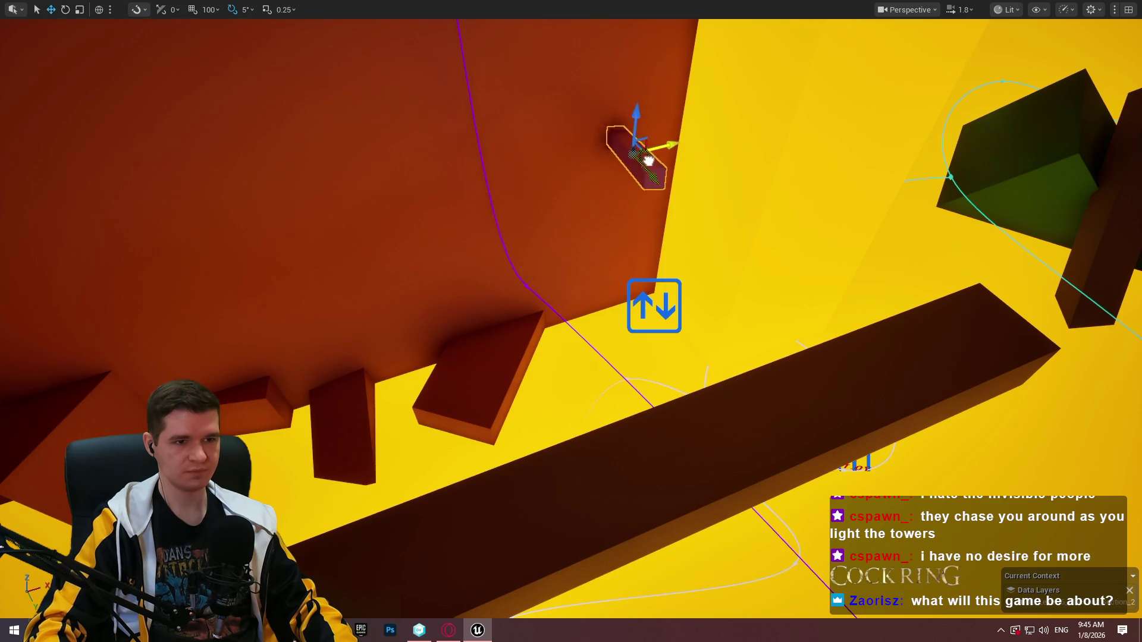
Lengthen the beam and re-tilt it by about -20 degrees, checking the angle
{"action": "key", "text": "r"}
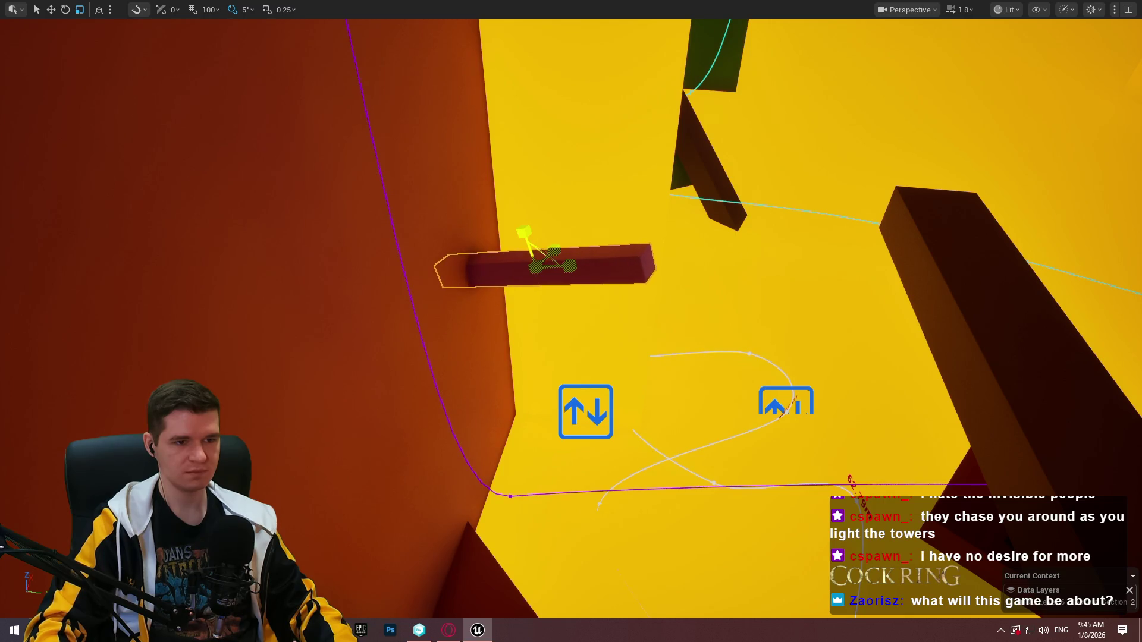
{"action": "key", "text": "F11"}
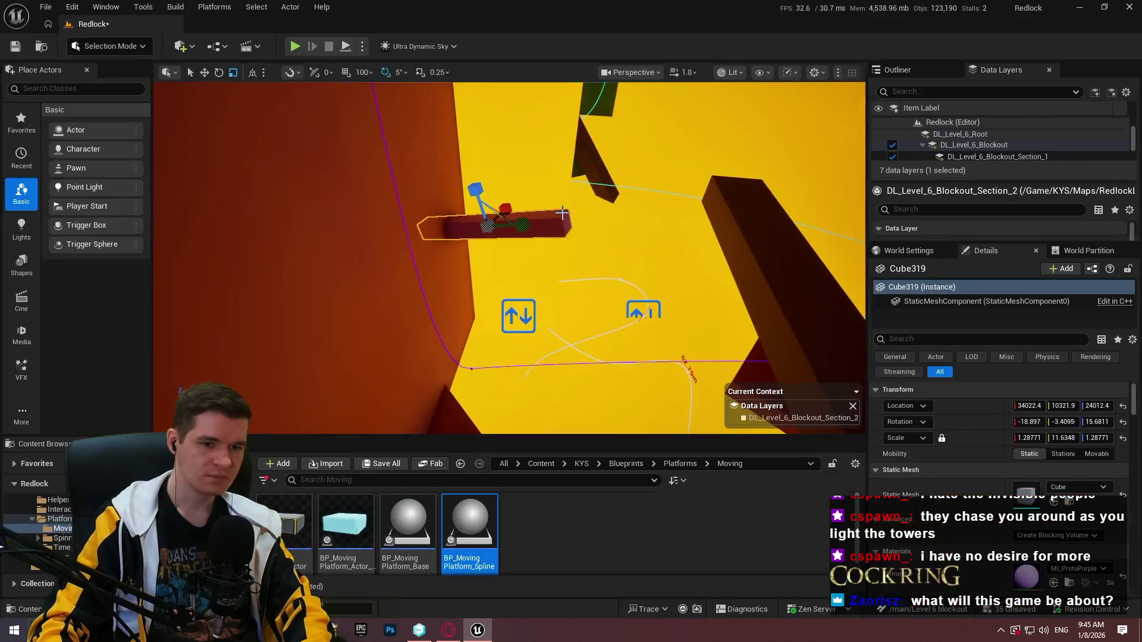
{"action": "key", "text": "F11"}
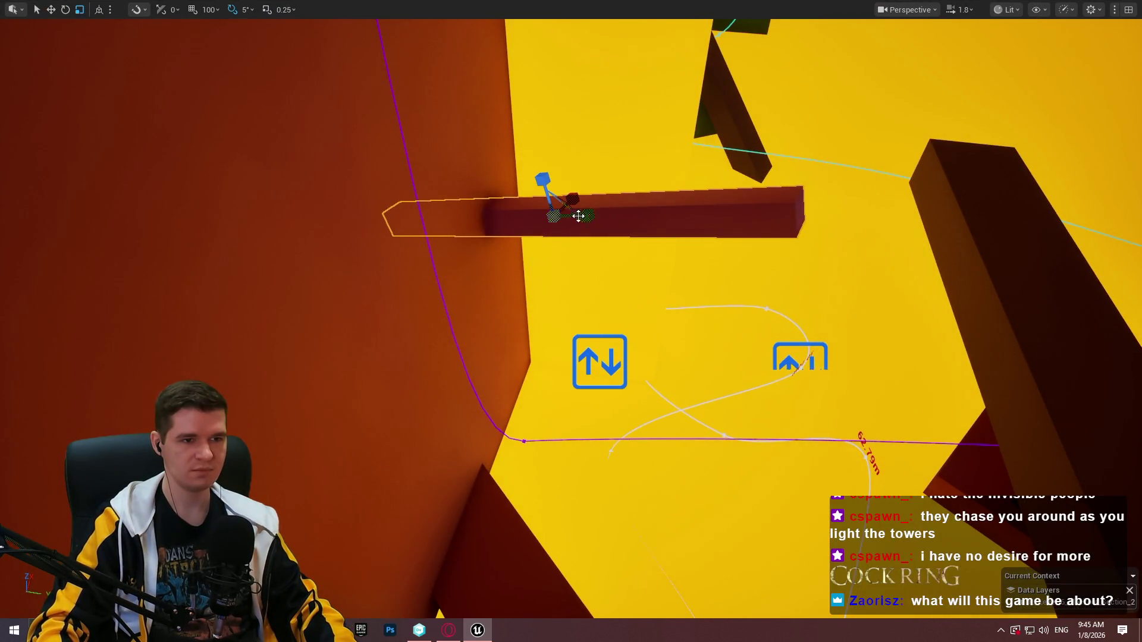
{"action": "left_click_drag", "start_coordinate": [543, 173], "coordinate": [546, 214]}
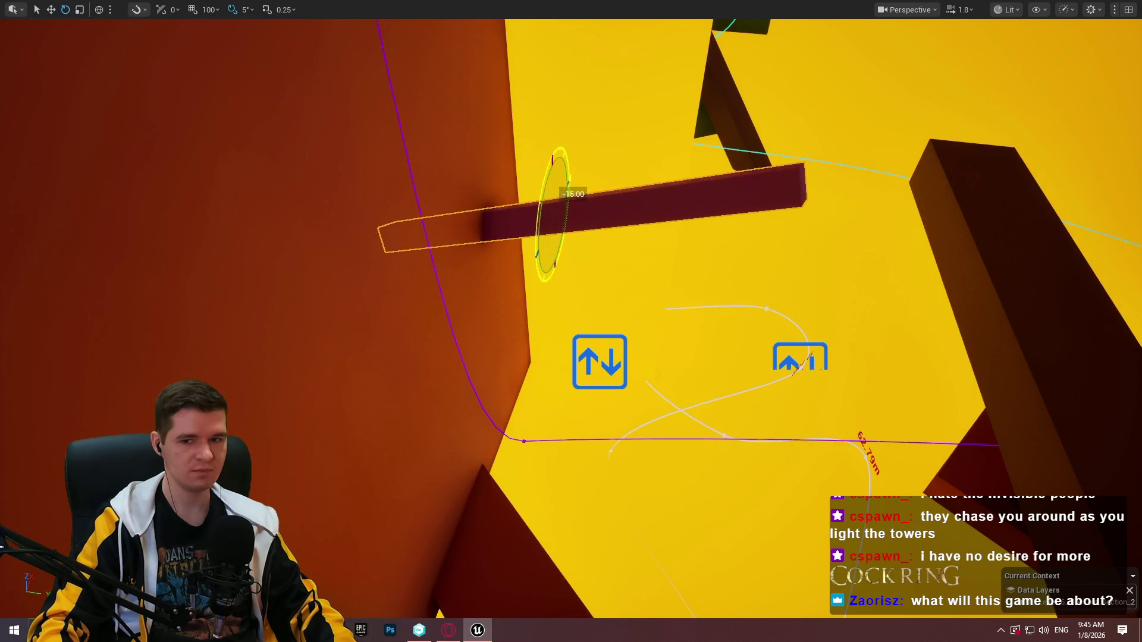
{"action": "mouse_move", "coordinate": [454, 196]}
{"action": "left_mouse_down"}
{"action": "mouse_move", "coordinate": [482, 175]}
{"action": "mouse_move", "coordinate": [457, 204]}
{"action": "left_mouse_up"}
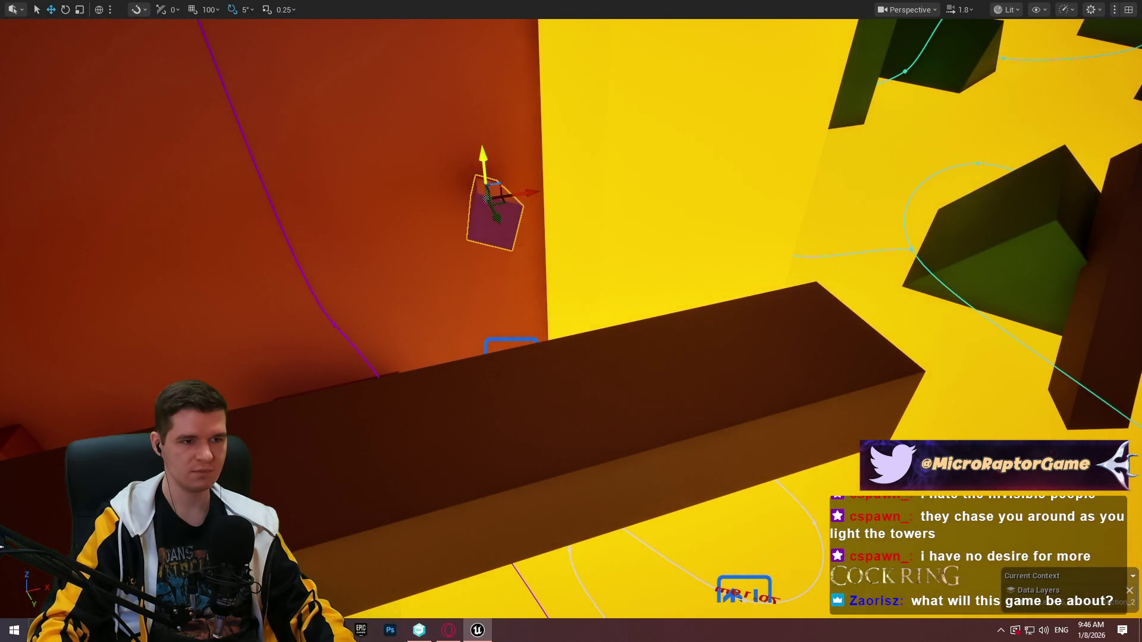
Play From Here beside the beam to test the climb, then browse and close the February–April calendar
{"action": "right_click", "coordinate": [553, 355]}
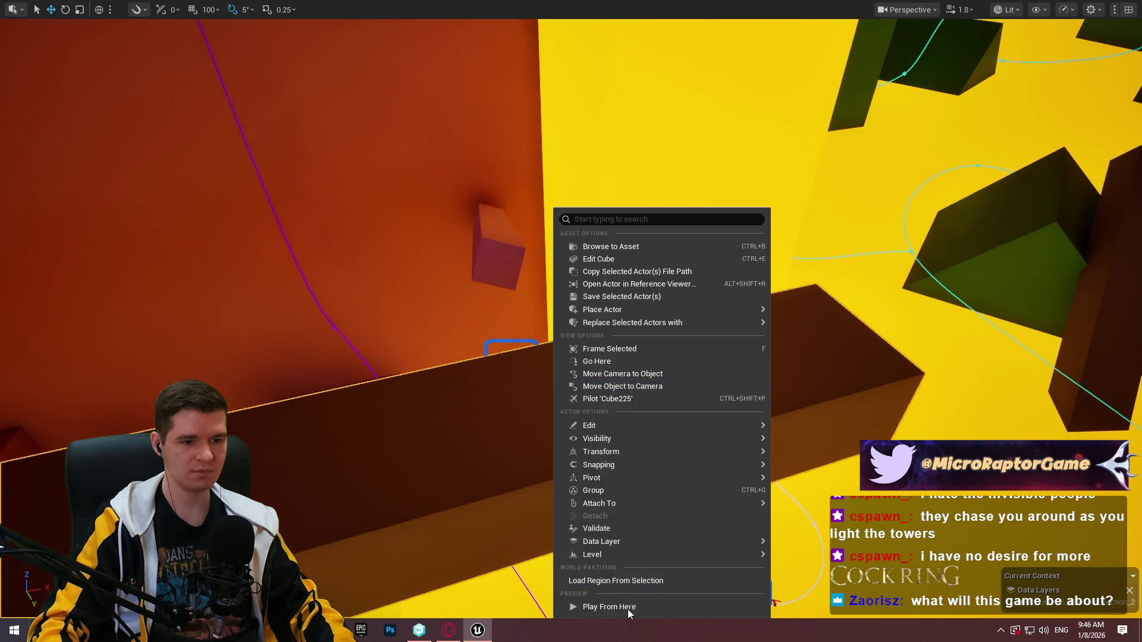
{"action": "left_click", "coordinate": [629, 614]}
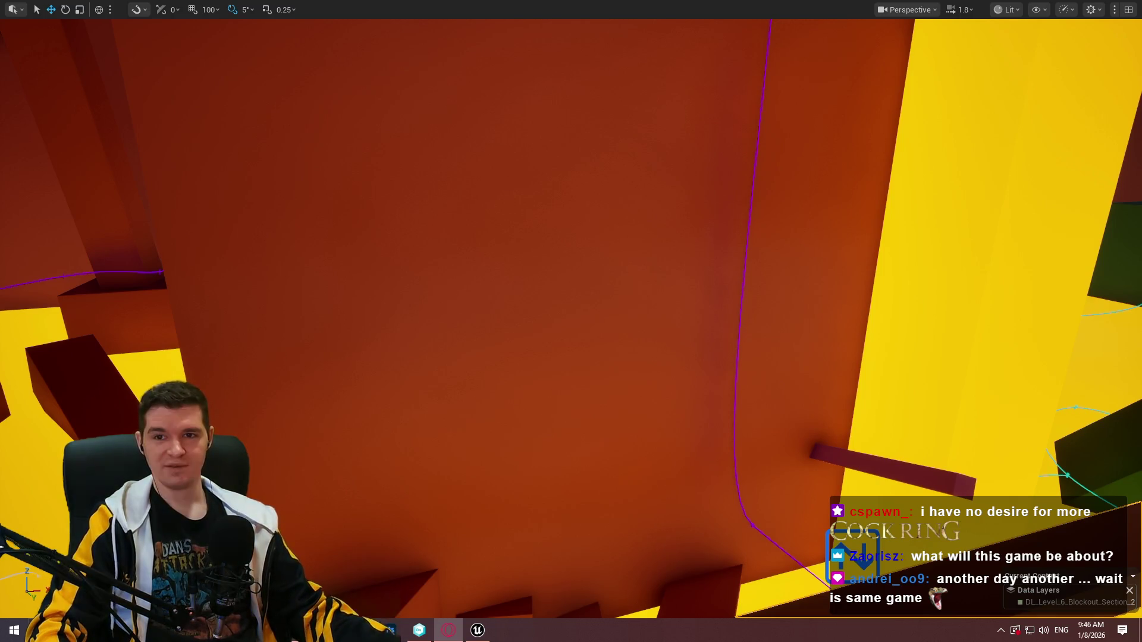
{"action": "key", "text": "alt+Tab"}
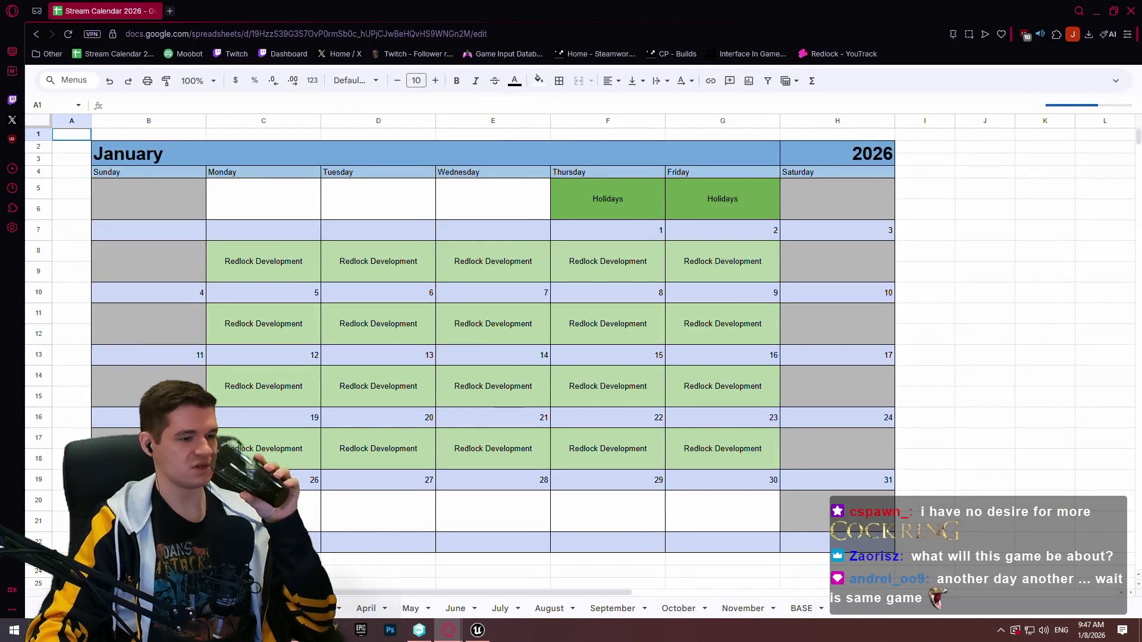
{"action": "left_click", "coordinate": [270, 609]}
{"action": "left_click", "coordinate": [321, 608]}
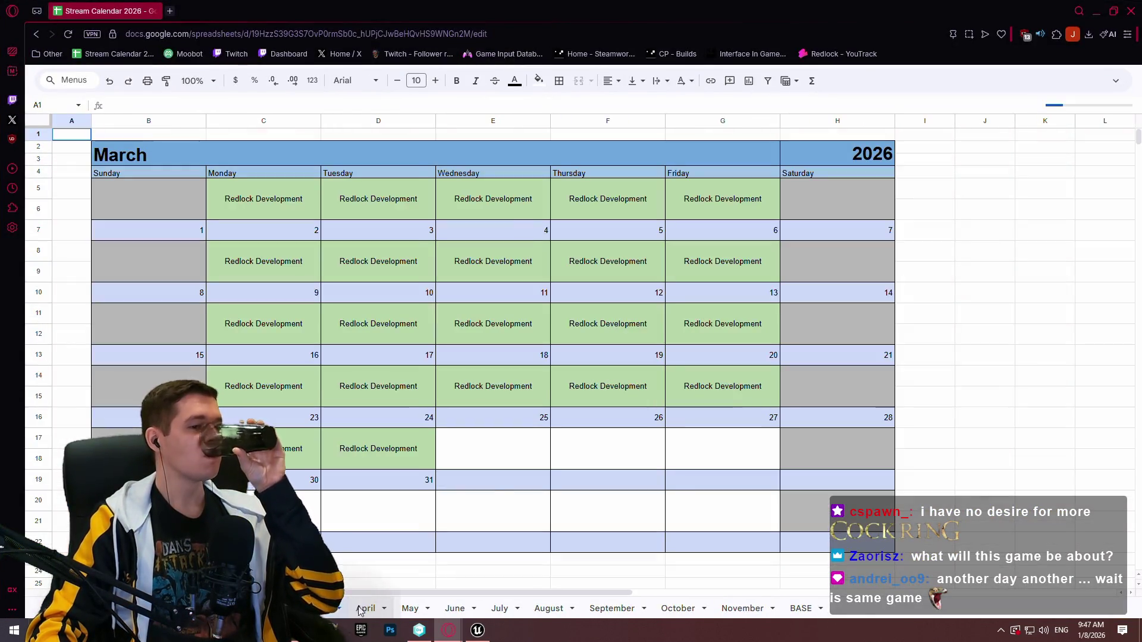
{"action": "left_click", "coordinate": [360, 609]}
{"action": "left_click", "coordinate": [1132, 9]}
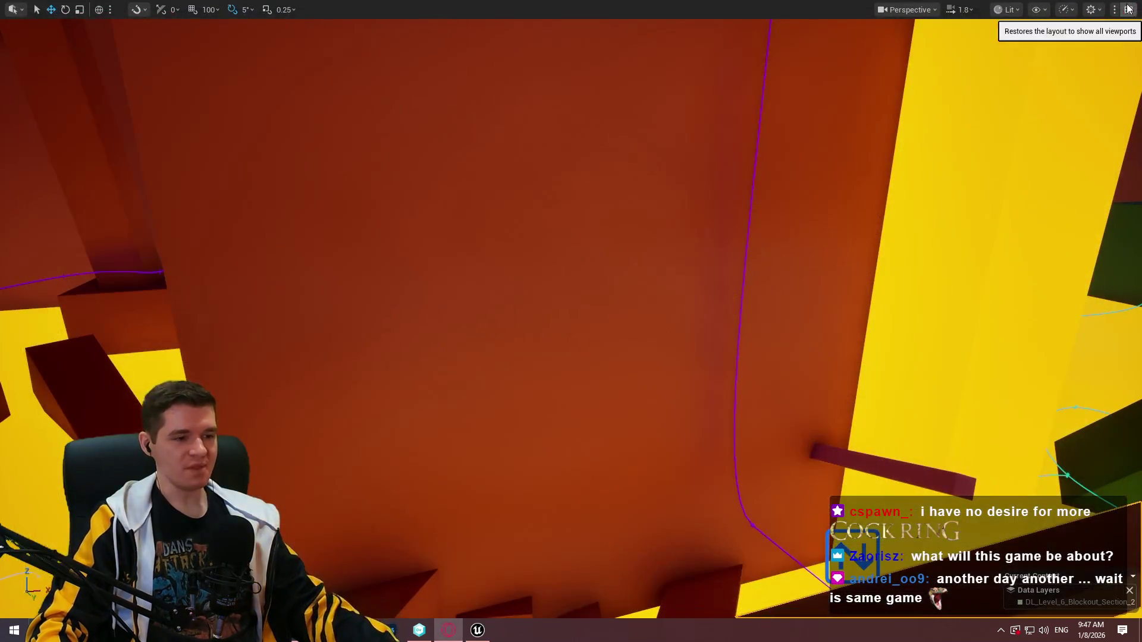
Orbit around the orange wall and pull back to see the bar and green blocks
{"action": "mouse_move", "coordinate": [571, 321]}
{"action": "left_mouse_down"}
{"action": "mouse_move", "coordinate": [571, 357]}
{"action": "mouse_move", "coordinate": [595, 309]}
{"action": "mouse_move", "coordinate": [489, 274]}
{"action": "left_mouse_up"}
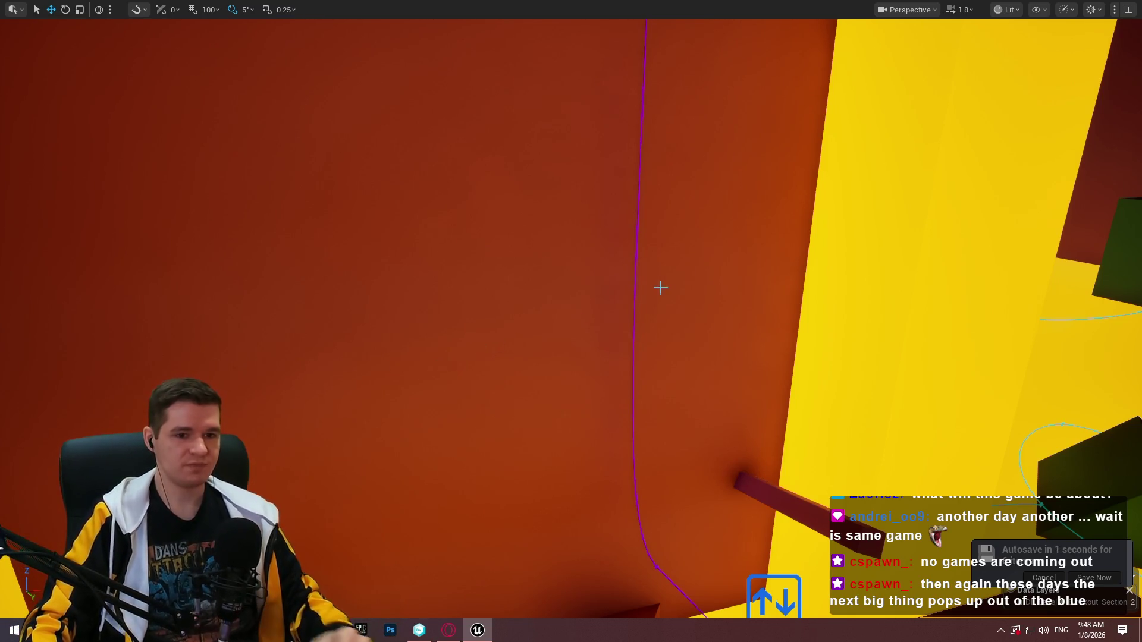
{"action": "mouse_move", "coordinate": [479, 374]}
{"action": "left_mouse_down"}
{"action": "mouse_move", "coordinate": [452, 321]}
{"action": "mouse_move", "coordinate": [487, 370]}
{"action": "mouse_move", "coordinate": [532, 389]}
{"action": "left_mouse_up"}
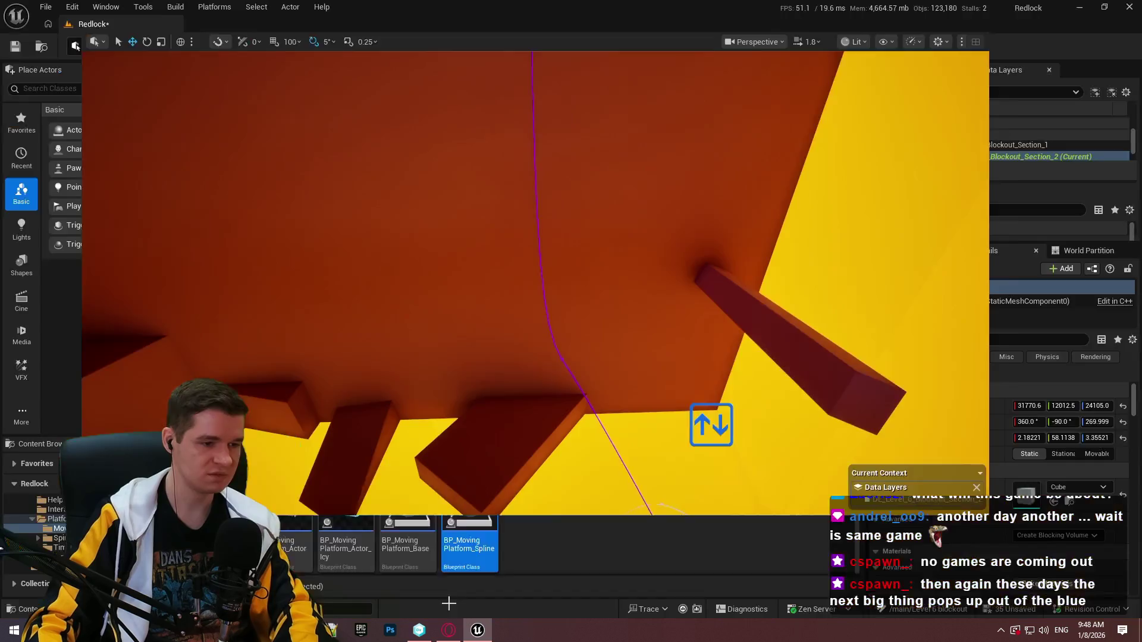
Place the spinning platform from the Spinning platforms folder onto the wall
{"action": "key", "text": "F11"}
{"action": "left_click", "coordinate": [680, 463]}
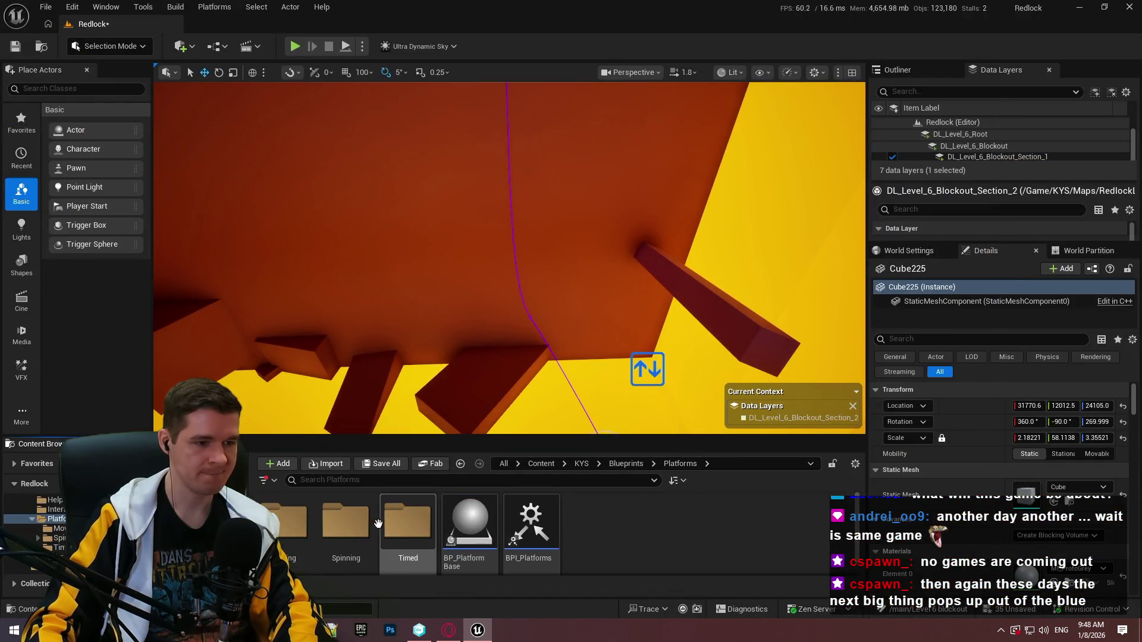
{"action": "double_click", "coordinate": [348, 531]}
{"action": "mouse_move", "coordinate": [408, 523]}
{"action": "left_mouse_down"}
{"action": "mouse_move", "coordinate": [530, 196]}
{"action": "mouse_move", "coordinate": [515, 181]}
{"action": "left_mouse_up"}
Turn the spinning platform 90 degrees so its arms stand vertical and move it lower
{"action": "key", "text": "F11"}
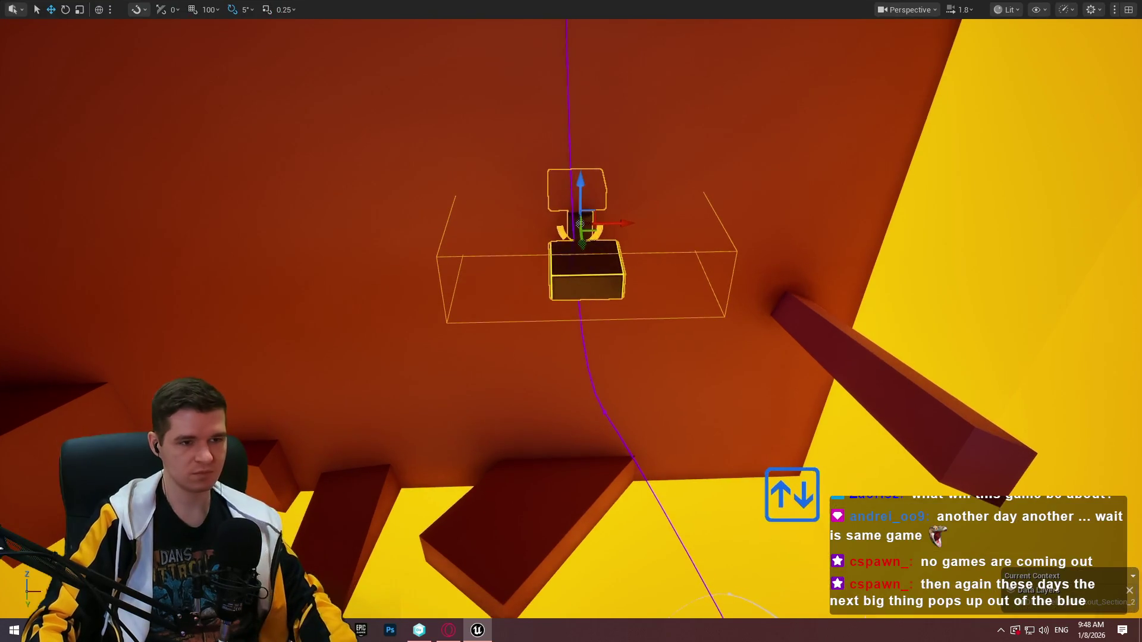
{"action": "right_click", "coordinate": [650, 210]}
{"action": "left_click", "coordinate": [582, 256]}
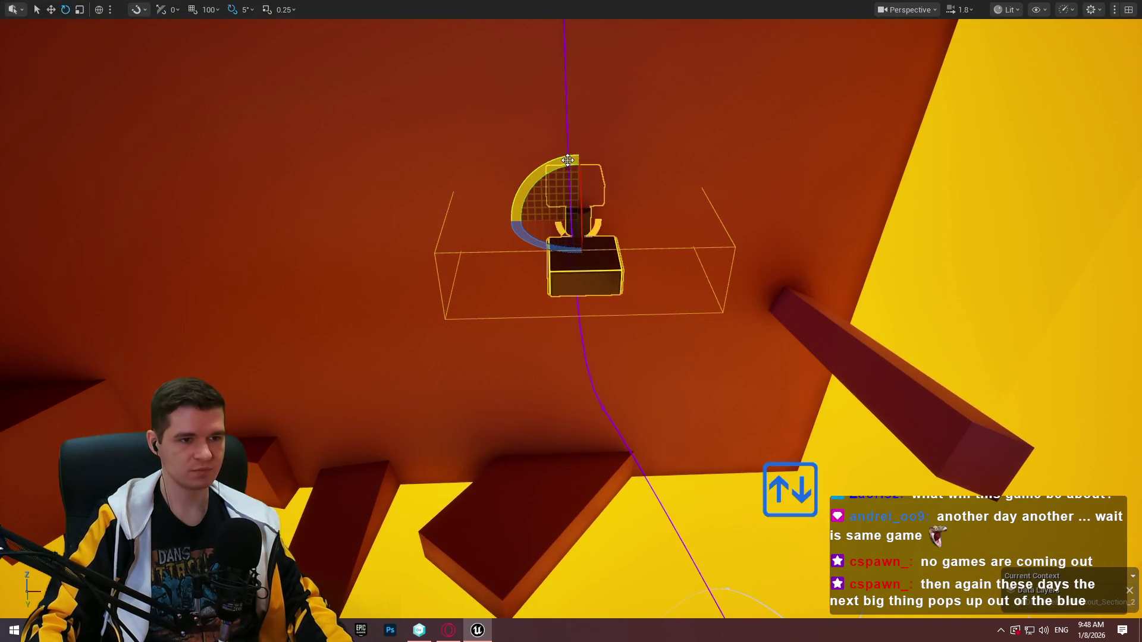
{"action": "left_click_drag", "start_coordinate": [579, 143], "coordinate": [583, 269]}
{"action": "right_click", "coordinate": [631, 167]}
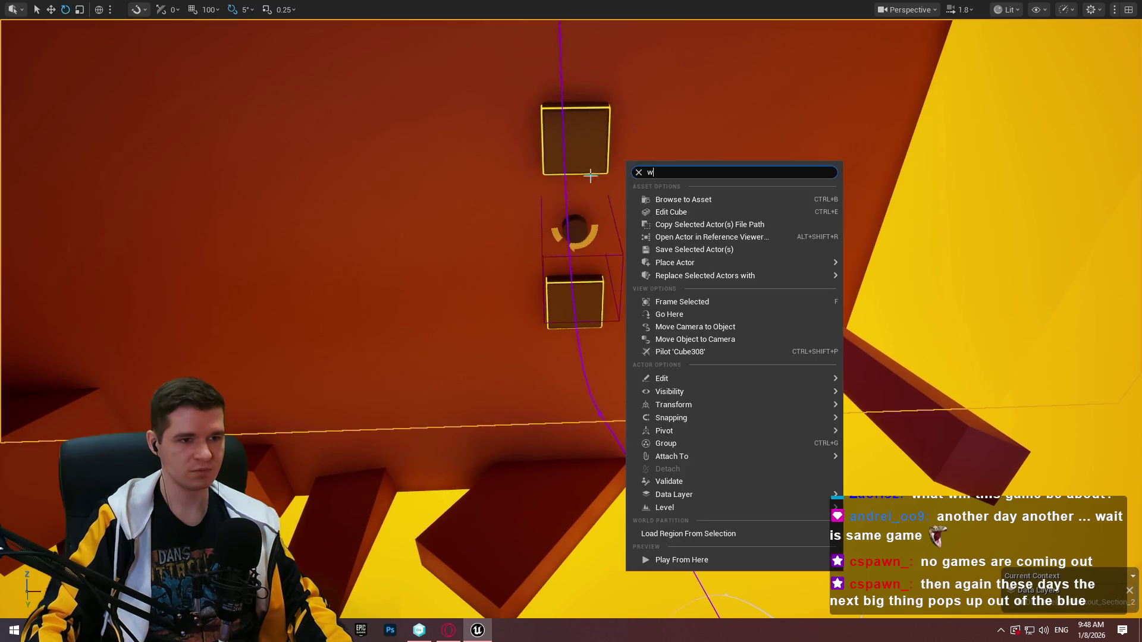
{"action": "right_click", "coordinate": [629, 164]}
{"action": "left_click", "coordinate": [571, 231]}
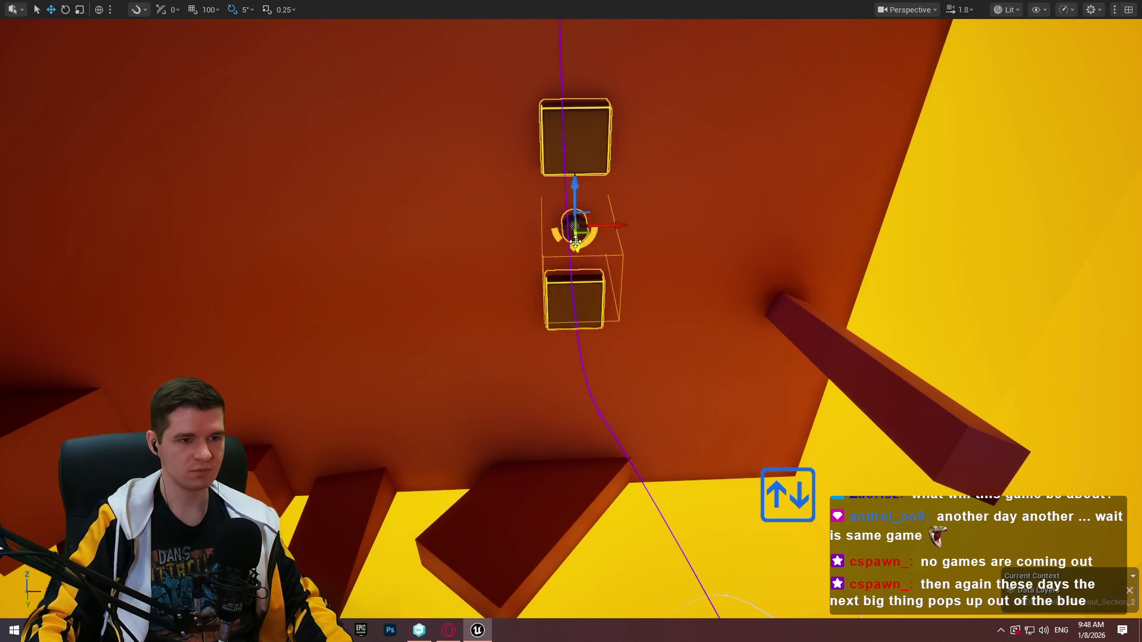
{"action": "mouse_move", "coordinate": [575, 242]}
{"action": "left_mouse_down"}
{"action": "mouse_move", "coordinate": [584, 314]}
{"action": "mouse_move", "coordinate": [603, 206]}
{"action": "mouse_move", "coordinate": [606, 383]}
{"action": "mouse_move", "coordinate": [648, 279]}
{"action": "left_mouse_up"}
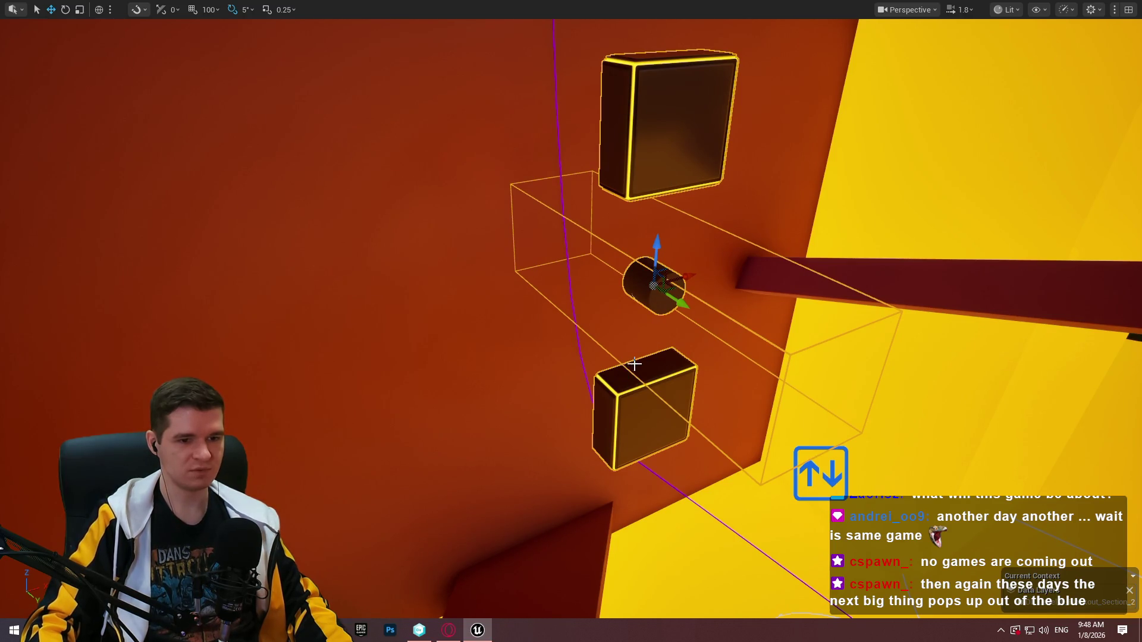
{"action": "left_click_drag", "start_coordinate": [634, 364], "coordinate": [670, 326]}
Set DebugVisualization to EditorOnly and begin editing NumberOfArms
{"action": "key", "text": "F11"}
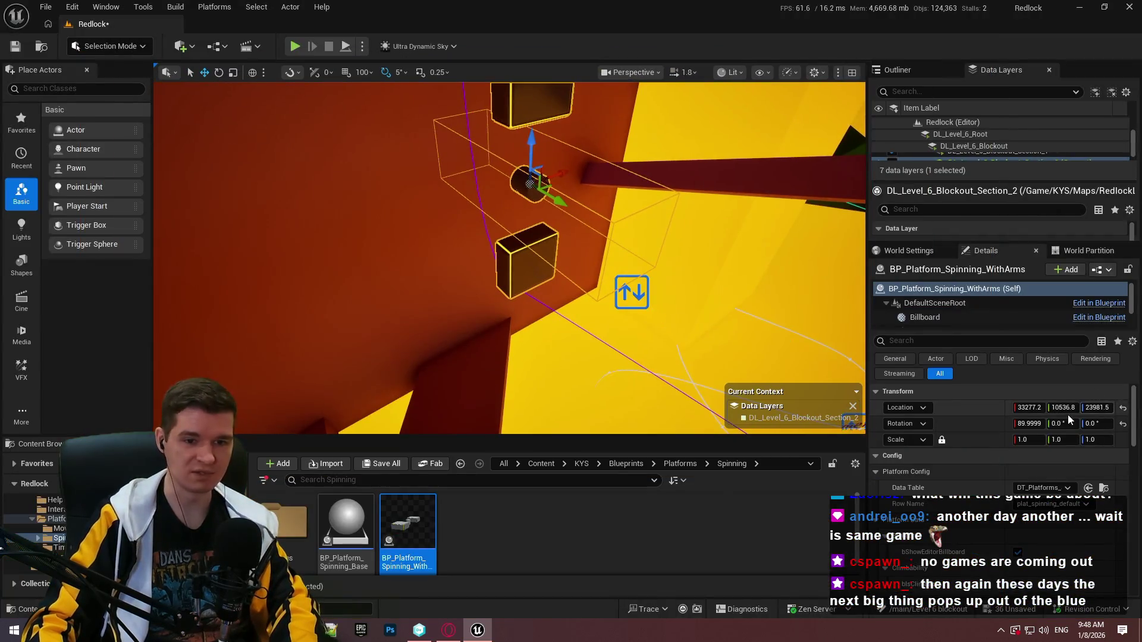
{"action": "scroll", "coordinate": [958, 461], "scroll_direction": "down", "scroll_amount": 5}
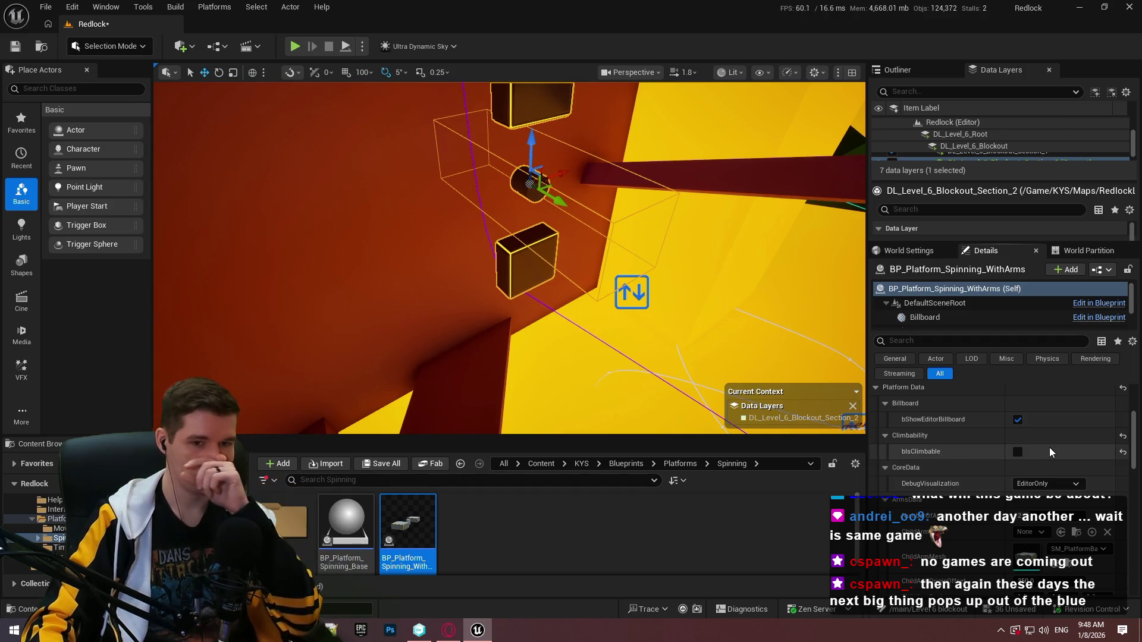
{"action": "left_click", "coordinate": [1033, 485]}
{"action": "left_click", "coordinate": [1033, 489]}
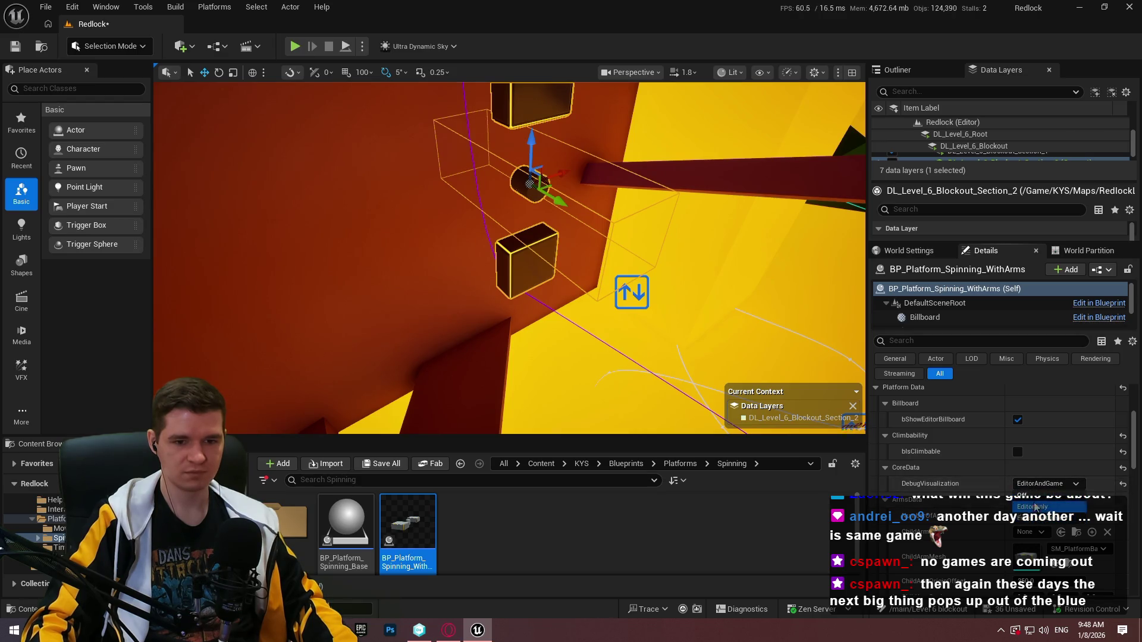
{"action": "left_click", "coordinate": [1032, 506]}
{"action": "scroll", "coordinate": [991, 477], "scroll_direction": "down", "scroll_amount": 1}
{"action": "left_click", "coordinate": [1018, 477]}
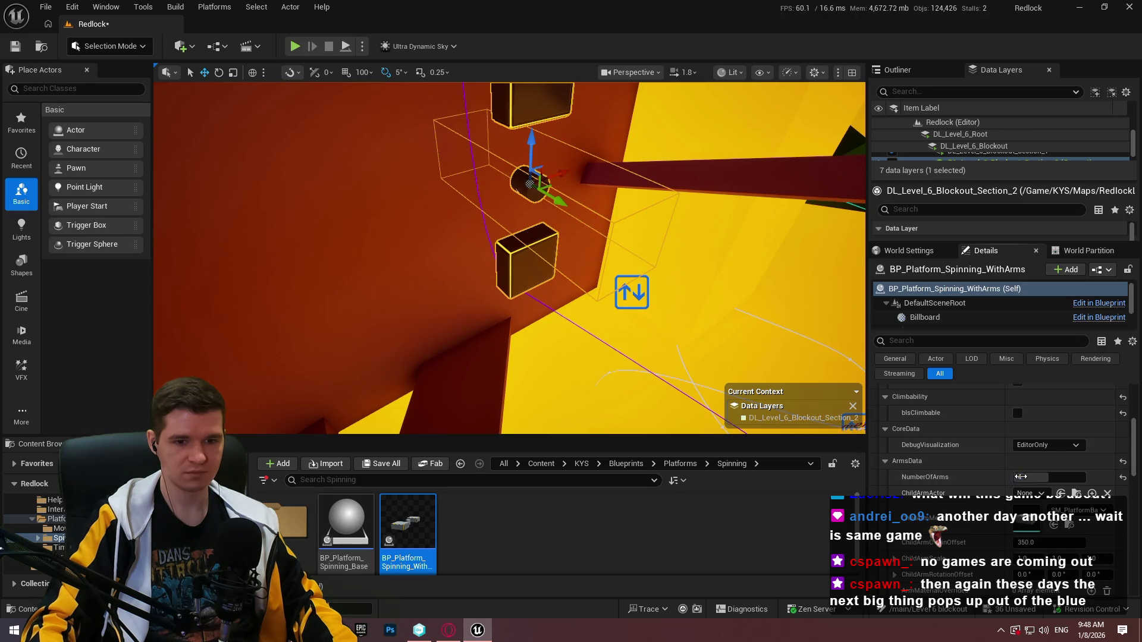
Clear the Platform Config Data Table and try three arms
{"action": "scroll", "coordinate": [1021, 477], "scroll_direction": "up", "scroll_amount": 4}
{"action": "left_click", "coordinate": [1036, 432]}
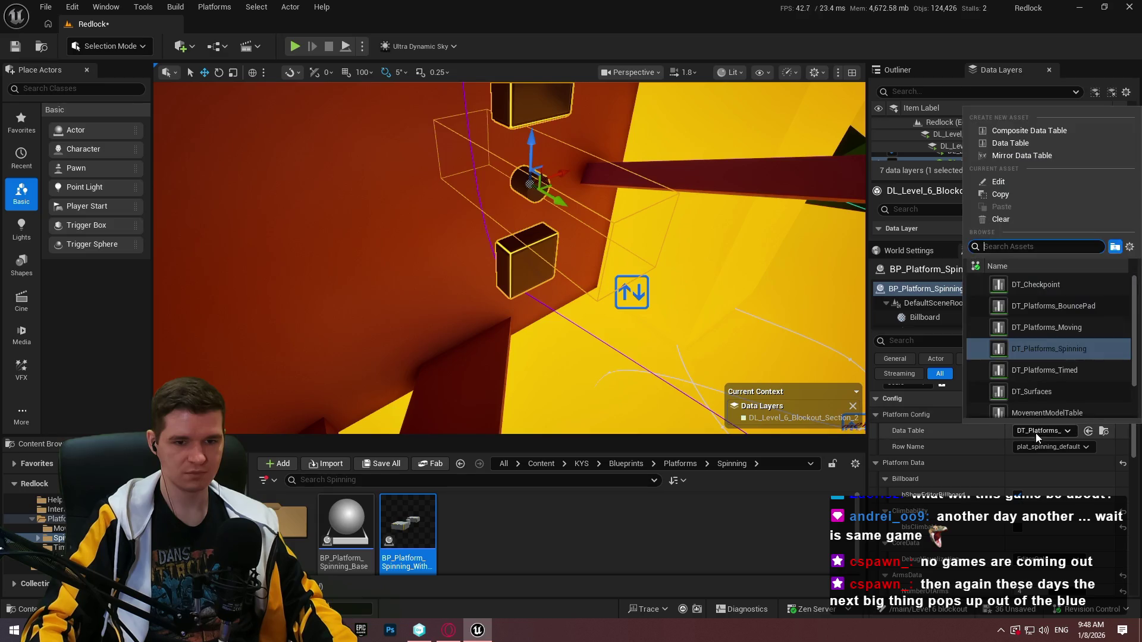
{"action": "left_click", "coordinate": [1033, 218]}
{"action": "scroll", "coordinate": [1036, 475], "scroll_direction": "down", "scroll_amount": 3}
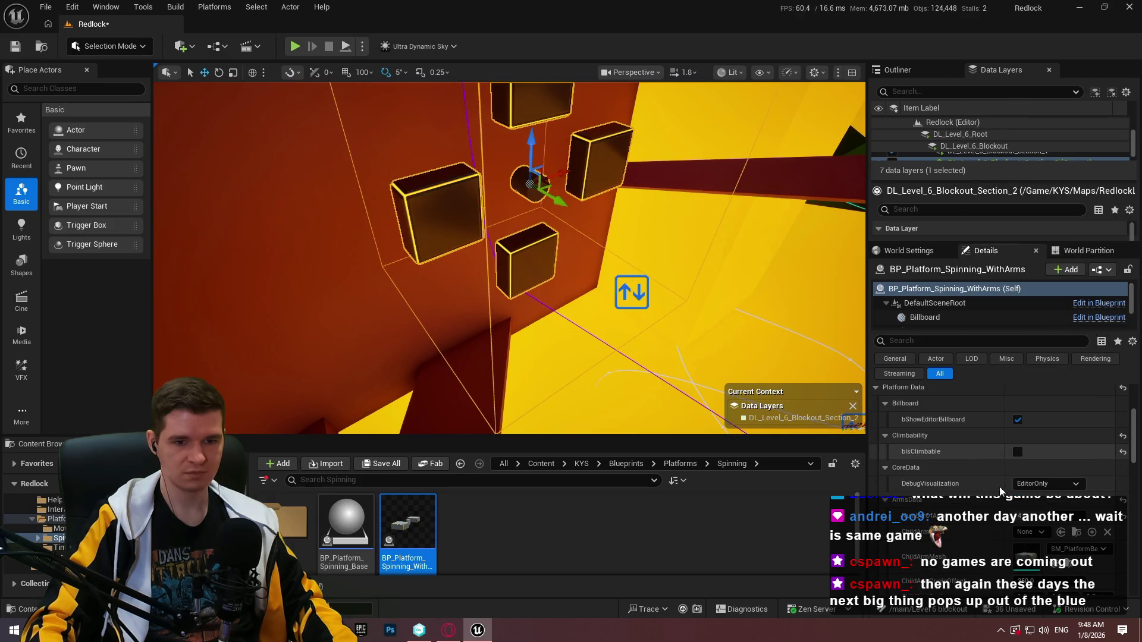
{"action": "scroll", "coordinate": [1000, 490], "scroll_direction": "down", "scroll_amount": 1}
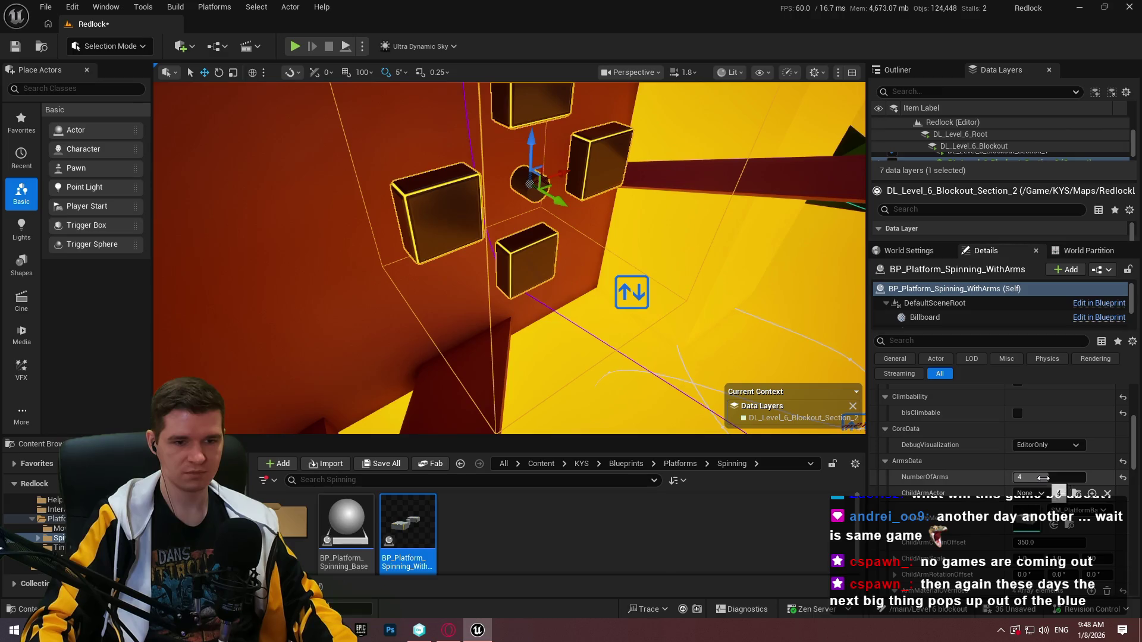
{"action": "mouse_move", "coordinate": [1034, 477]}
{"action": "left_mouse_down"}
{"action": "mouse_move", "coordinate": [1014, 477]}
{"action": "mouse_move", "coordinate": [1082, 477]}
{"action": "mouse_move", "coordinate": [1029, 477]}
{"action": "mouse_move", "coordinate": [1048, 476]}
{"action": "left_mouse_up"}
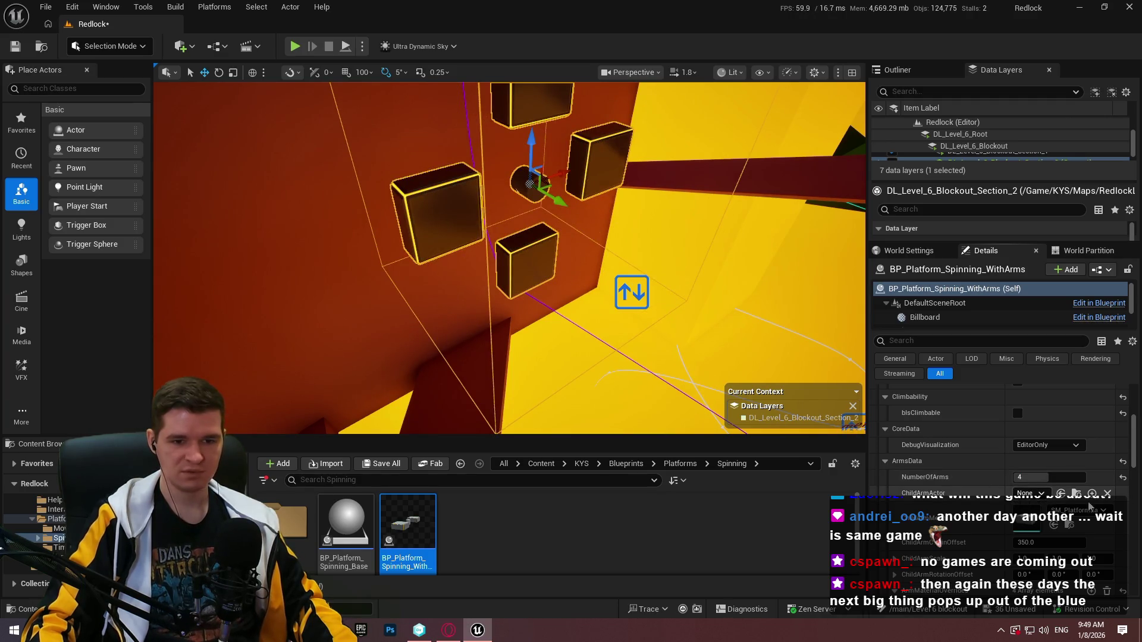
Toggle DebugVisualization Off and back to EditorOnly, viewing the four-armed platform
{"action": "scroll", "coordinate": [1014, 482], "scroll_direction": "up", "scroll_amount": 2}
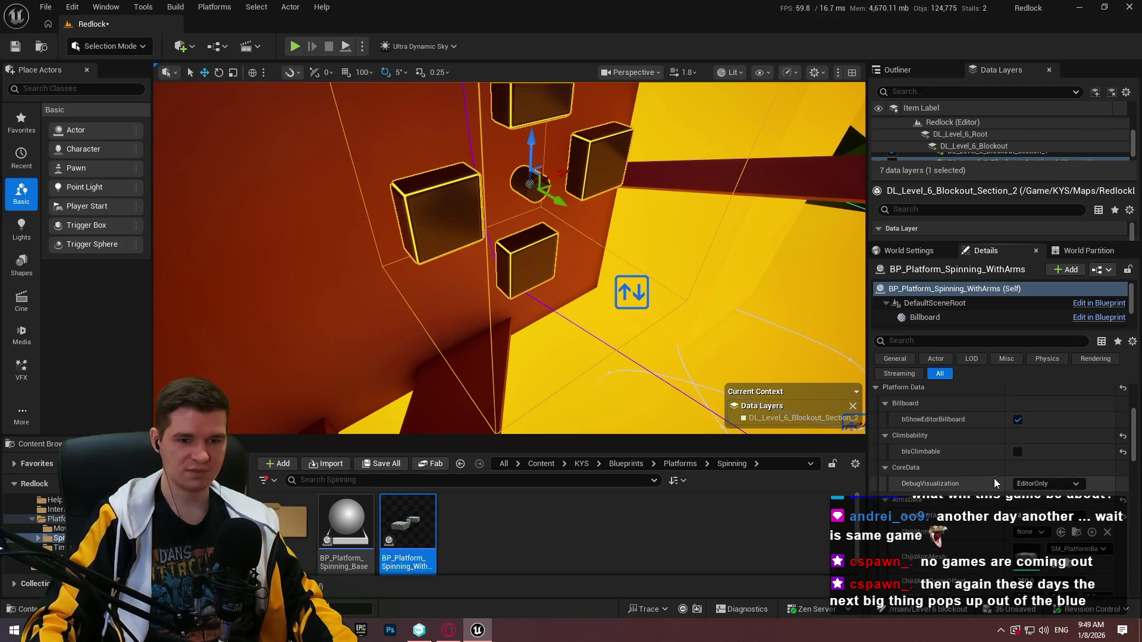
{"action": "left_click", "coordinate": [1025, 486]}
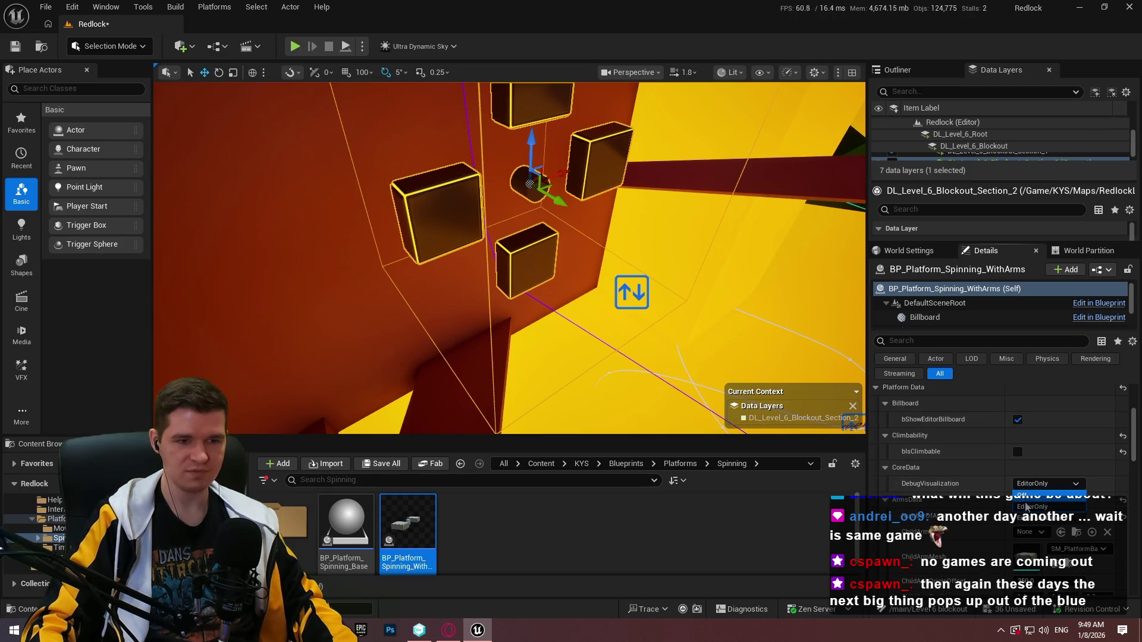
{"action": "left_click", "coordinate": [1025, 495]}
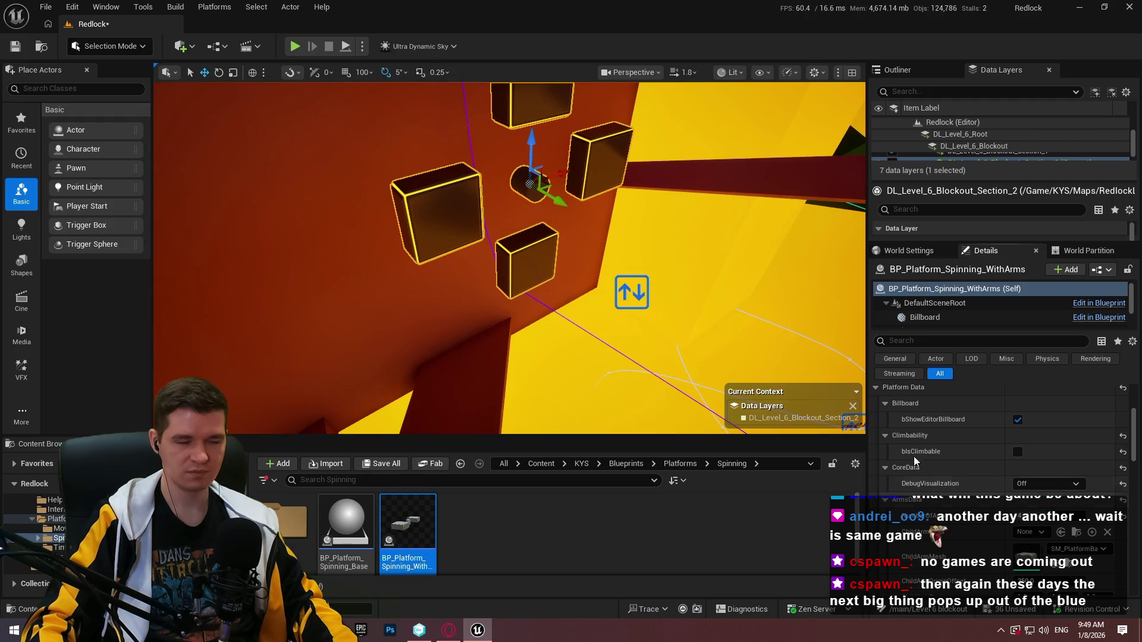
{"action": "left_click_drag", "start_coordinate": [535, 268], "coordinate": [583, 252]}
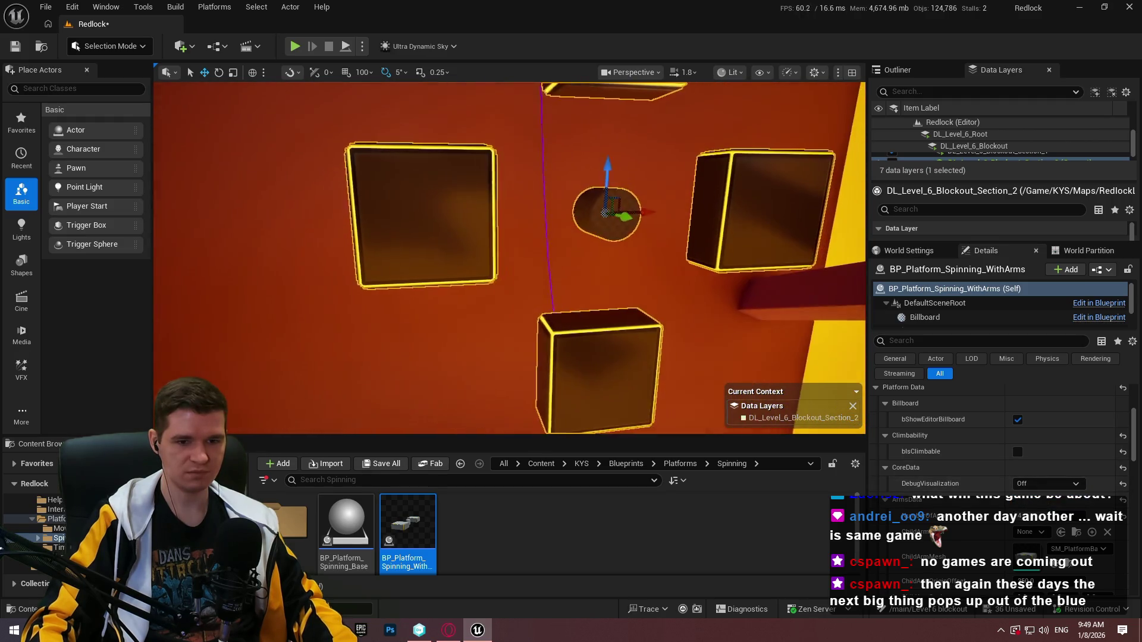
{"action": "left_click", "coordinate": [1047, 484]}
{"action": "left_click", "coordinate": [1035, 505]}
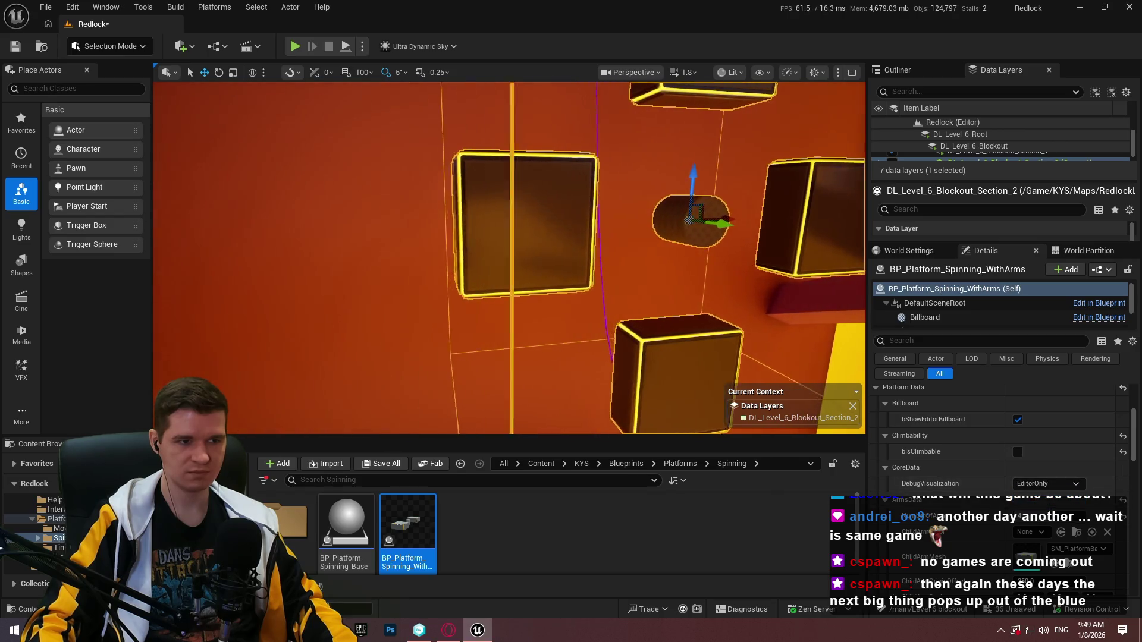
{"action": "left_click_drag", "start_coordinate": [512, 256], "coordinate": [541, 248]}
{"action": "scroll", "coordinate": [1026, 434], "scroll_direction": "down", "scroll_amount": 2}
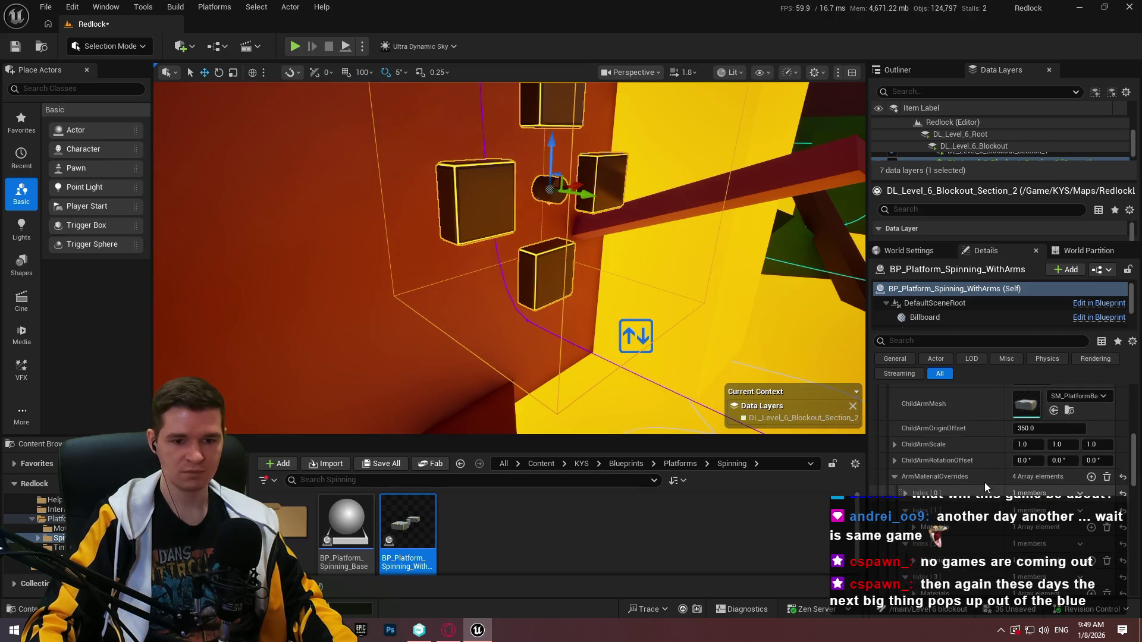
{"action": "scroll", "coordinate": [987, 473], "scroll_direction": "down", "scroll_amount": 2}
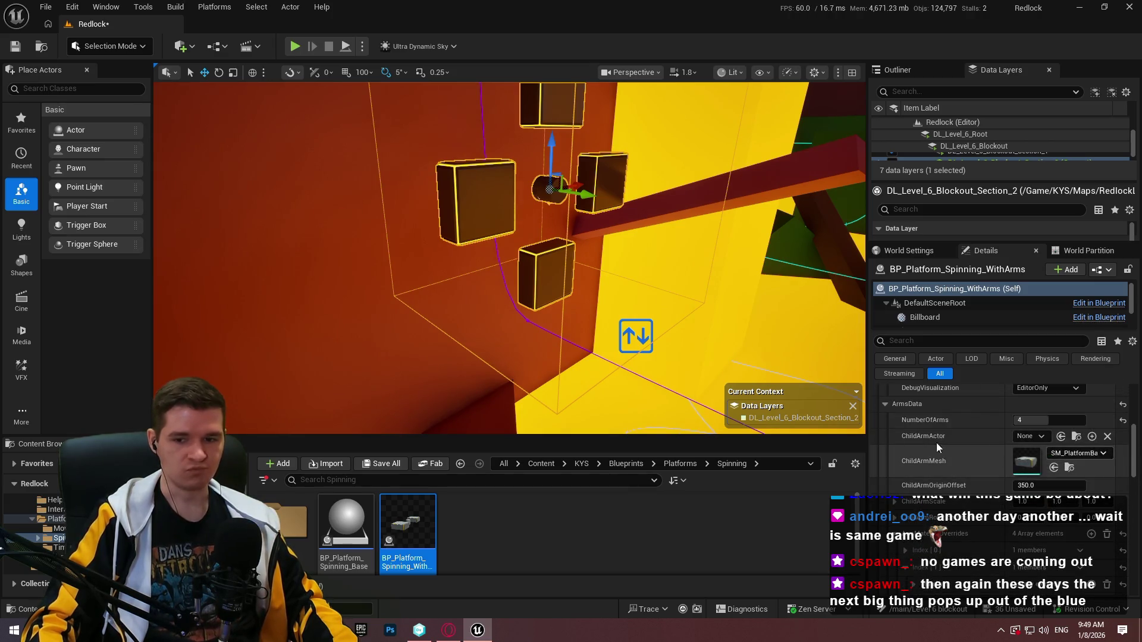
{"action": "left_click_drag", "start_coordinate": [595, 268], "coordinate": [529, 248]}
{"action": "scroll", "coordinate": [1004, 459], "scroll_direction": "up", "scroll_amount": 2}
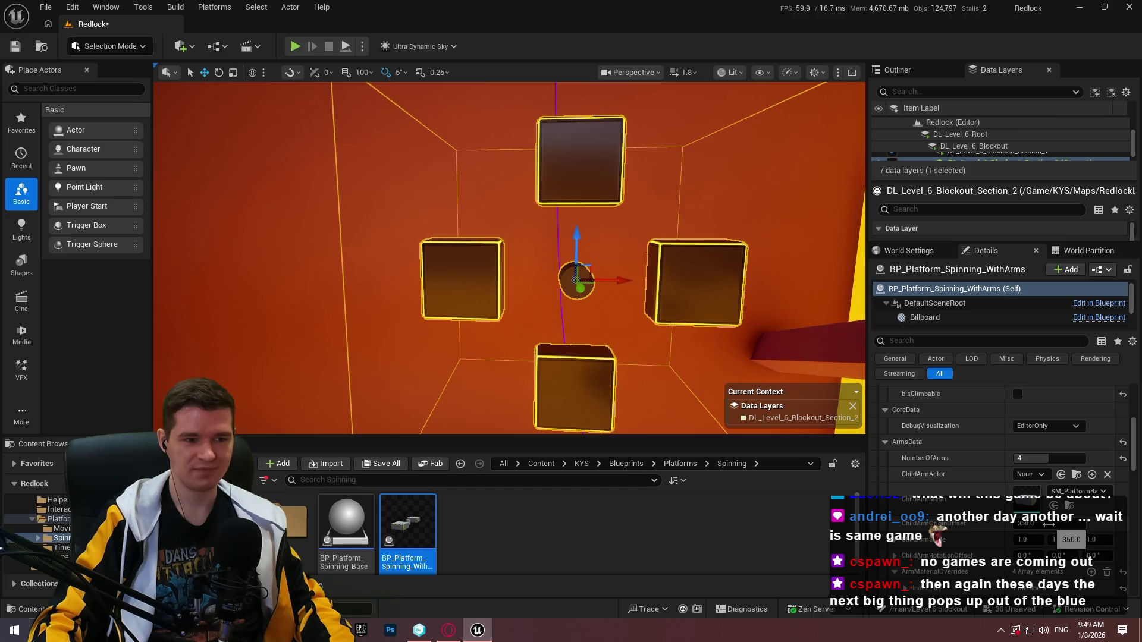
Pull ChildArmOriginOffset in to about 164 to form a cross, and move Quinn onto its centre
{"action": "mouse_move", "coordinate": [1048, 524]}
{"action": "left_mouse_down"}
{"action": "mouse_move", "coordinate": [1011, 524]}
{"action": "mouse_move", "coordinate": [1064, 542]}
{"action": "mouse_move", "coordinate": [1052, 541]}
{"action": "mouse_move", "coordinate": [1101, 542]}
{"action": "left_mouse_up"}
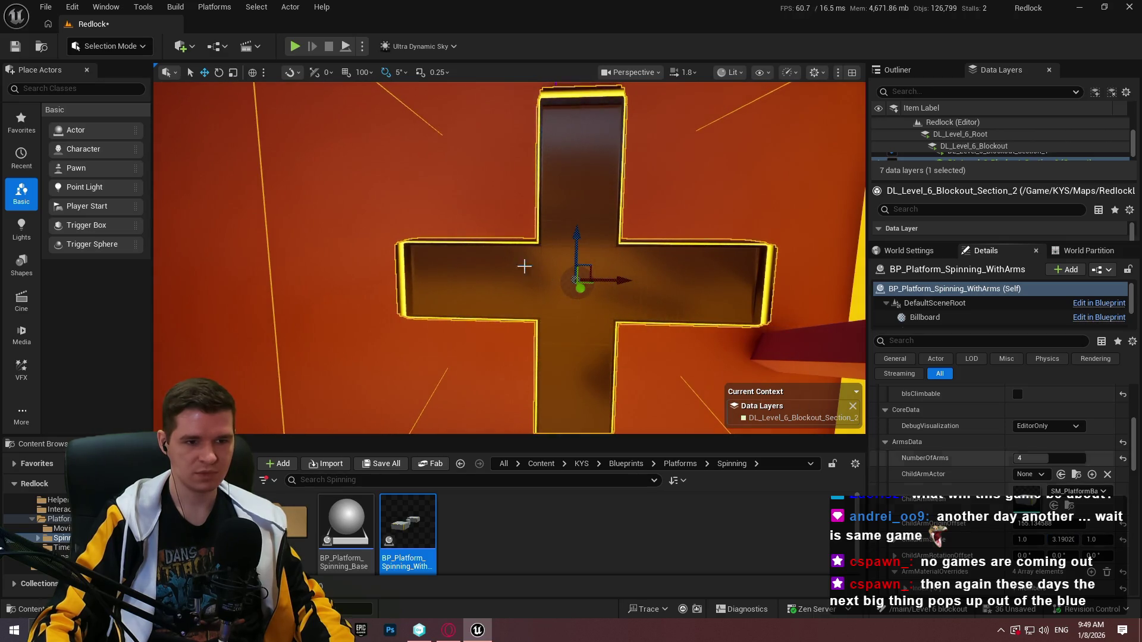
{"action": "mouse_move", "coordinate": [524, 266]}
{"action": "left_mouse_down"}
{"action": "mouse_move", "coordinate": [488, 303]}
{"action": "mouse_move", "coordinate": [522, 236]}
{"action": "mouse_move", "coordinate": [565, 263]}
{"action": "mouse_move", "coordinate": [320, 284]}
{"action": "mouse_move", "coordinate": [764, 196]}
{"action": "mouse_move", "coordinate": [684, 268]}
{"action": "mouse_move", "coordinate": [637, 363]}
{"action": "left_mouse_up"}
{"action": "left_click", "coordinate": [562, 262]}
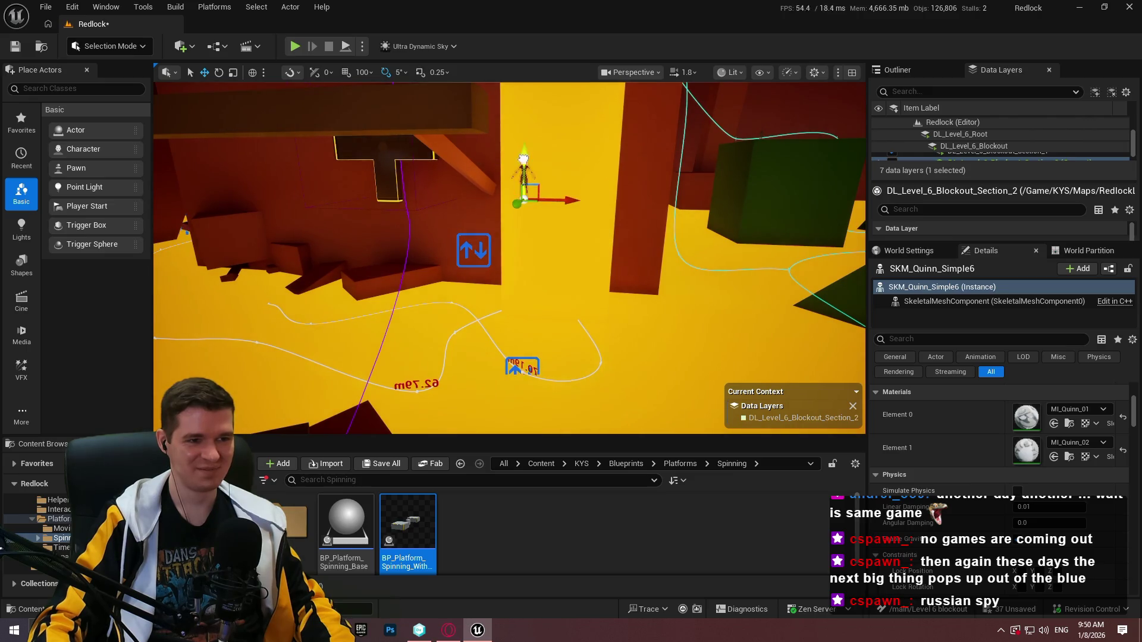
{"action": "left_click_drag", "start_coordinate": [547, 204], "coordinate": [547, 204]}
{"action": "left_click_drag", "start_coordinate": [251, 181], "coordinate": [355, 163]}
Move the cross platform up and left along X, then focus the view on Quinn
{"action": "left_click_drag", "start_coordinate": [486, 228], "coordinate": [485, 228]}
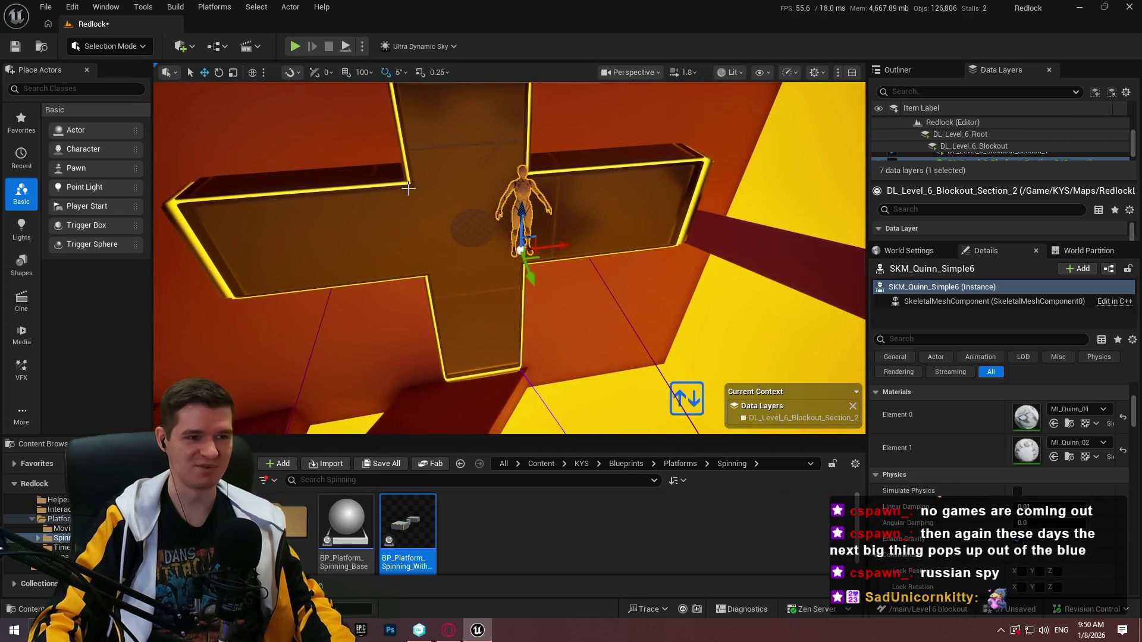
{"action": "left_click", "coordinate": [486, 228]}
{"action": "left_click_drag", "start_coordinate": [465, 188], "coordinate": [460, 94]}
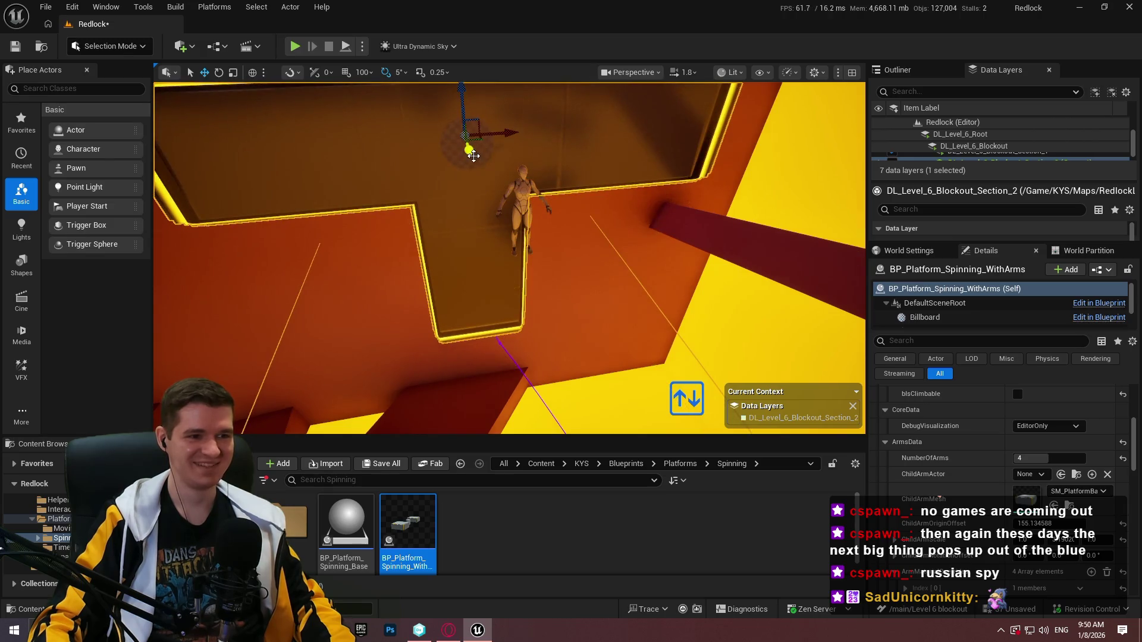
{"action": "left_click_drag", "start_coordinate": [474, 156], "coordinate": [523, 133]}
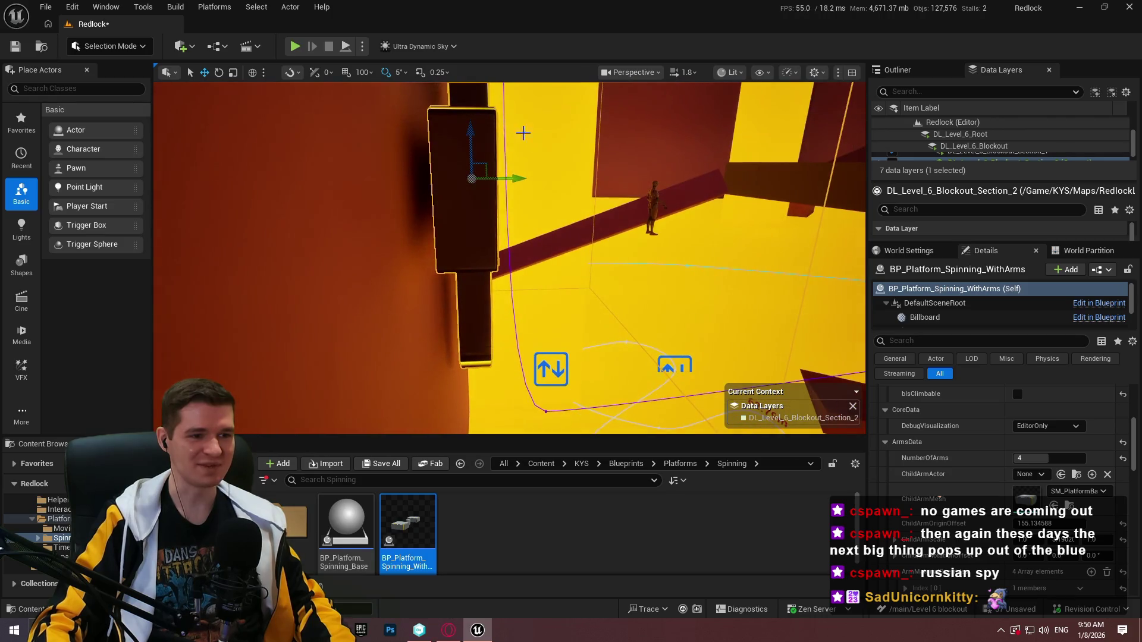
{"action": "left_click_drag", "start_coordinate": [513, 174], "coordinate": [496, 180]}
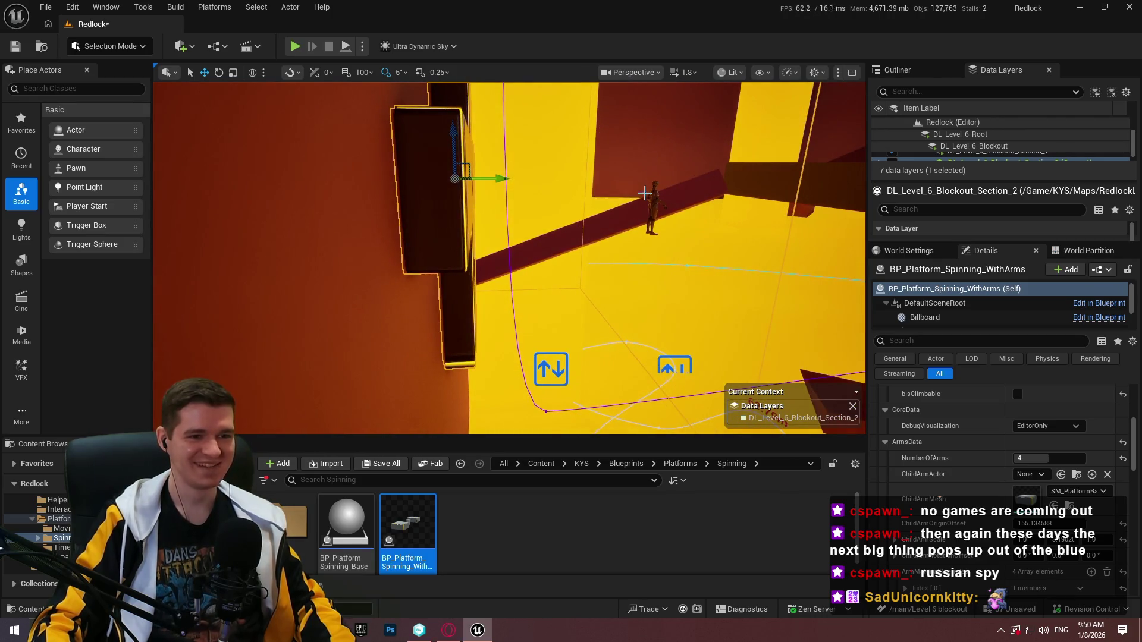
{"action": "left_click", "coordinate": [653, 200]}
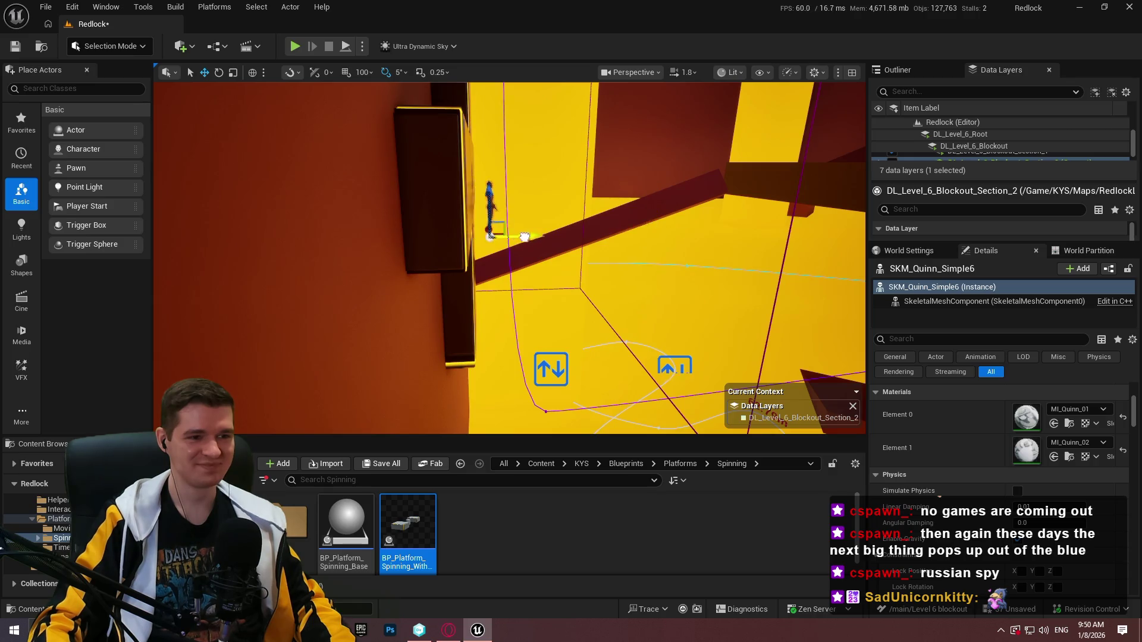
{"action": "key", "text": "f"}
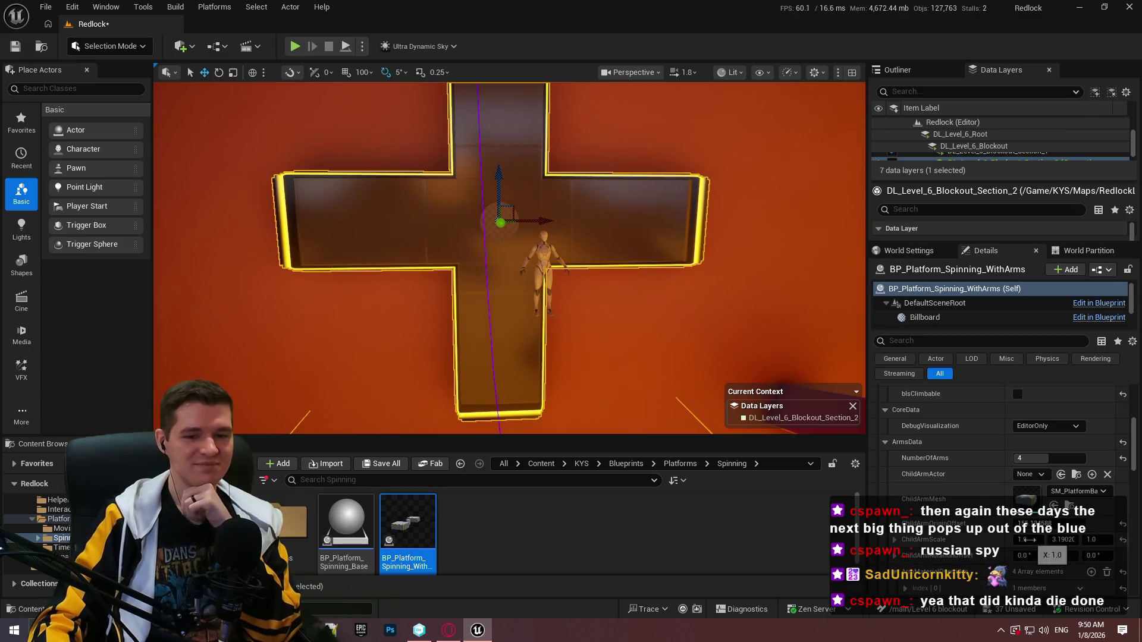
Set ChildArmScale X to 0.25, then try and reset arm rotation offsets
{"action": "left_click_drag", "start_coordinate": [1027, 539], "coordinate": [1010, 539]}
{"action": "type", "text": "0.25"}
{"action": "key", "text": "Return"}
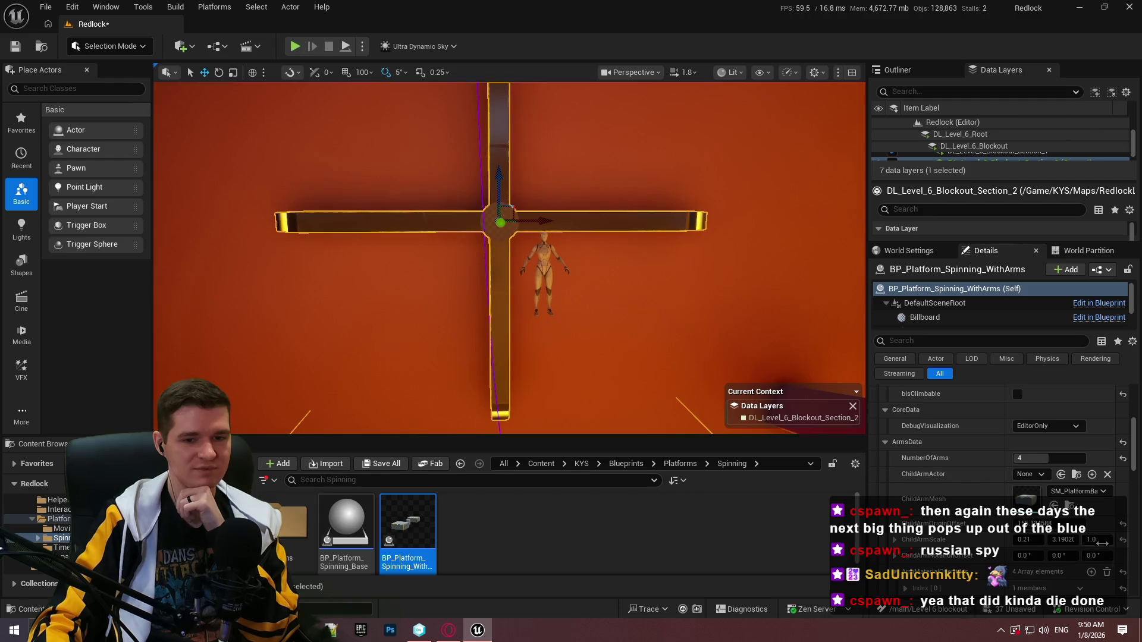
{"action": "mouse_move", "coordinate": [1097, 555]}
{"action": "left_mouse_down"}
{"action": "mouse_move", "coordinate": [1118, 556]}
{"action": "mouse_move", "coordinate": [1047, 552]}
{"action": "left_mouse_up"}
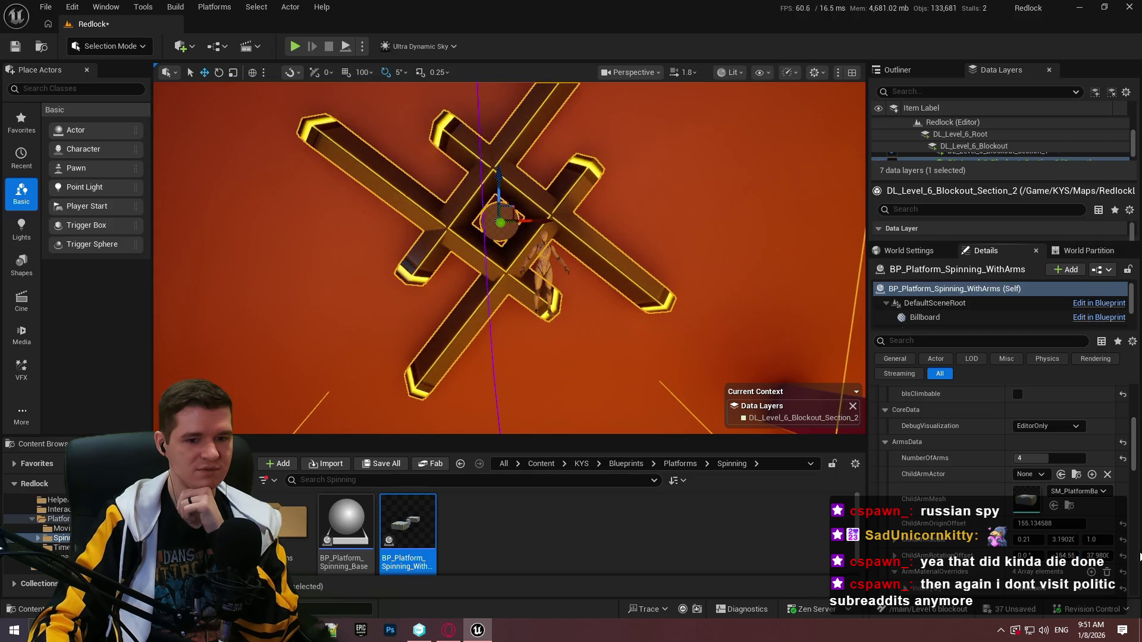
{"action": "left_click", "coordinate": [1121, 558]}
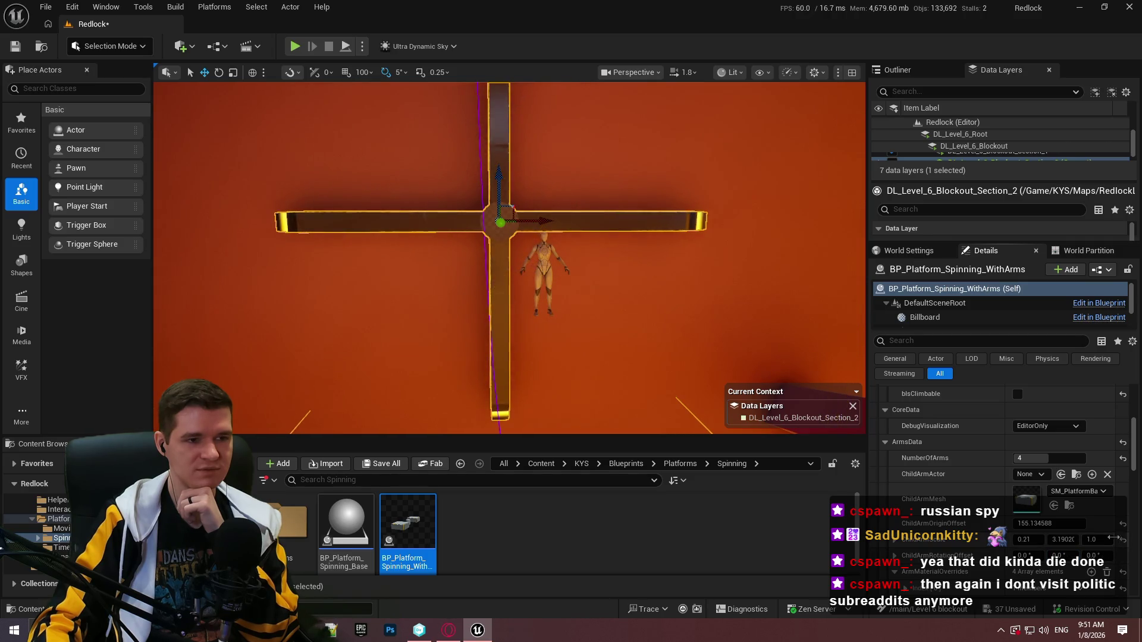
{"action": "mouse_move", "coordinate": [1028, 554]}
{"action": "left_mouse_down"}
{"action": "mouse_move", "coordinate": [1074, 554]}
{"action": "mouse_move", "coordinate": [1065, 528]}
{"action": "mouse_move", "coordinate": [1075, 528]}
{"action": "left_mouse_up"}
{"action": "left_click", "coordinate": [1124, 558]}
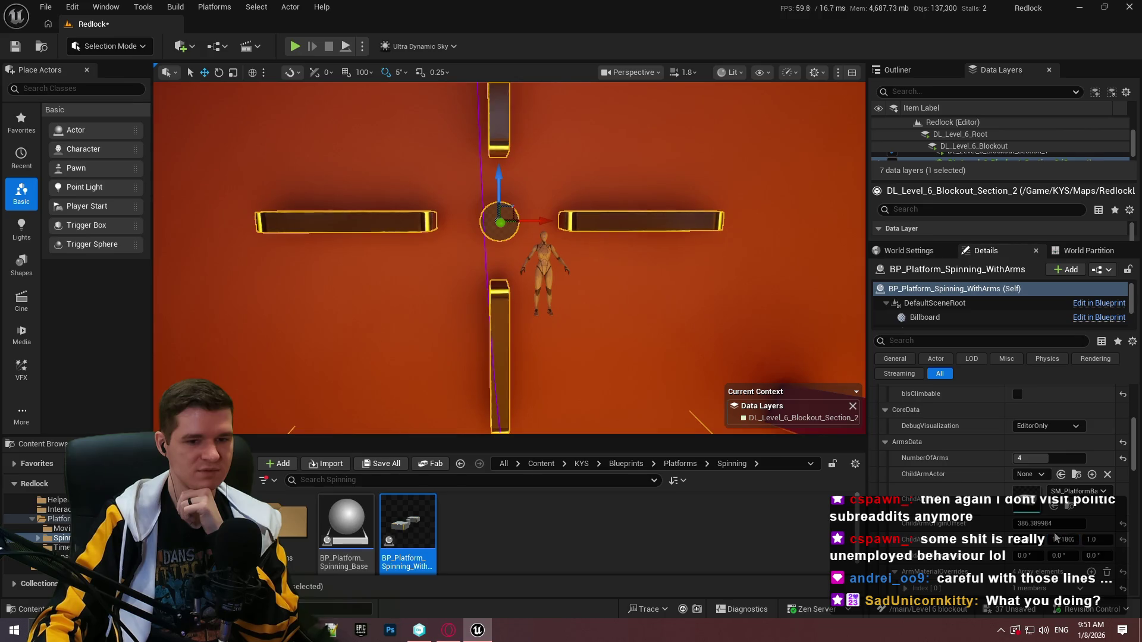
Pull the arms in to about 224 and set the middle ChildArmRotationOffset value to -60
{"action": "left_click_drag", "start_coordinate": [1049, 523], "coordinate": [1018, 524]}
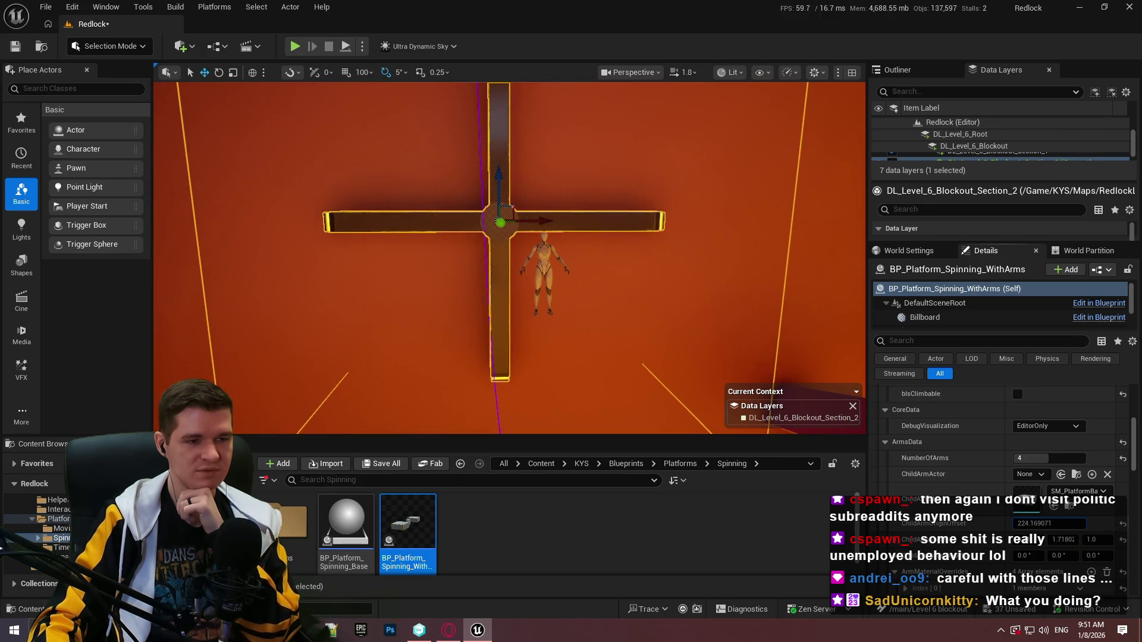
{"action": "mouse_move", "coordinate": [1064, 556]}
{"action": "left_mouse_down"}
{"action": "mouse_move", "coordinate": [1111, 555]}
{"action": "mouse_move", "coordinate": [1094, 556]}
{"action": "left_mouse_up"}
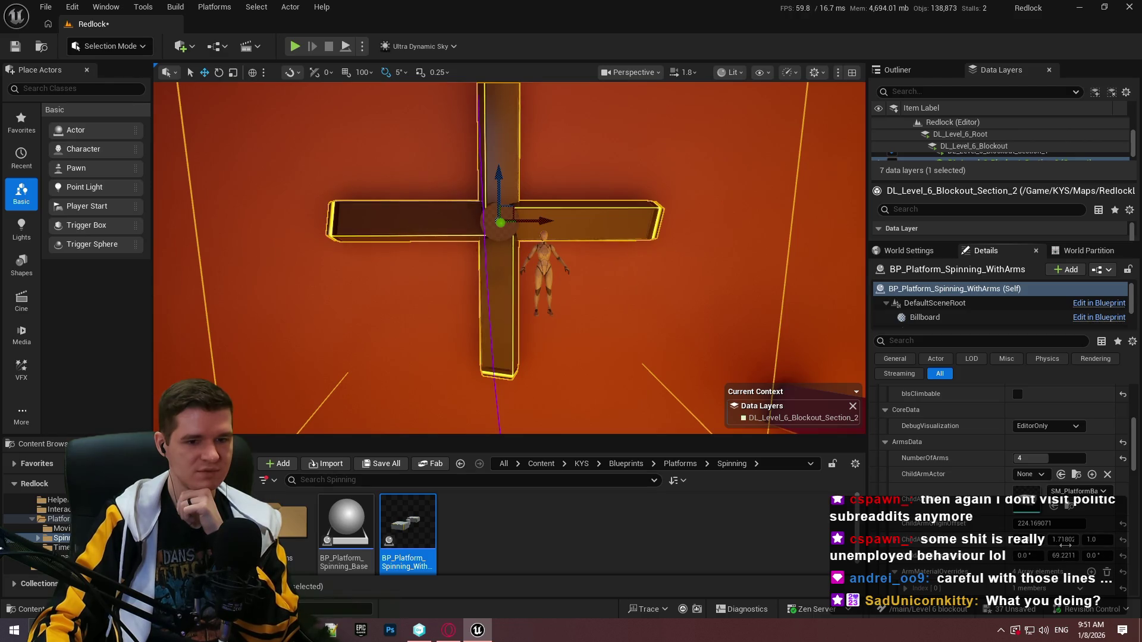
{"action": "left_click_drag", "start_coordinate": [1064, 542], "coordinate": [1046, 543]}
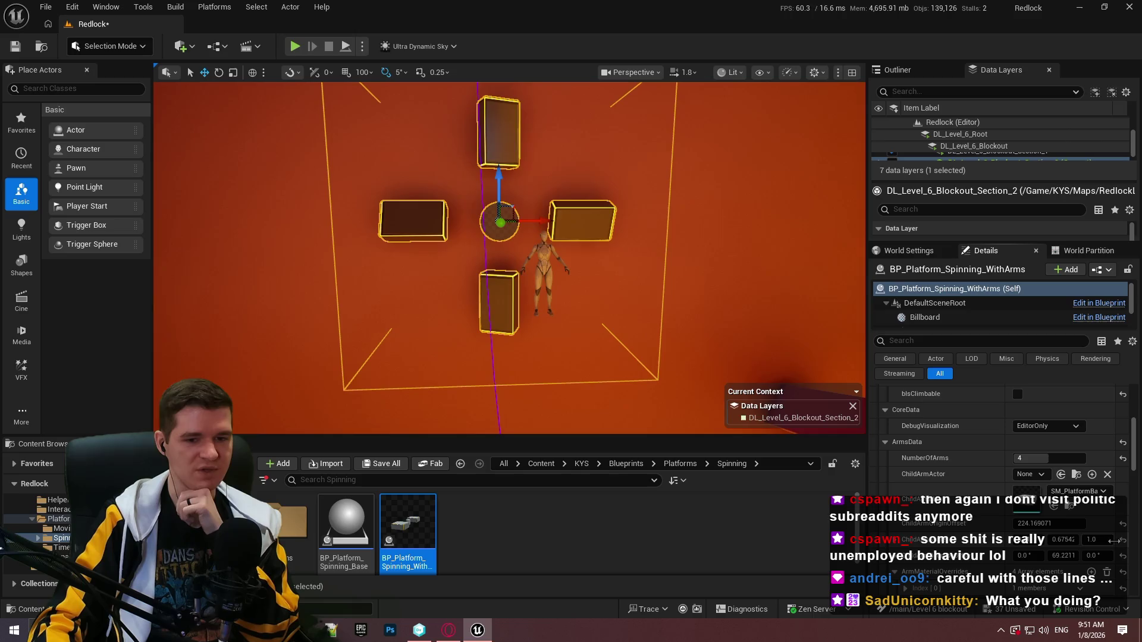
{"action": "key", "text": "ctrl+z"}
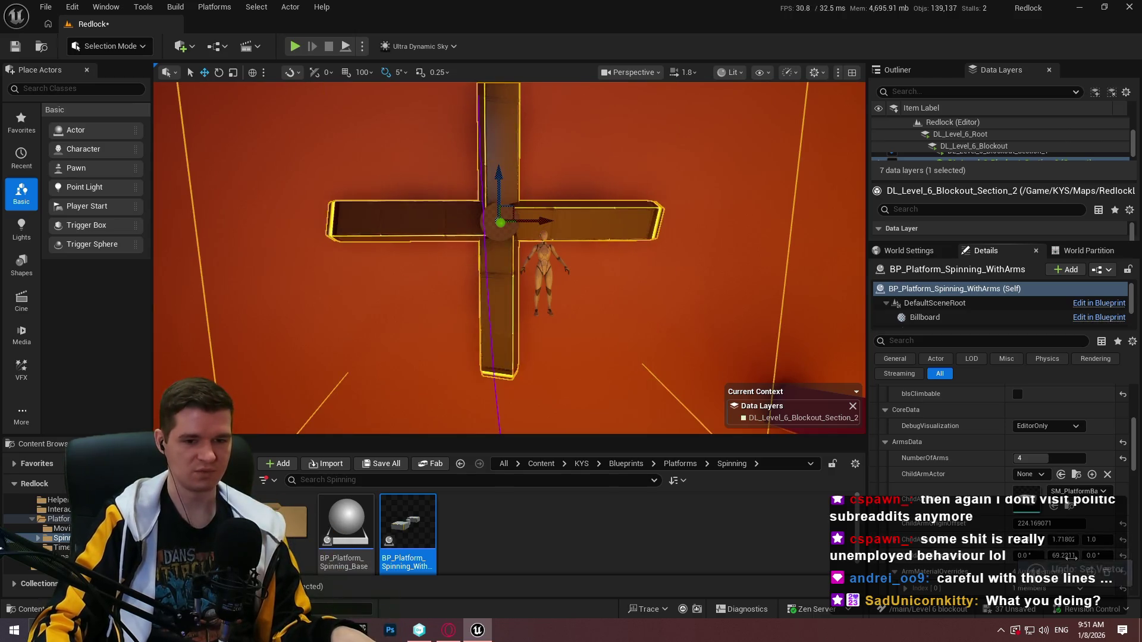
{"action": "mouse_move", "coordinate": [1064, 555]}
{"action": "left_mouse_down"}
{"action": "mouse_move", "coordinate": [1017, 555]}
{"action": "mouse_move", "coordinate": [1065, 556]}
{"action": "left_mouse_up"}
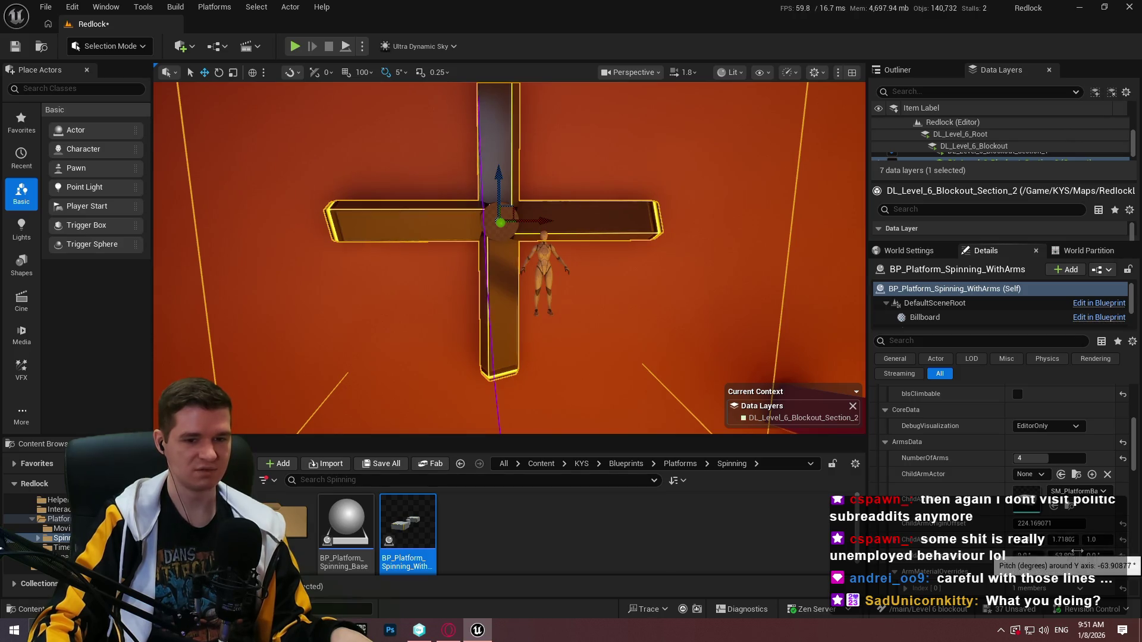
{"action": "type", "text": "60"}
{"action": "key", "text": "Return"}
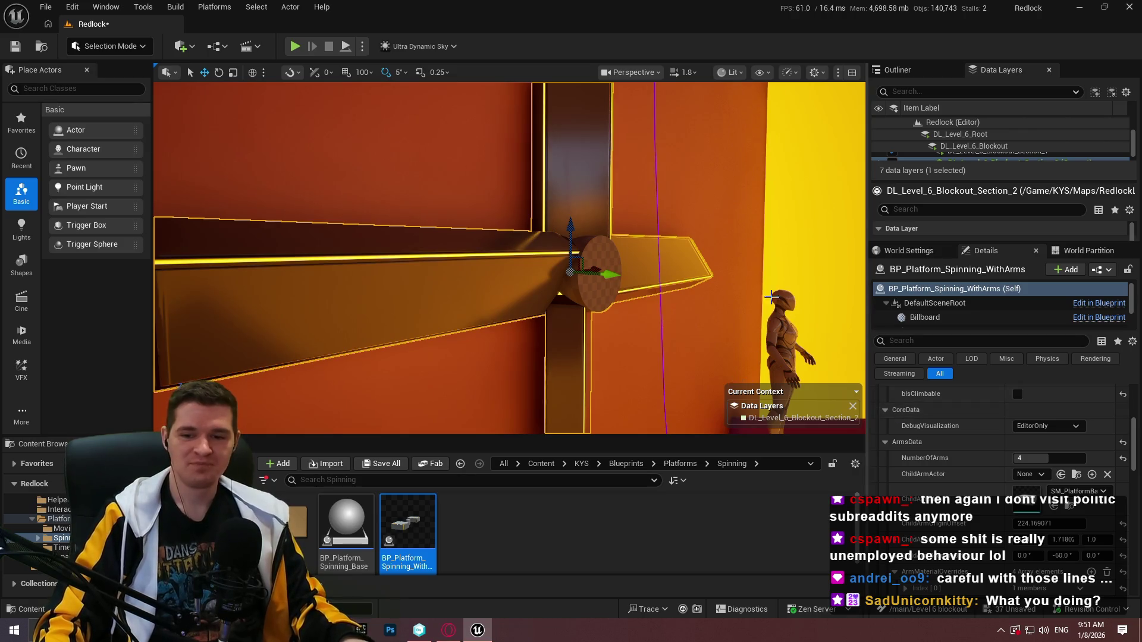
{"action": "key", "text": "f"}
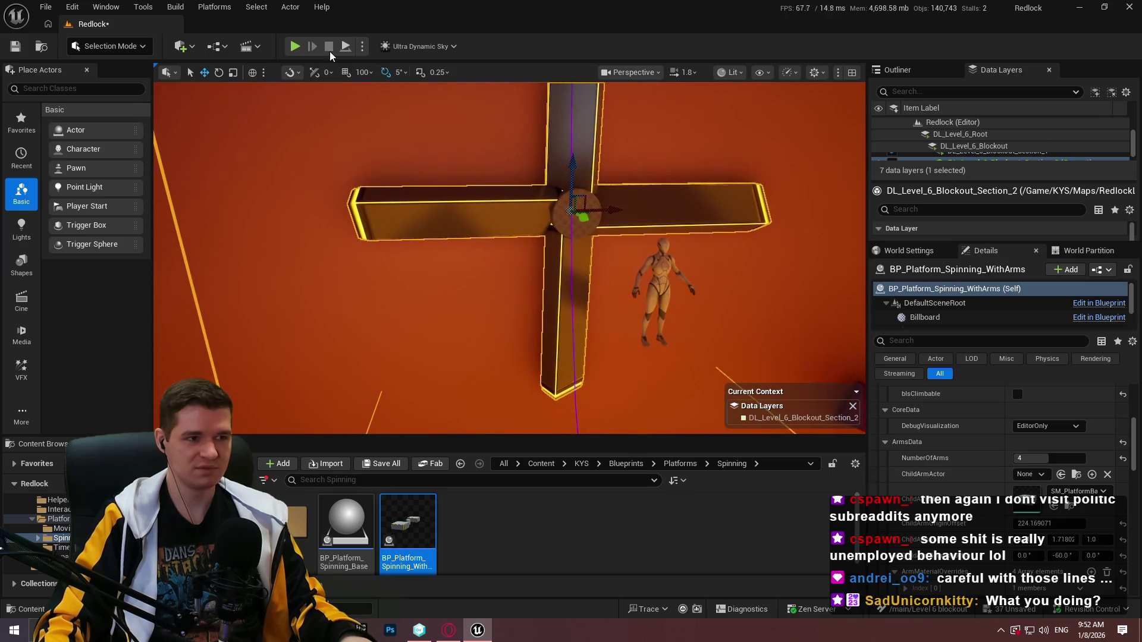
Simulate the spin, then lower RotationRate Z and play-test the slower rotation
{"action": "left_click", "coordinate": [346, 47]}
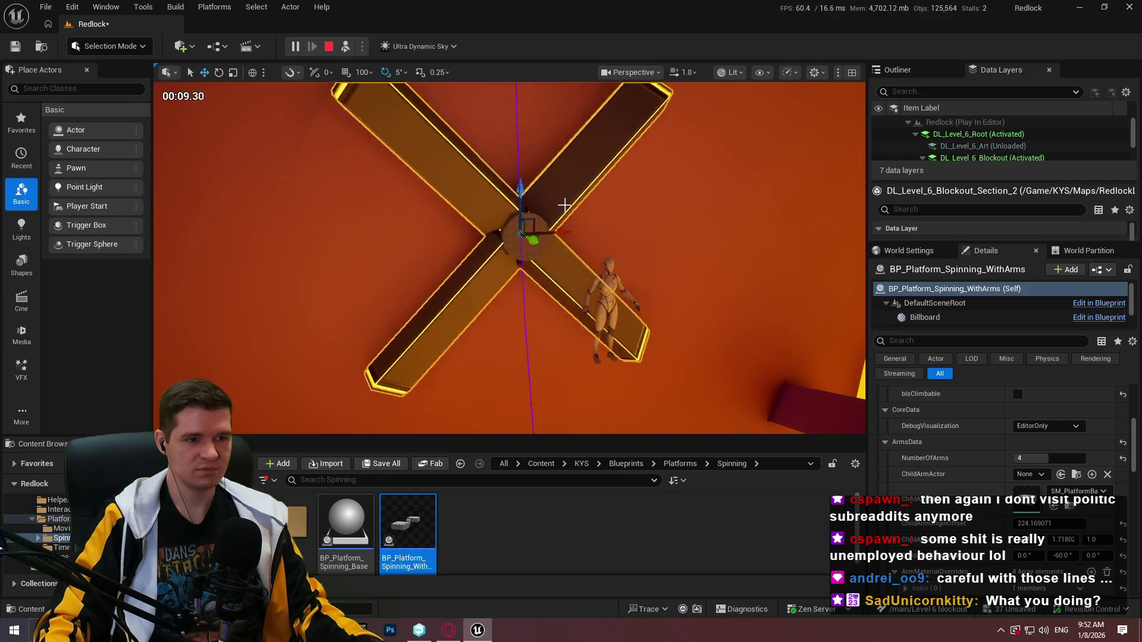
{"action": "key", "text": "Escape"}
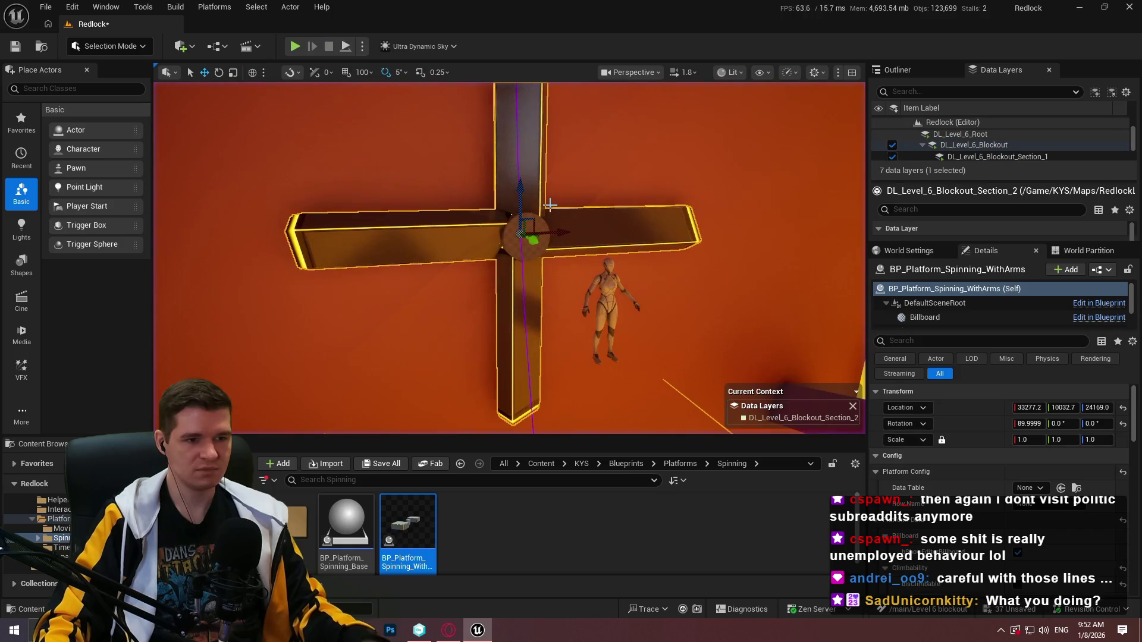
{"action": "scroll", "coordinate": [951, 452], "scroll_direction": "down", "scroll_amount": 5}
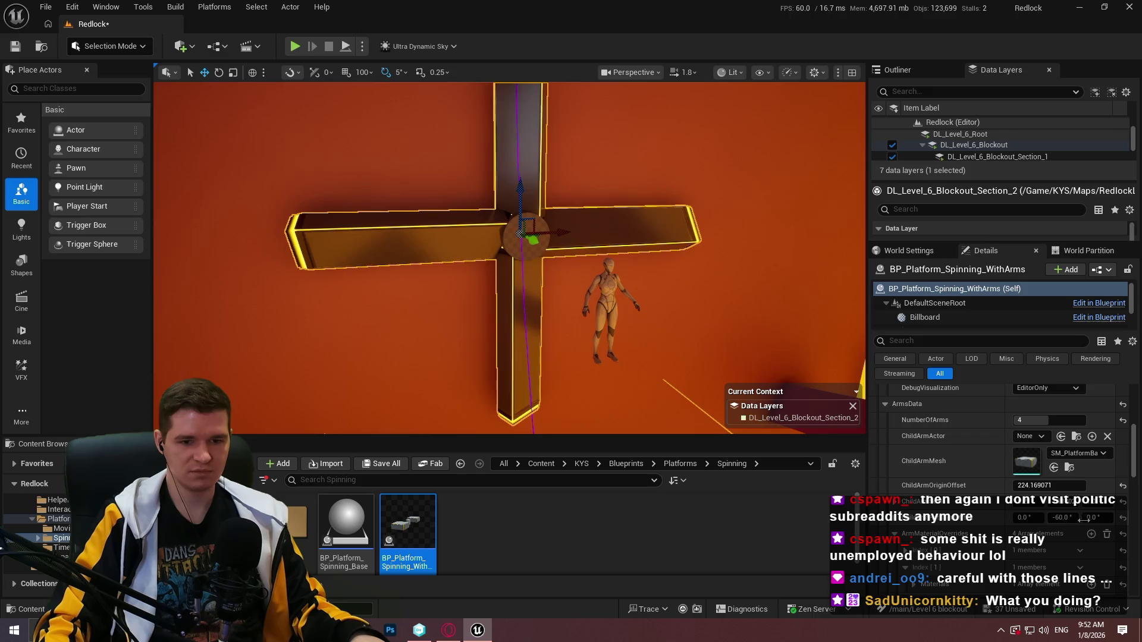
{"action": "scroll", "coordinate": [950, 511], "scroll_direction": "down", "scroll_amount": 5}
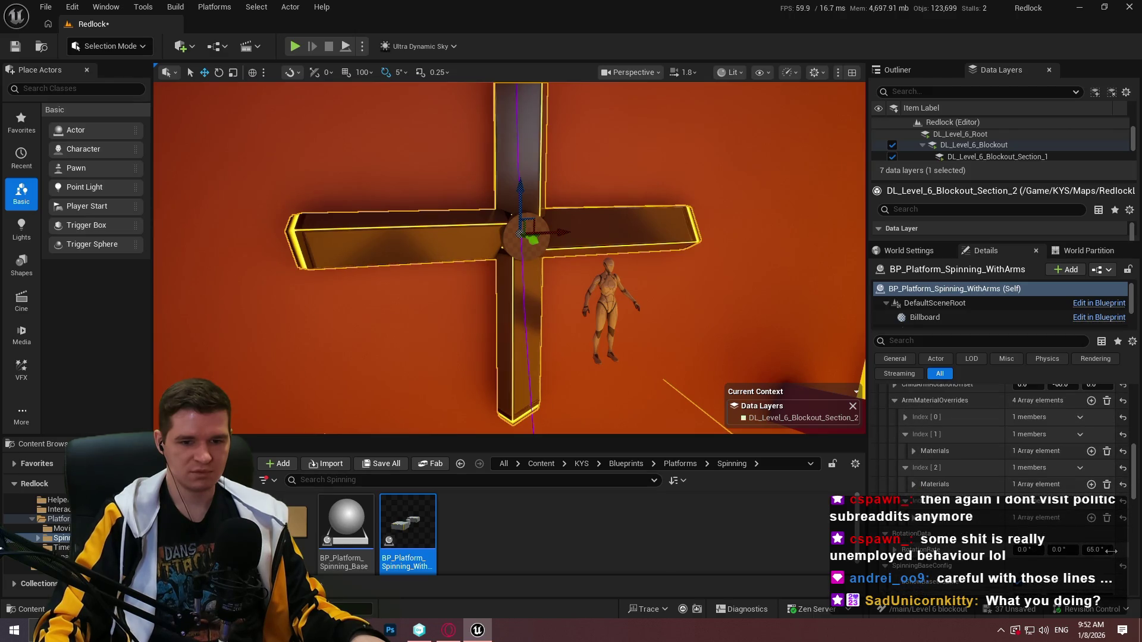
{"action": "left_click", "coordinate": [1095, 550]}
{"action": "type", "text": "35"}
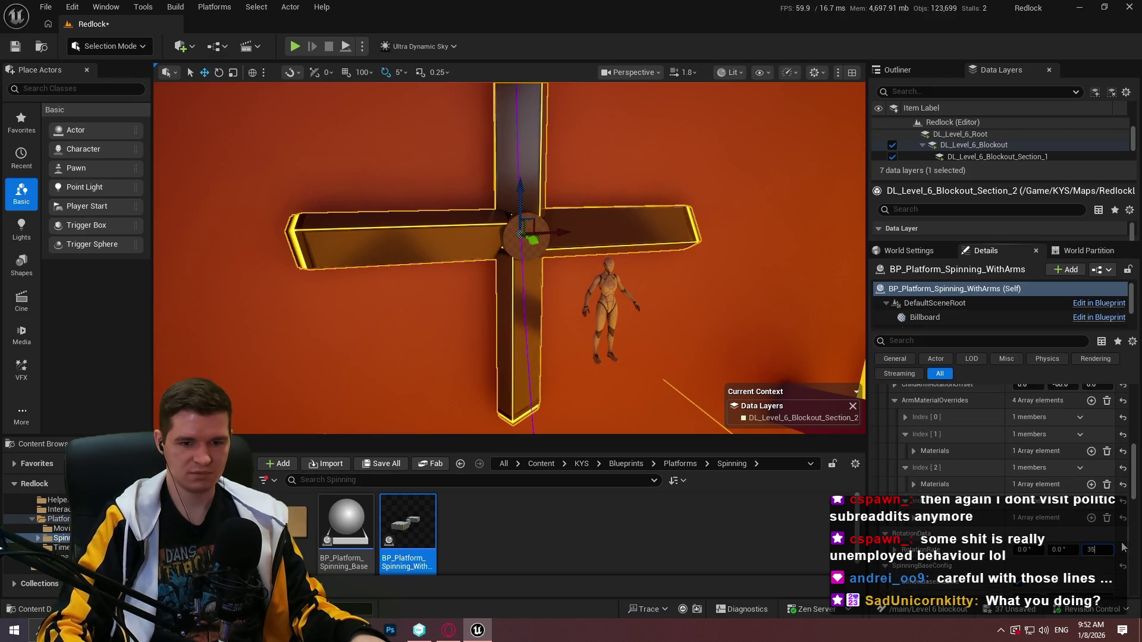
{"action": "key", "text": "Return"}
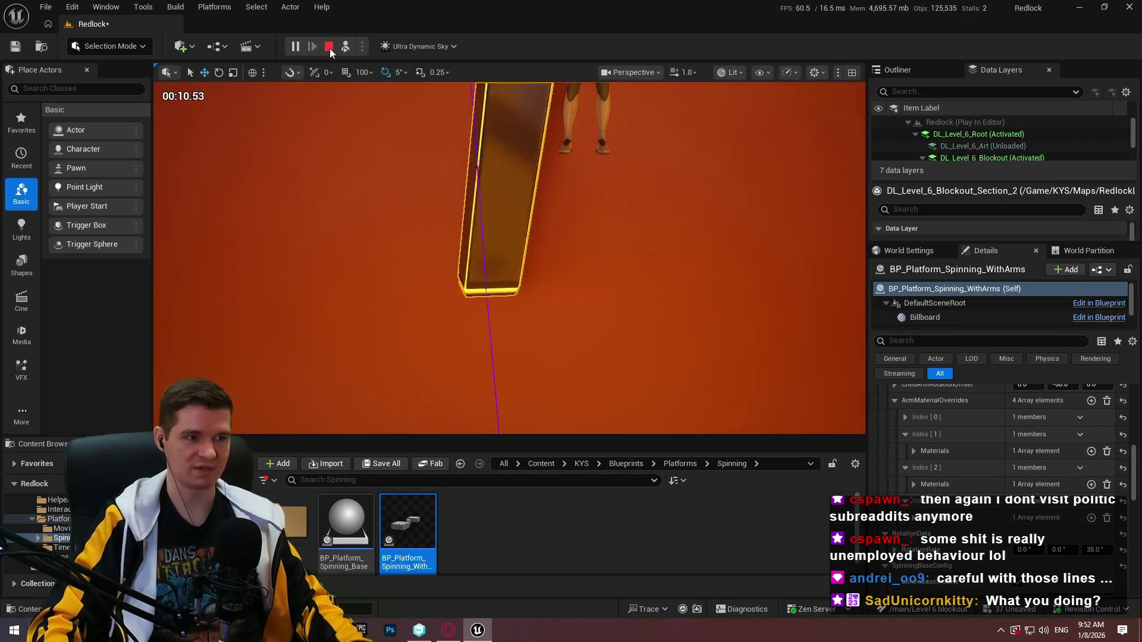
{"action": "key", "text": "Escape"}
Set BaseMeshScale X and Y to 1.5 to enlarge the cylinder hub
{"action": "scroll", "coordinate": [1048, 511], "scroll_direction": "down", "scroll_amount": 10}
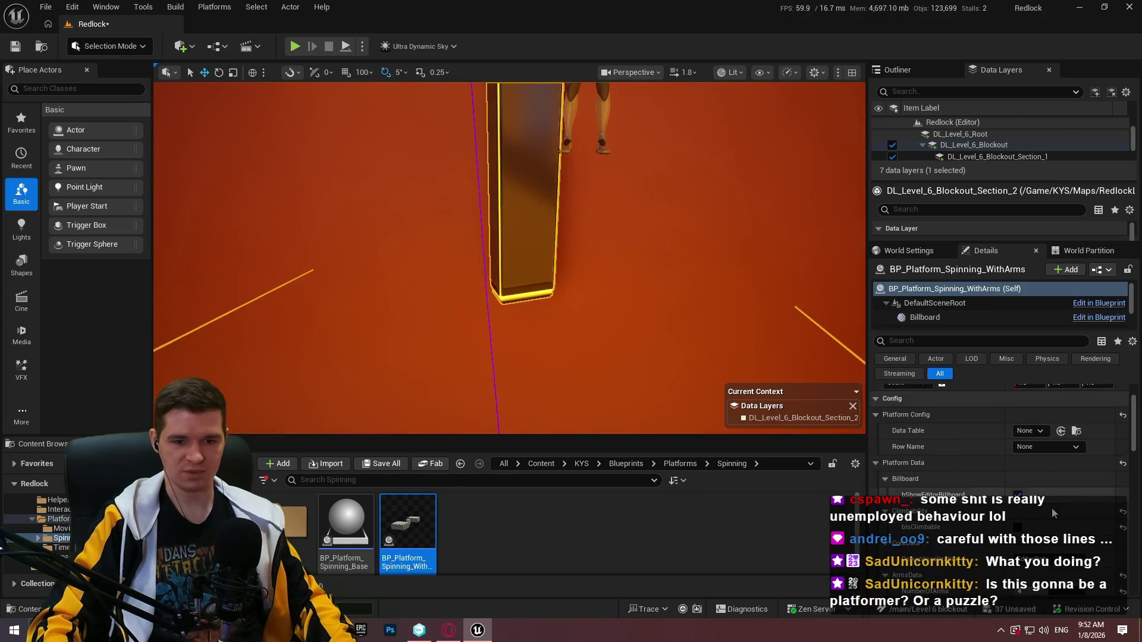
{"action": "scroll", "coordinate": [1100, 539], "scroll_direction": "down", "scroll_amount": 2}
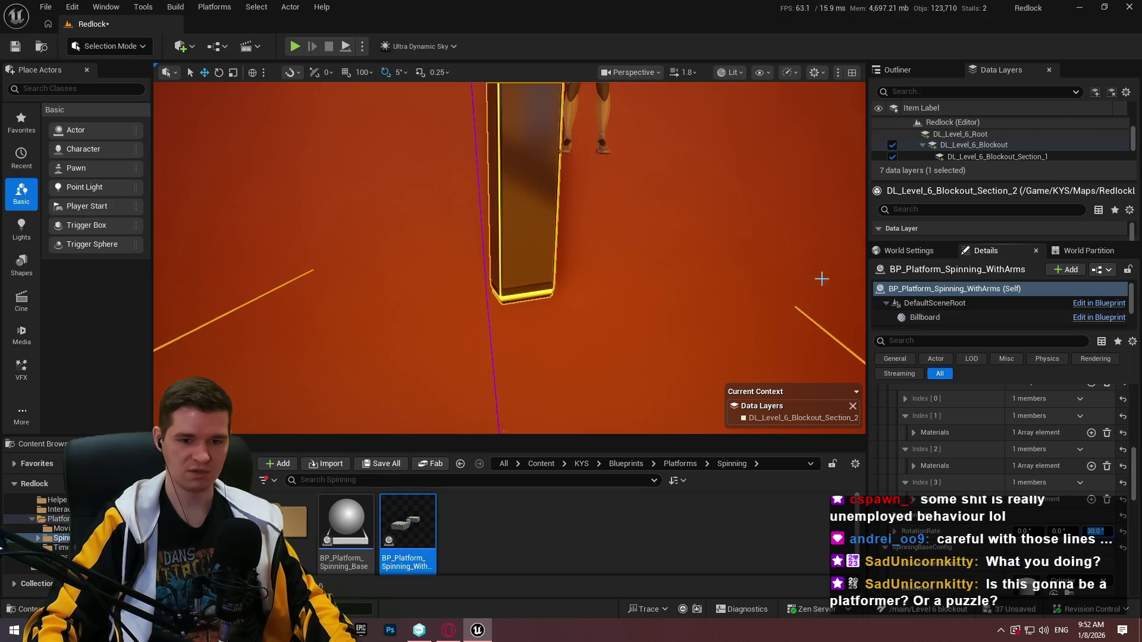
{"action": "scroll", "coordinate": [951, 505], "scroll_direction": "down", "scroll_amount": 4}
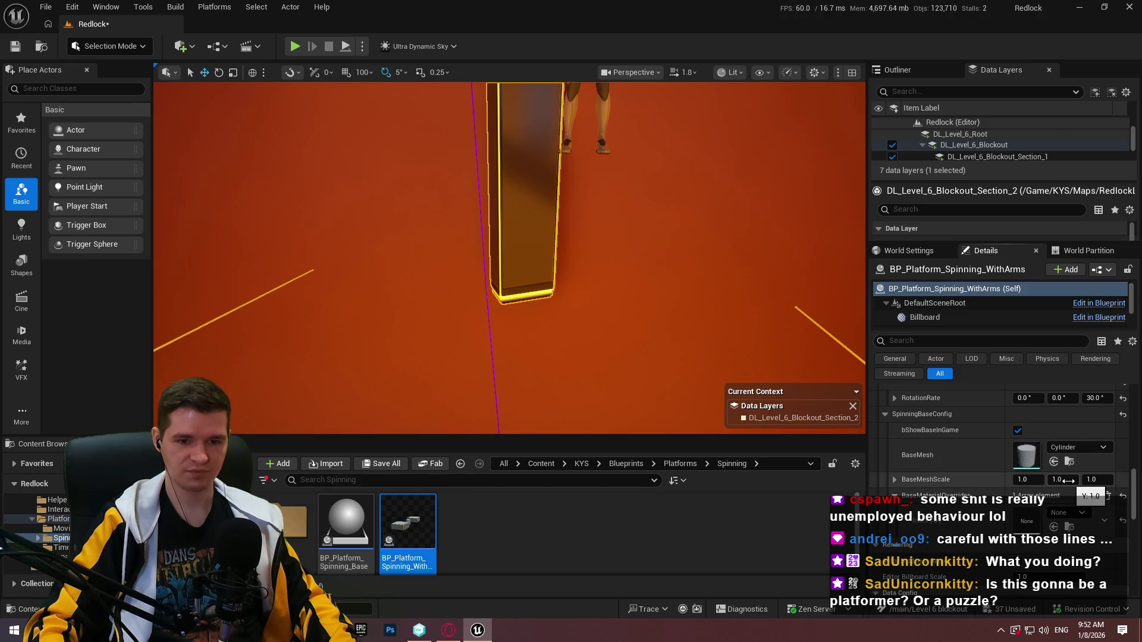
{"action": "left_click_drag", "start_coordinate": [1068, 481], "coordinate": [1072, 481]}
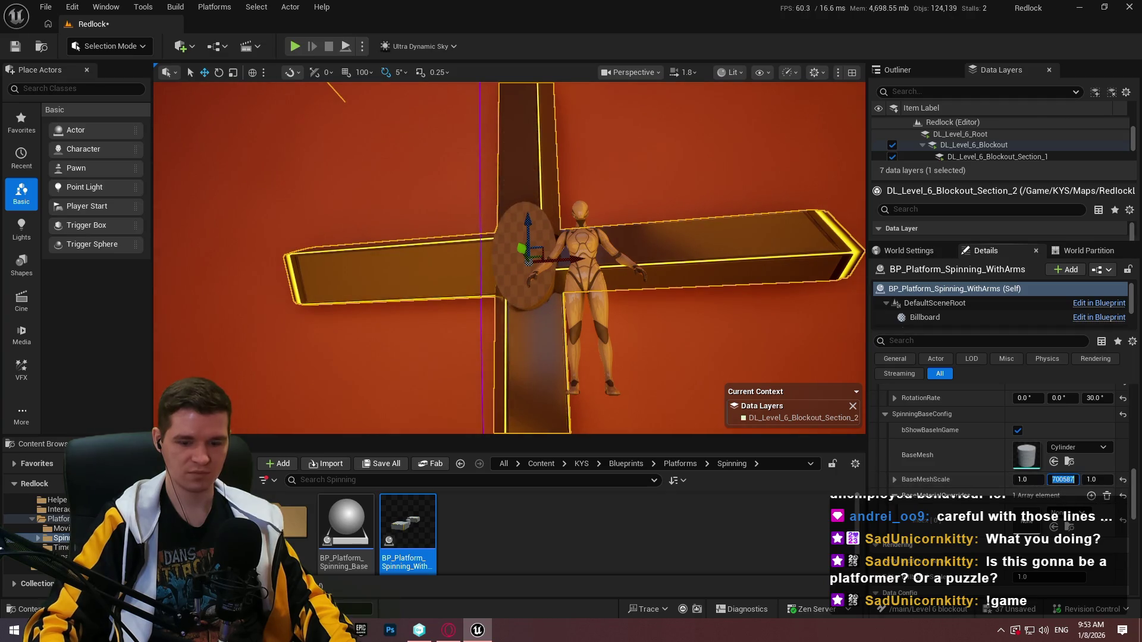
{"action": "left_click", "coordinate": [1035, 481]}
{"action": "type", "text": "1.5"}
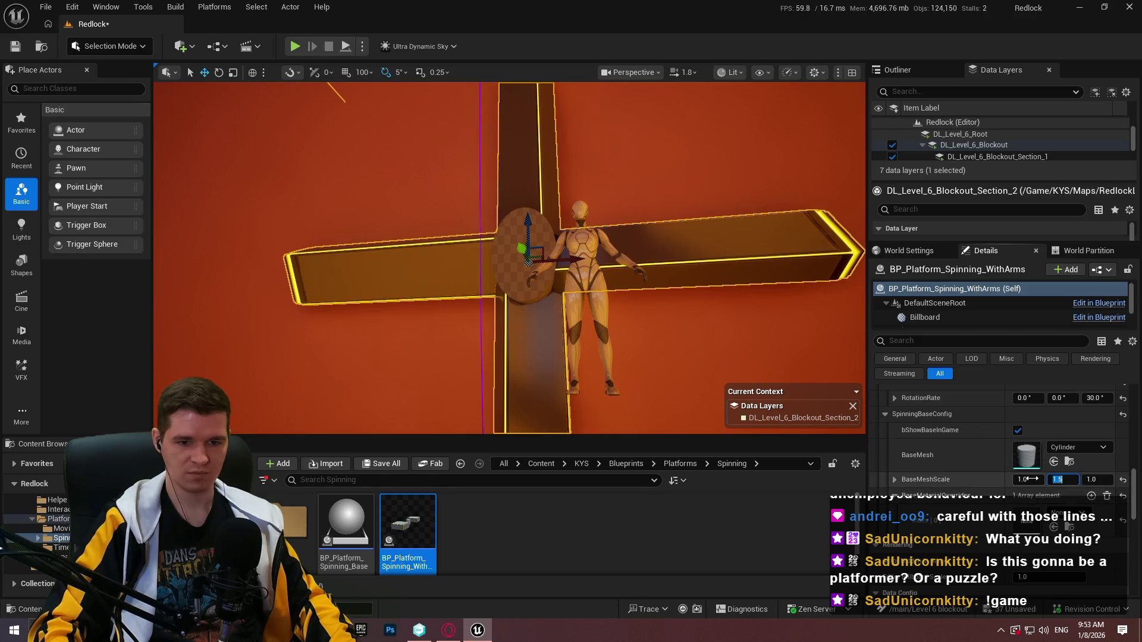
{"action": "mouse_move", "coordinate": [694, 287]}
{"action": "left_mouse_down"}
{"action": "mouse_move", "coordinate": [665, 210]}
{"action": "mouse_move", "coordinate": [623, 376]}
{"action": "mouse_move", "coordinate": [466, 375]}
{"action": "mouse_move", "coordinate": [509, 274]}
{"action": "mouse_move", "coordinate": [559, 223]}
{"action": "mouse_move", "coordinate": [754, 426]}
{"action": "mouse_move", "coordinate": [635, 425]}
{"action": "mouse_move", "coordinate": [773, 489]}
{"action": "left_mouse_up"}
{"action": "key", "text": "F11"}
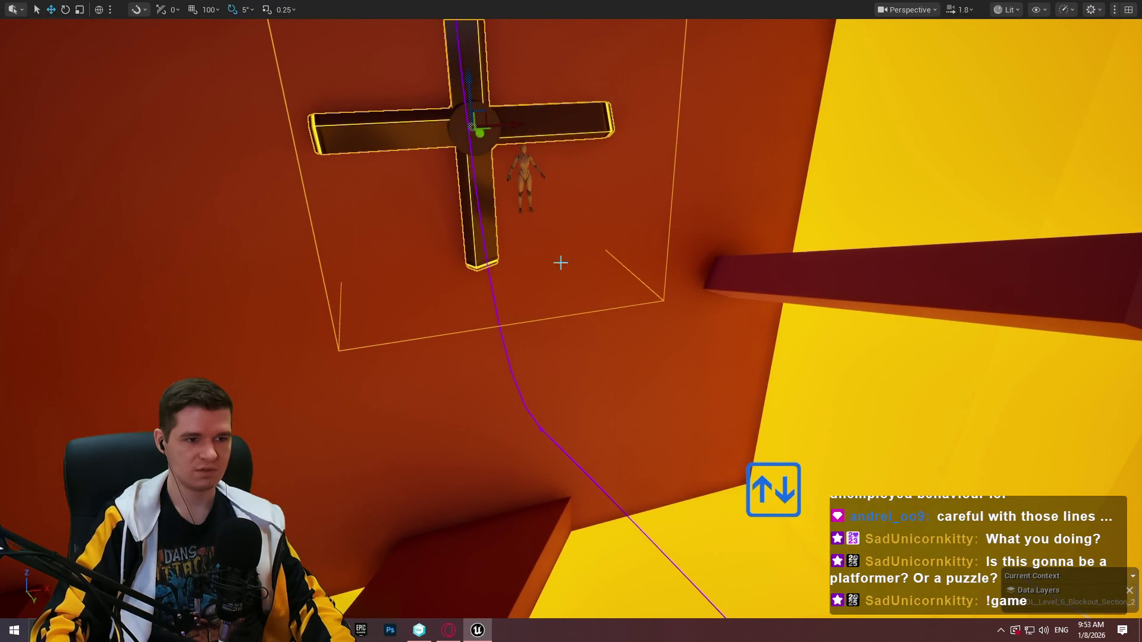
Orbit and fly around the cross platform, looking up toward the sky opening
{"action": "mouse_move", "coordinate": [560, 262]}
{"action": "left_mouse_down"}
{"action": "mouse_move", "coordinate": [687, 277]}
{"action": "mouse_move", "coordinate": [684, 196]}
{"action": "mouse_move", "coordinate": [684, 286]}
{"action": "left_mouse_up"}
{"action": "mouse_move", "coordinate": [679, 412]}
{"action": "left_mouse_down"}
{"action": "mouse_move", "coordinate": [679, 428]}
{"action": "mouse_move", "coordinate": [679, 412]}
{"action": "left_mouse_up"}
{"action": "mouse_move", "coordinate": [688, 309]}
{"action": "left_mouse_down"}
{"action": "mouse_move", "coordinate": [673, 56]}
{"action": "mouse_move", "coordinate": [695, 311]}
{"action": "left_mouse_up"}
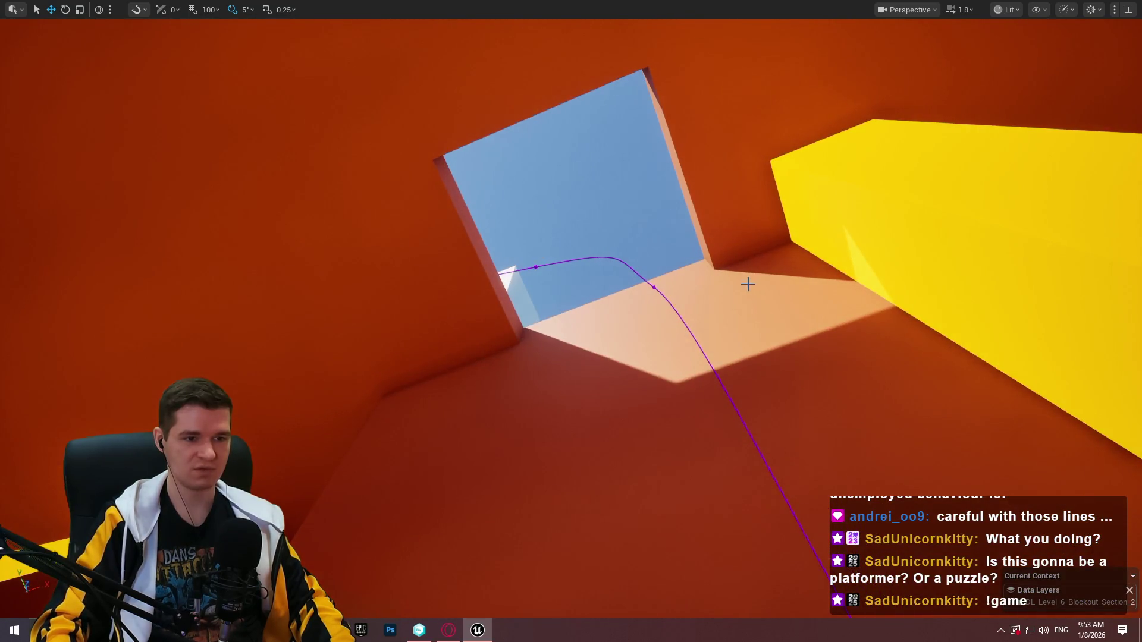
{"action": "left_click_drag", "start_coordinate": [748, 285], "coordinate": [538, 269]}
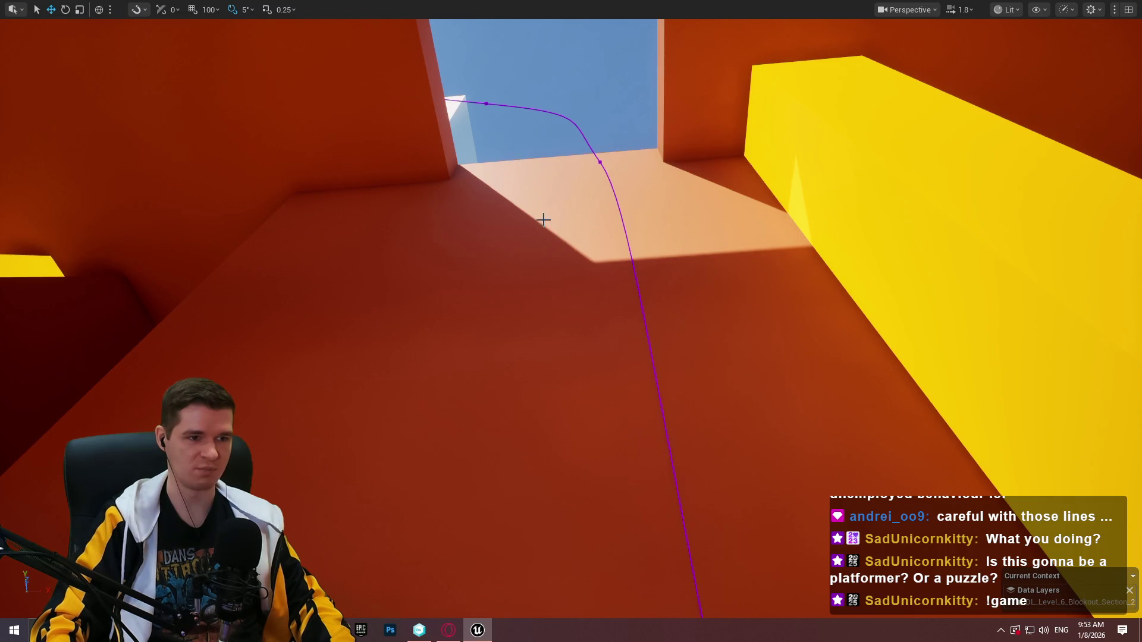
{"action": "scroll", "coordinate": [572, 503], "scroll_direction": "up", "scroll_amount": 2}
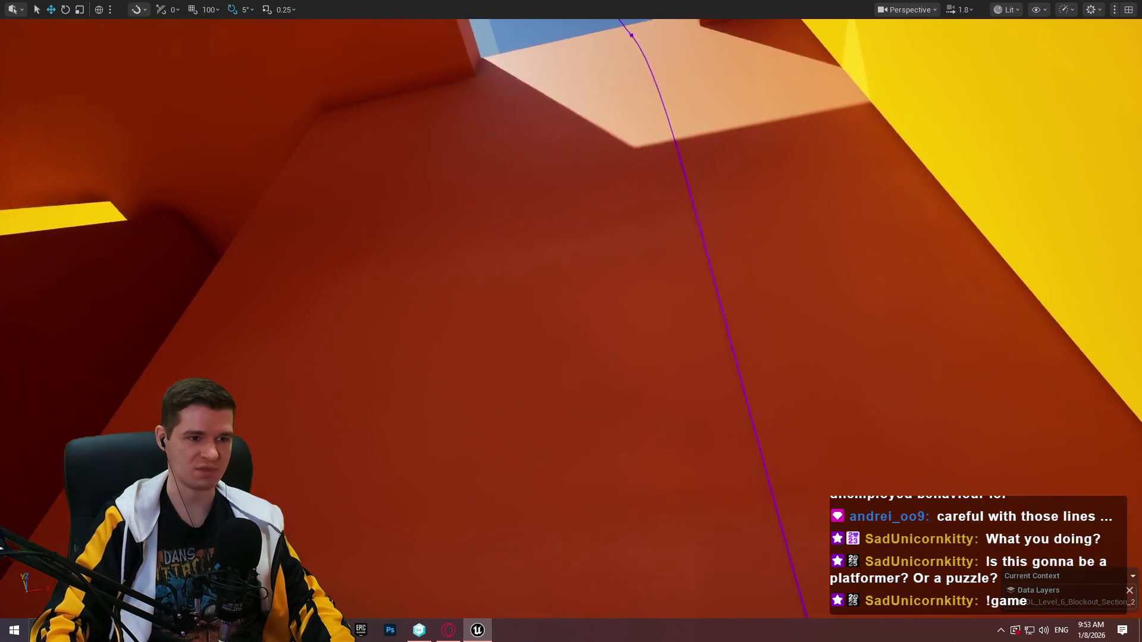
Fly with WASD to frame the orange wall behind the cross and switch to Scale
{"action": "key", "text": "w"}
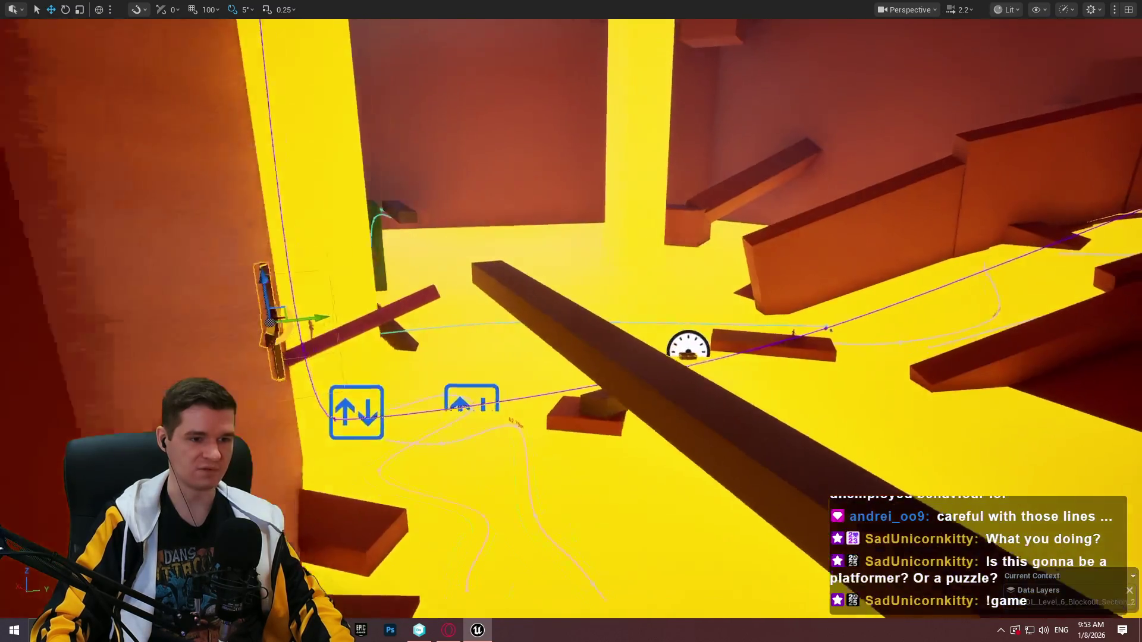
{"action": "key", "text": "s"}
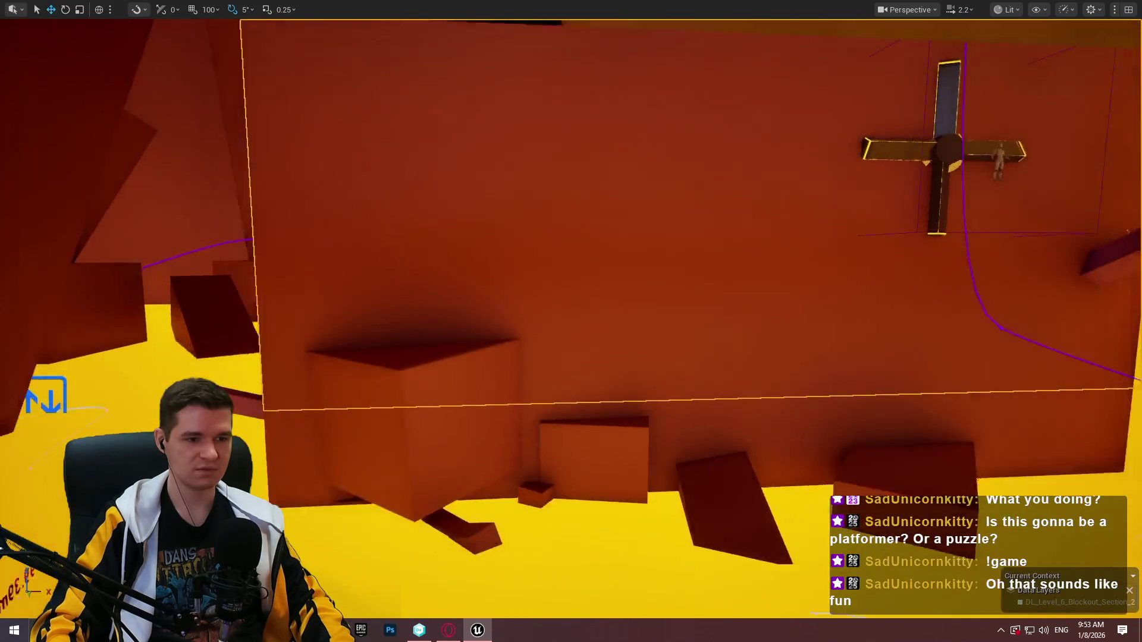
{"action": "key", "text": "w"}
{"action": "key", "text": "s"}
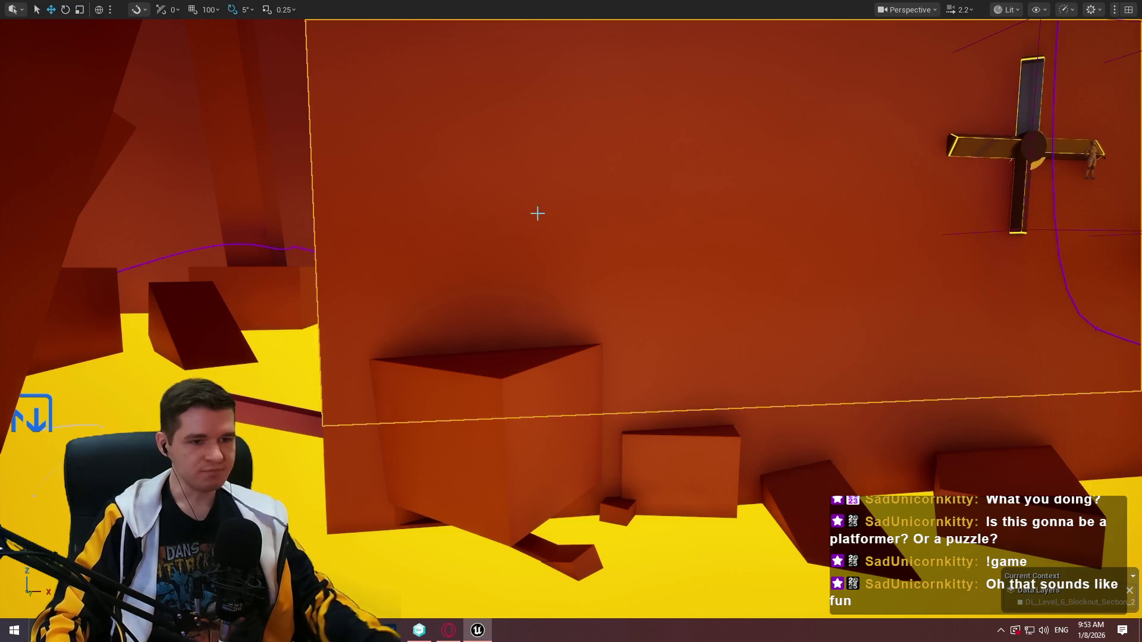
{"action": "key", "text": "d"}
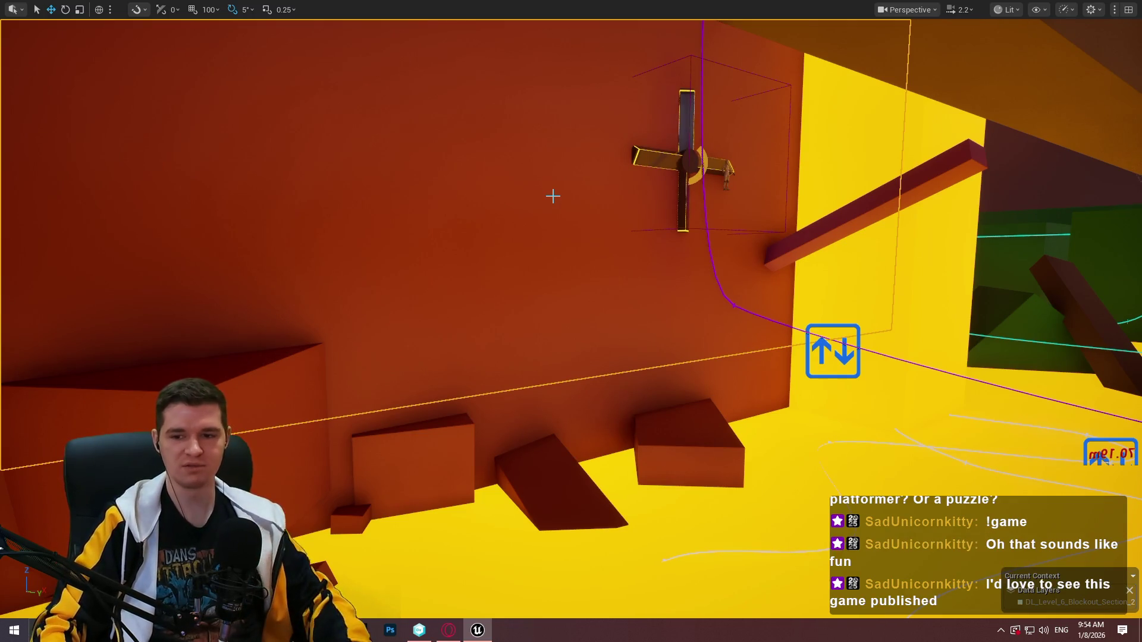
{"action": "key", "text": "w"}
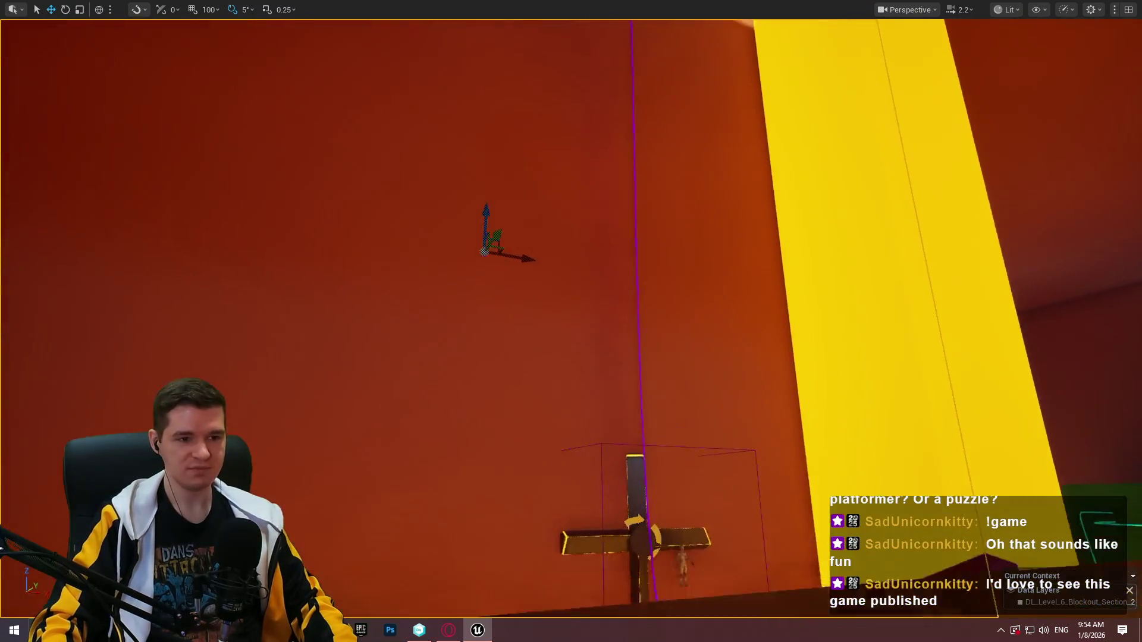
{"action": "key", "text": "s"}
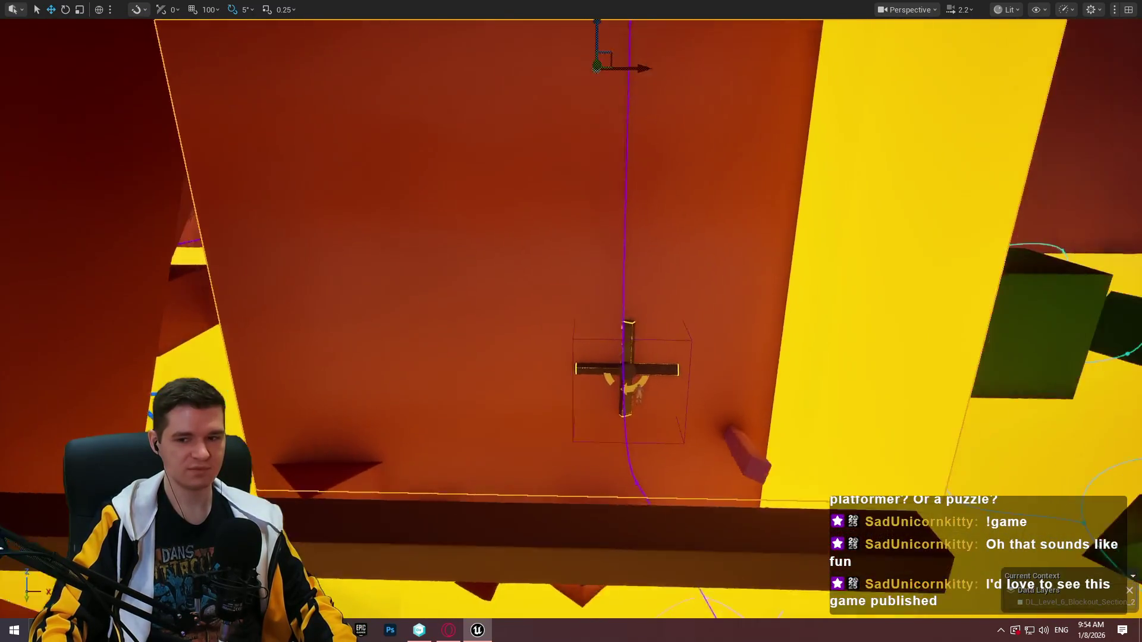
{"action": "key", "text": "w"}
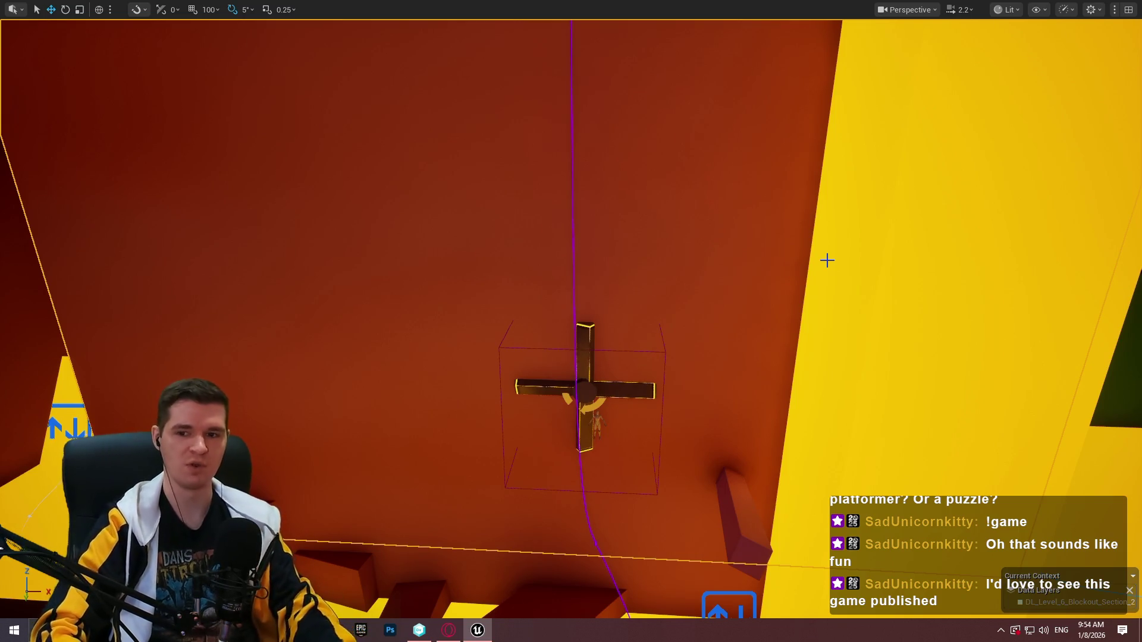
{"action": "key", "text": "s"}
{"action": "key", "text": "r"}
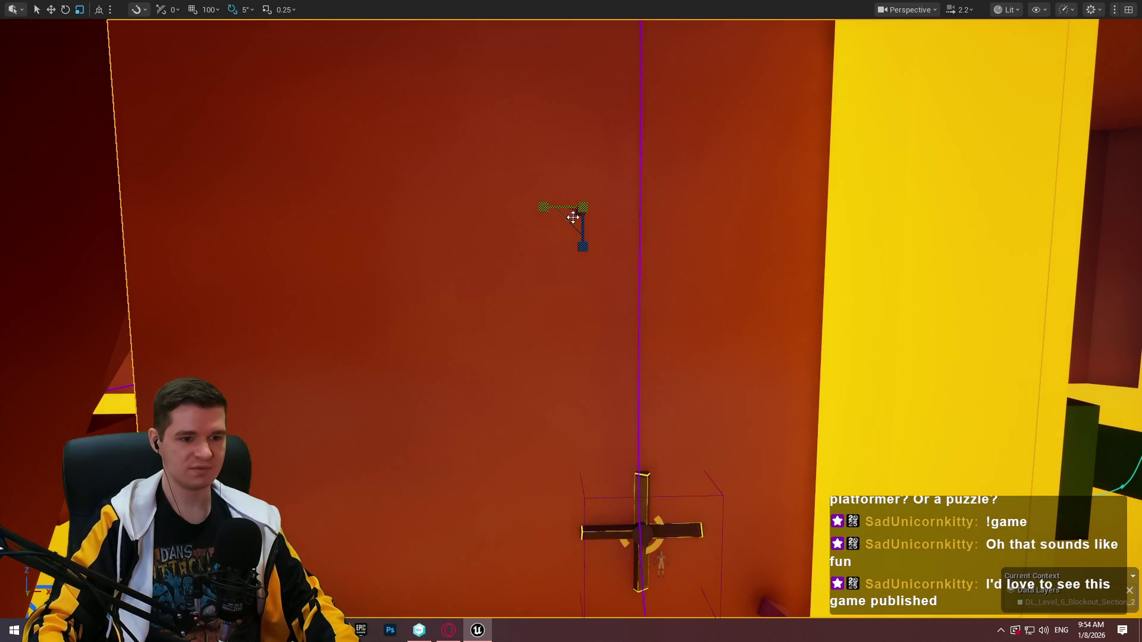
Resize the orange wall and slide it sideways, undoing the extra widening
{"action": "left_click_drag", "start_coordinate": [572, 217], "coordinate": [559, 209]}
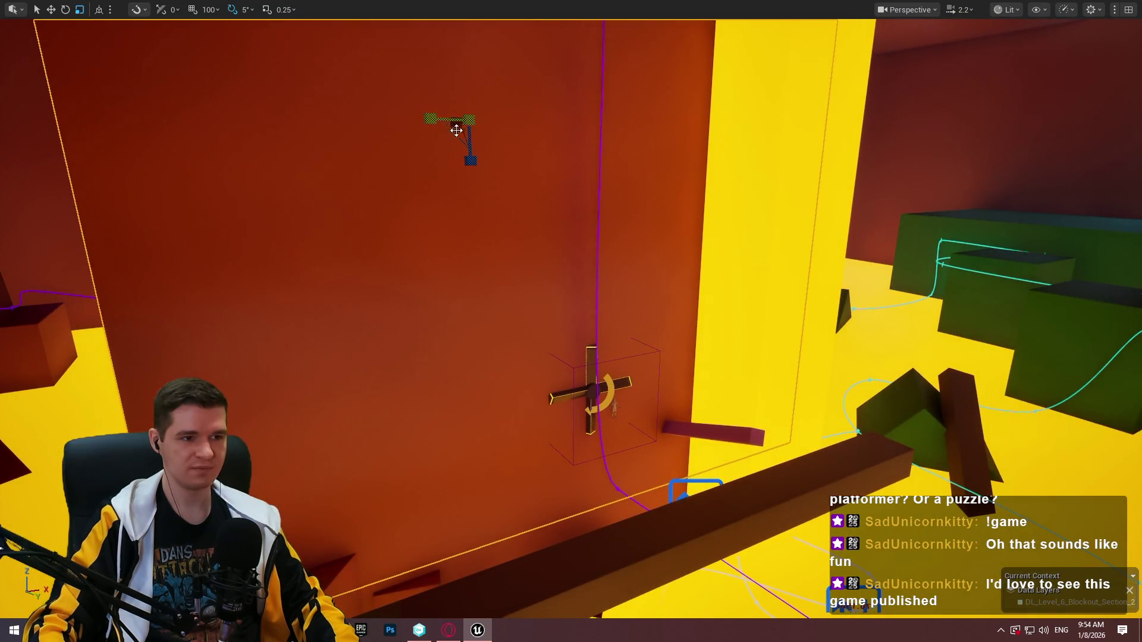
{"action": "left_click_drag", "start_coordinate": [453, 127], "coordinate": [440, 155]}
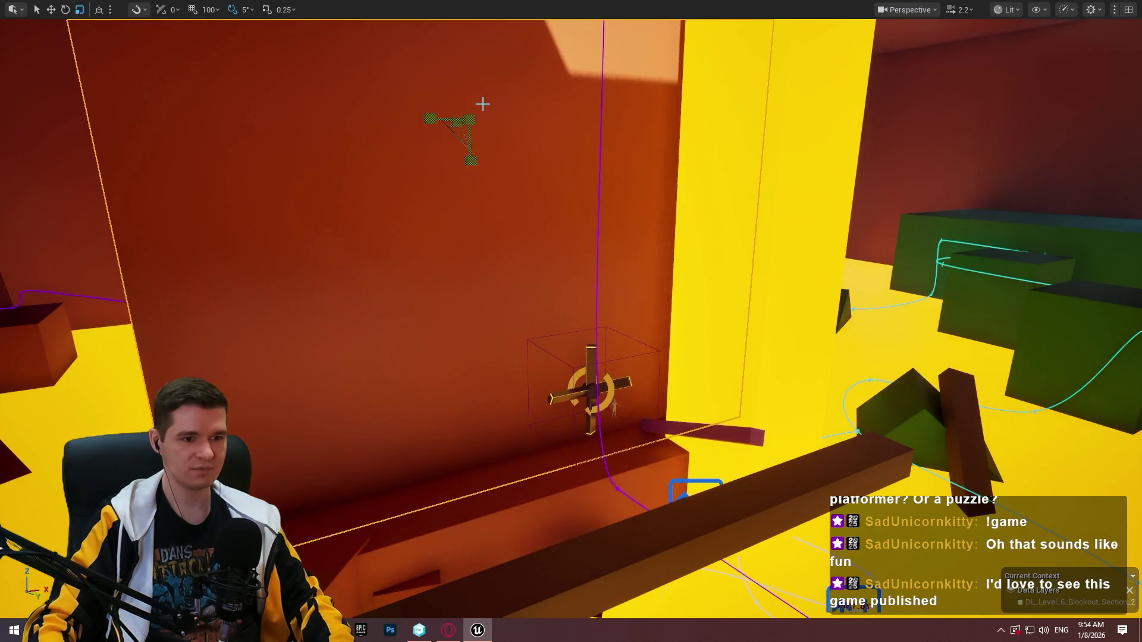
{"action": "mouse_move", "coordinate": [482, 104]}
{"action": "left_mouse_down"}
{"action": "mouse_move", "coordinate": [452, 154]}
{"action": "mouse_move", "coordinate": [476, 125]}
{"action": "mouse_move", "coordinate": [400, 79]}
{"action": "left_mouse_up"}
{"action": "key", "text": "w"}
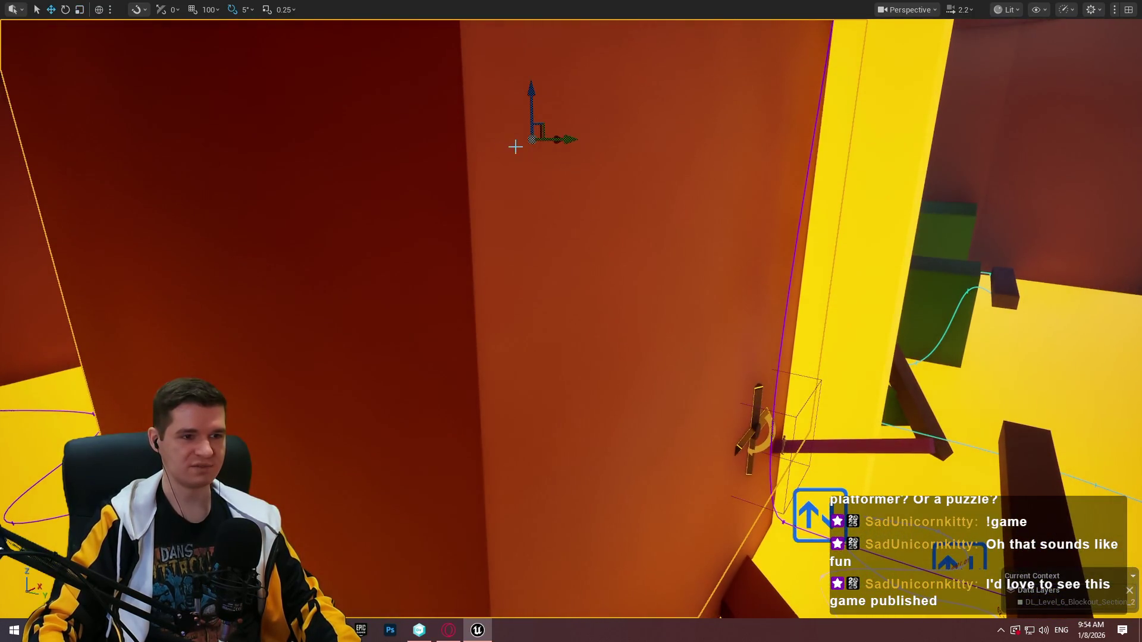
{"action": "left_click_drag", "start_coordinate": [574, 141], "coordinate": [468, 139]}
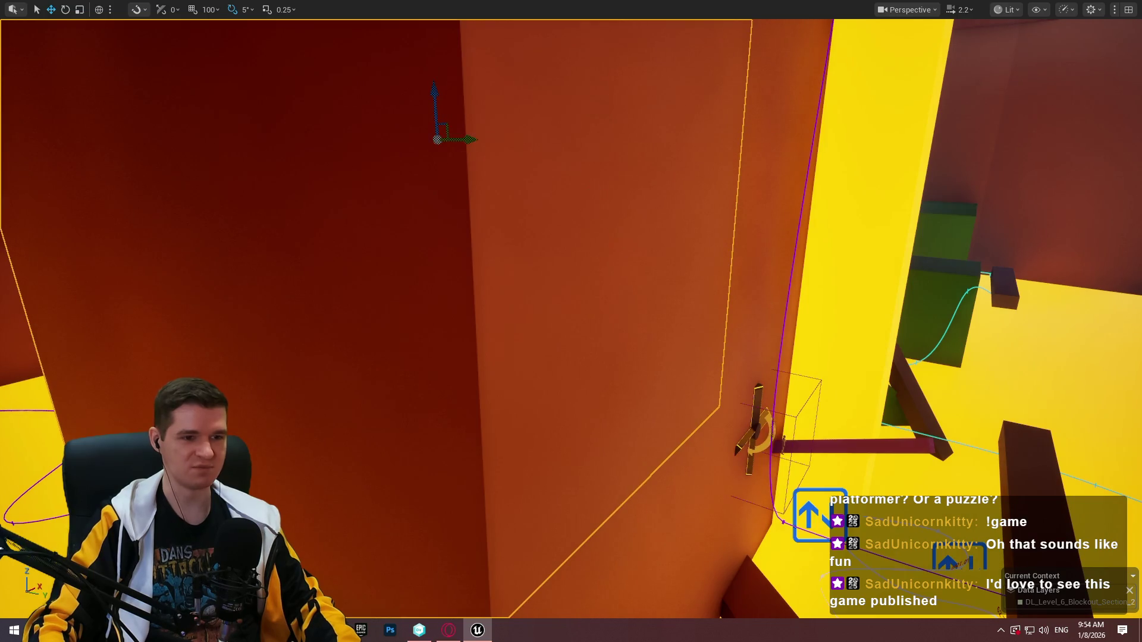
{"action": "mouse_move", "coordinate": [426, 85]}
{"action": "left_mouse_down"}
{"action": "mouse_move", "coordinate": [404, 89]}
{"action": "mouse_move", "coordinate": [426, 85]}
{"action": "left_mouse_up"}
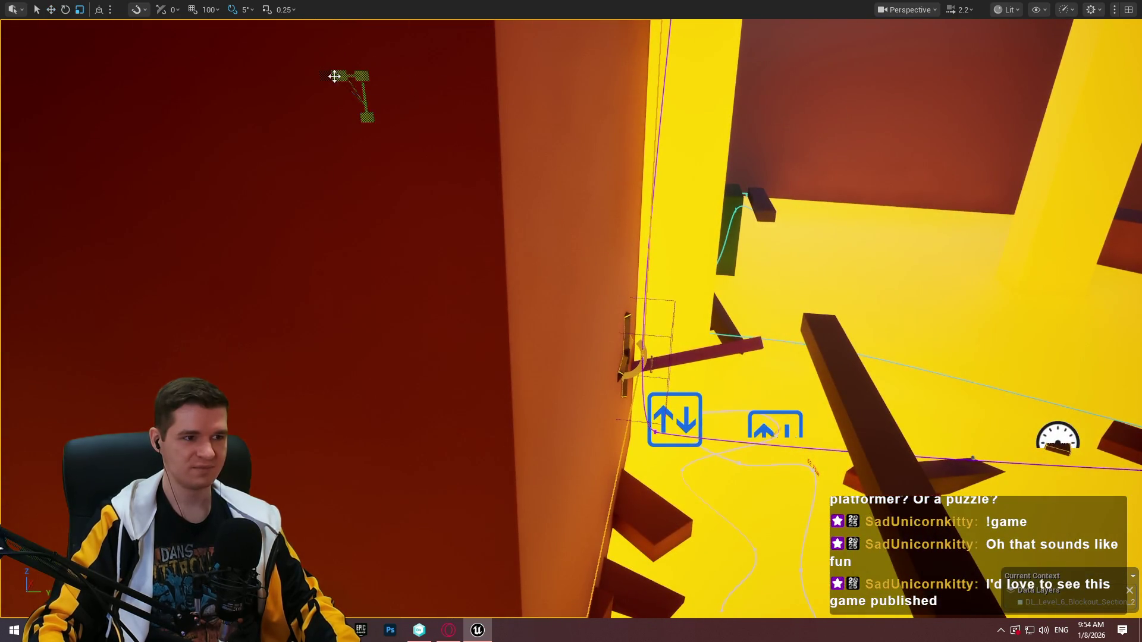
{"action": "left_click_drag", "start_coordinate": [327, 76], "coordinate": [356, 76]}
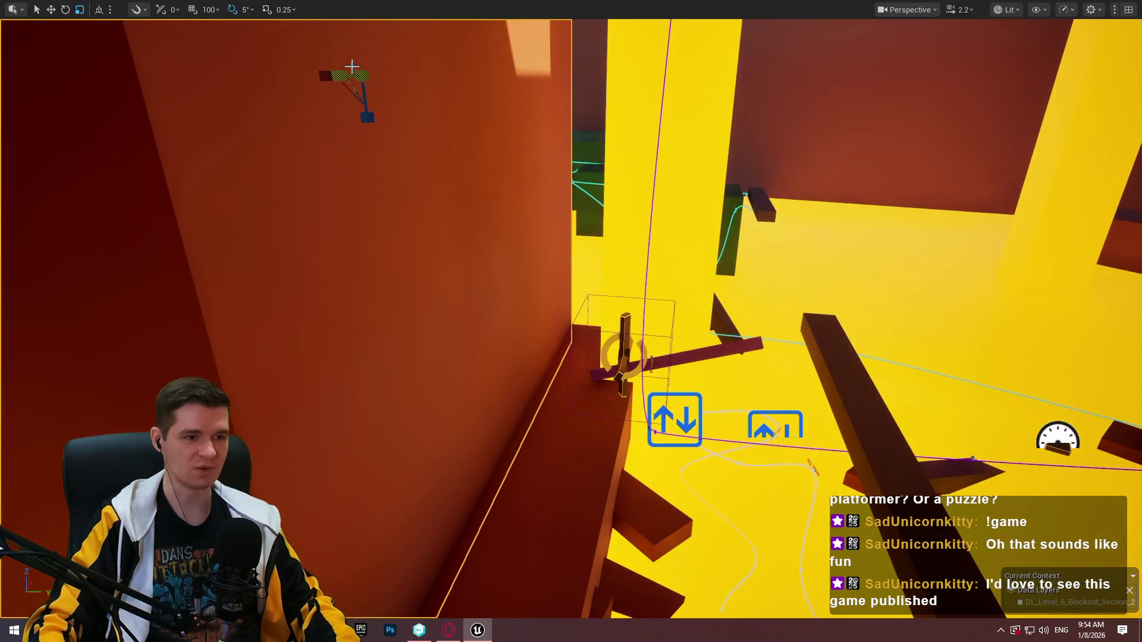
{"action": "key", "text": "ctrl+z"}
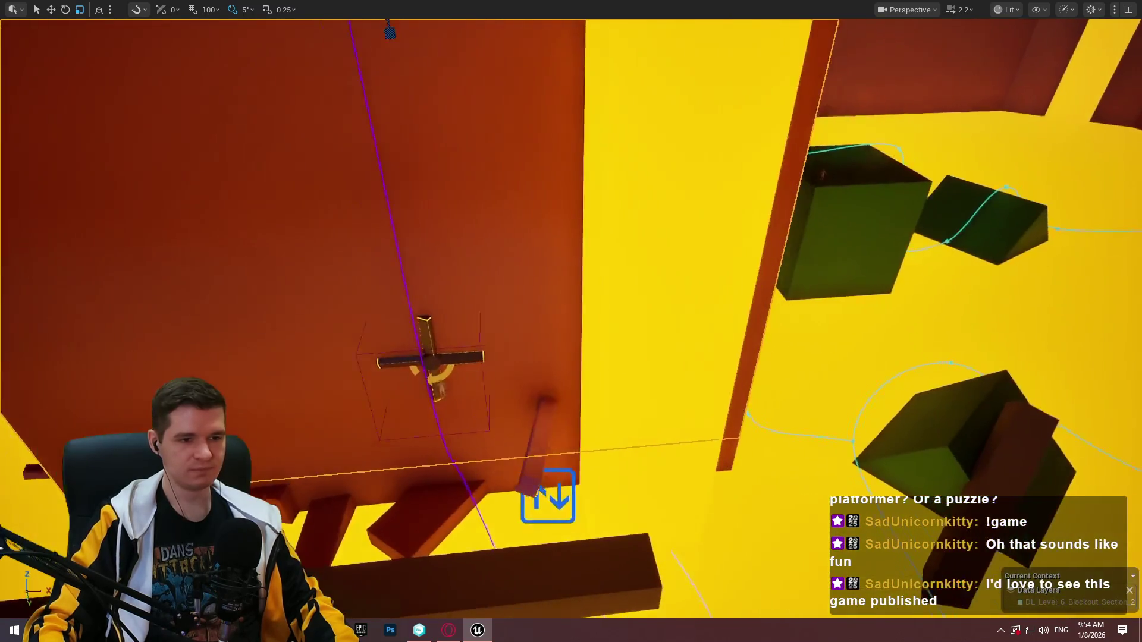
Move the orange wall to the right of the cross and reshape its extent
{"action": "key", "text": "w"}
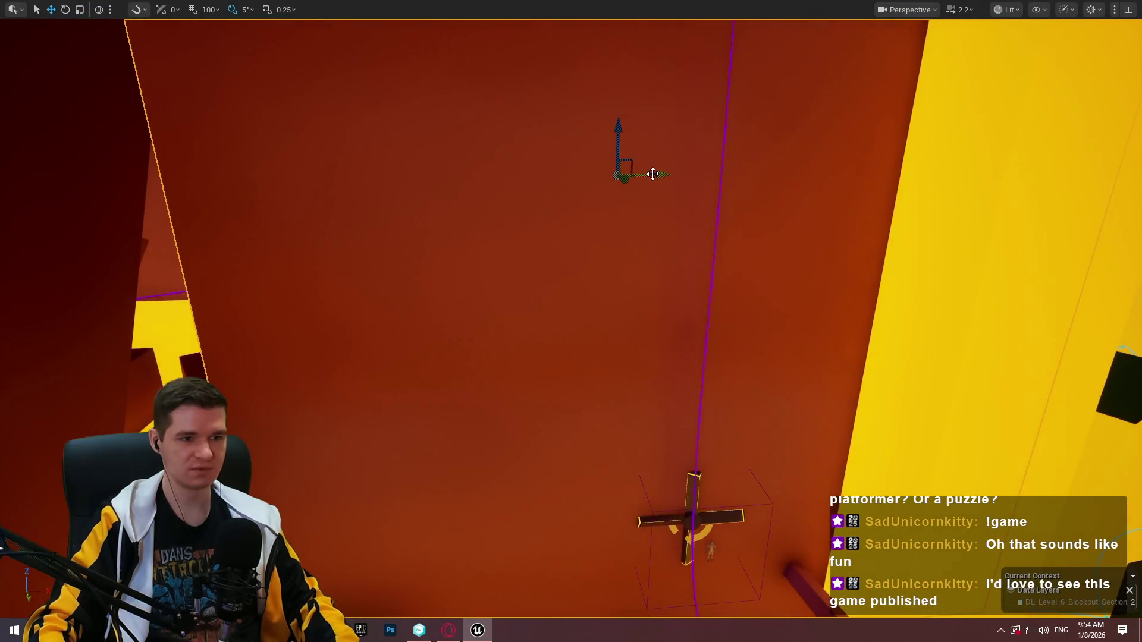
{"action": "mouse_move", "coordinate": [657, 176]}
{"action": "left_mouse_down"}
{"action": "mouse_move", "coordinate": [869, 177]}
{"action": "mouse_move", "coordinate": [543, 184]}
{"action": "left_mouse_up"}
{"action": "left_click_drag", "start_coordinate": [461, 177], "coordinate": [594, 177]}
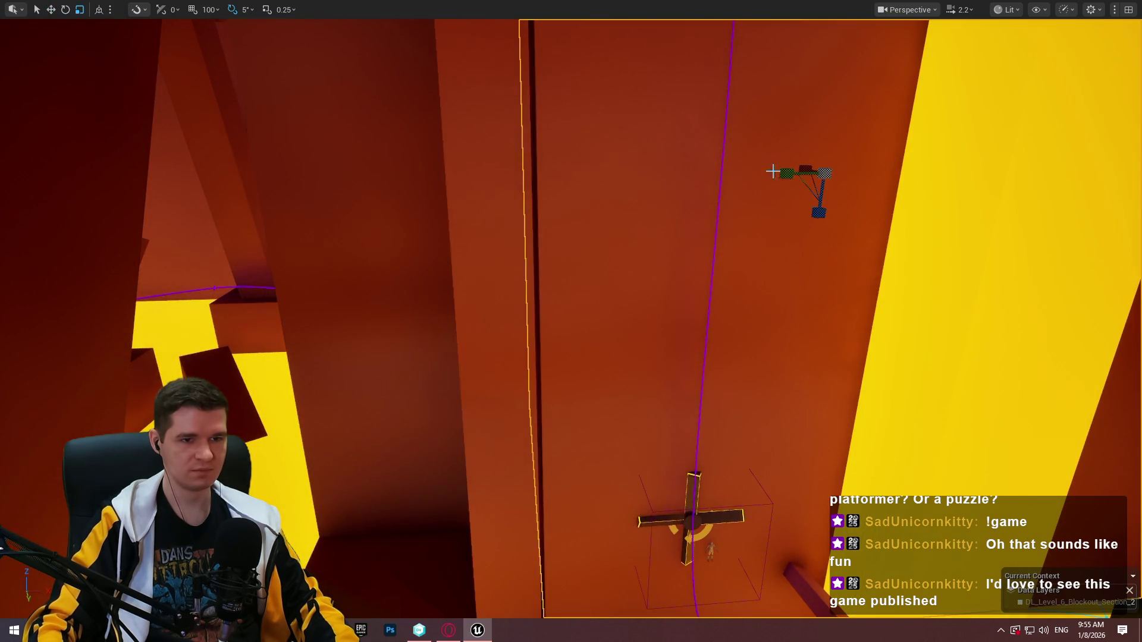
{"action": "mouse_move", "coordinate": [773, 172]}
{"action": "left_mouse_down"}
{"action": "mouse_move", "coordinate": [802, 172]}
{"action": "mouse_move", "coordinate": [747, 179]}
{"action": "mouse_move", "coordinate": [698, 107]}
{"action": "mouse_move", "coordinate": [690, 141]}
{"action": "left_mouse_up"}
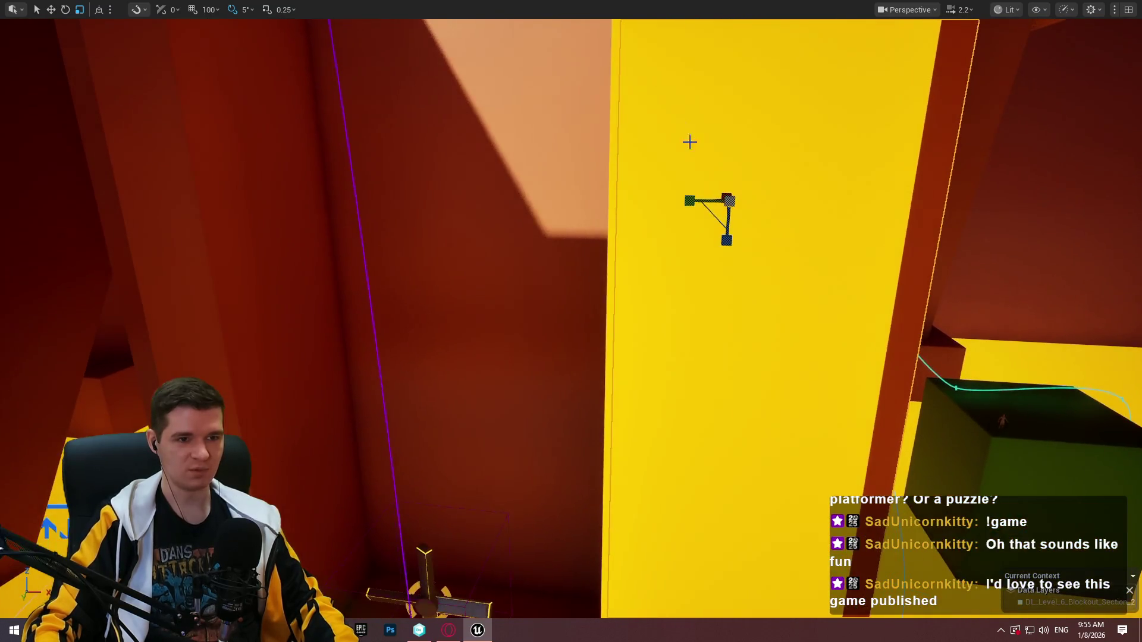
Fly across the ceiling beams and drag the tall pillar by the yellow wall slightly left
{"action": "mouse_move", "coordinate": [684, 195]}
{"action": "left_mouse_down"}
{"action": "mouse_move", "coordinate": [732, 205]}
{"action": "mouse_move", "coordinate": [680, 180]}
{"action": "left_mouse_up"}
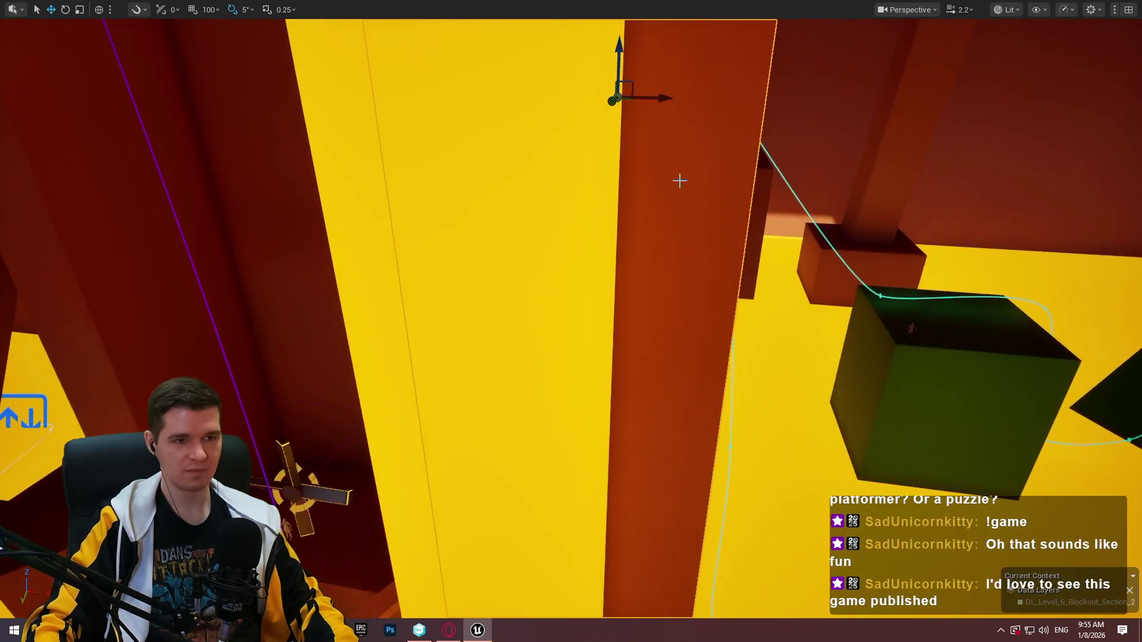
{"action": "mouse_move", "coordinate": [661, 98]}
{"action": "left_mouse_down"}
{"action": "mouse_move", "coordinate": [612, 101]}
{"action": "mouse_move", "coordinate": [642, 109]}
{"action": "mouse_move", "coordinate": [527, 85]}
{"action": "left_mouse_up"}
{"action": "key", "text": "r"}
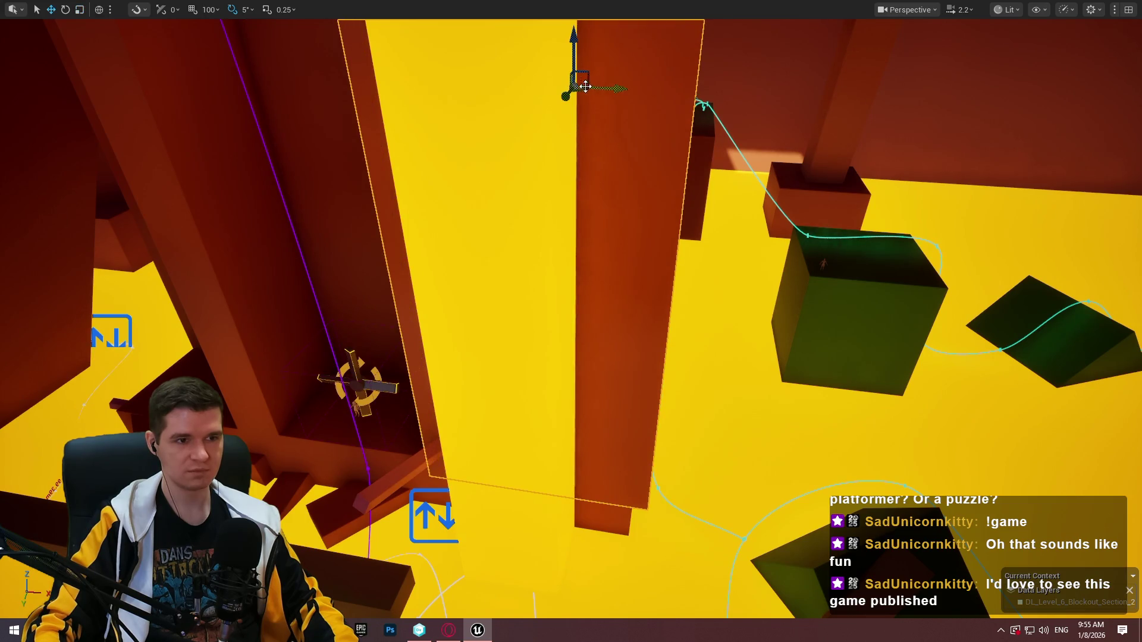
{"action": "mouse_move", "coordinate": [619, 87]}
{"action": "left_mouse_down"}
{"action": "mouse_move", "coordinate": [597, 84]}
{"action": "mouse_move", "coordinate": [583, 113]}
{"action": "mouse_move", "coordinate": [553, 125]}
{"action": "mouse_move", "coordinate": [588, 133]}
{"action": "mouse_move", "coordinate": [565, 122]}
{"action": "mouse_move", "coordinate": [595, 197]}
{"action": "left_mouse_up"}
{"action": "scroll", "coordinate": [570, 321], "scroll_direction": "up", "scroll_amount": 1}
Frame the cross platform, orbit around it, and select the angled beam beside it
{"action": "key", "text": "f"}
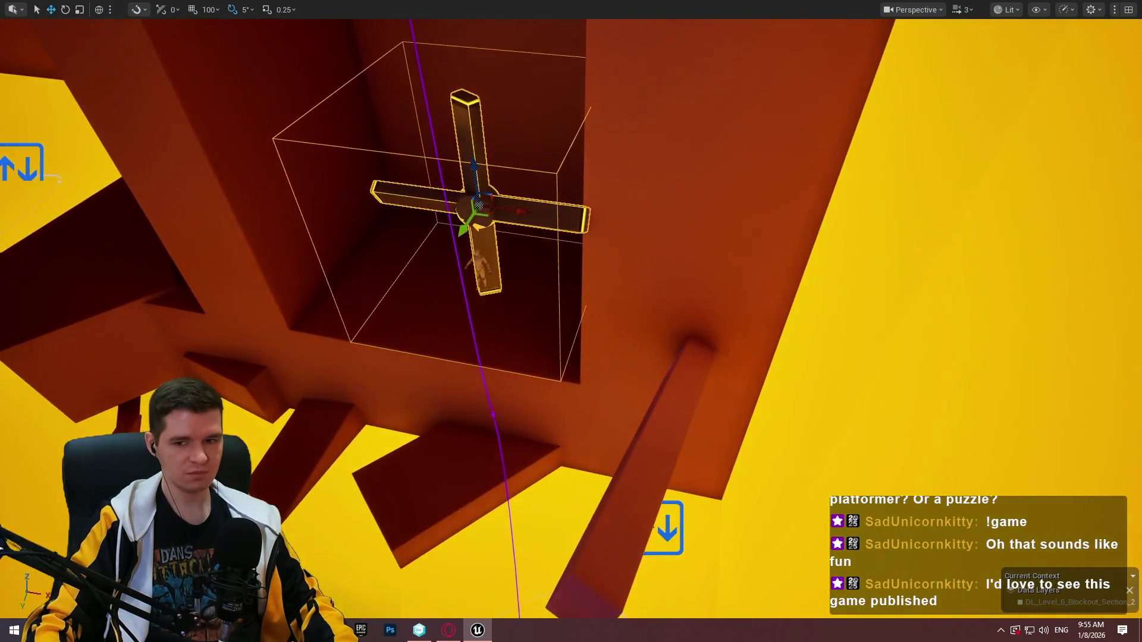
{"action": "mouse_move", "coordinate": [565, 122]}
{"action": "left_mouse_down"}
{"action": "mouse_move", "coordinate": [595, 140]}
{"action": "mouse_move", "coordinate": [666, 249]}
{"action": "left_mouse_up"}
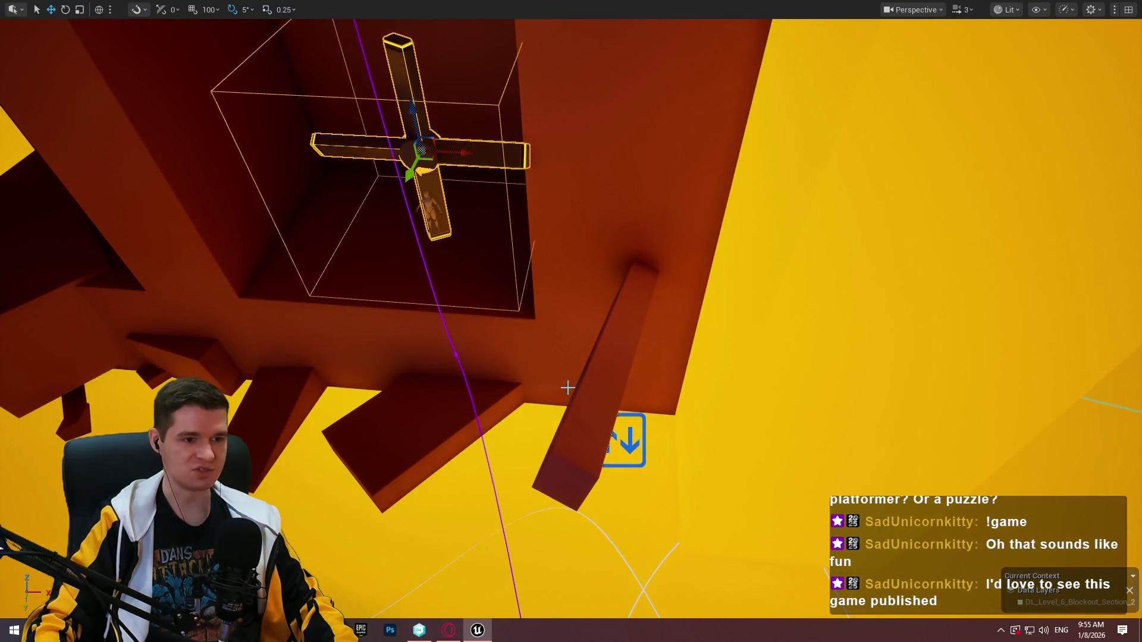
{"action": "left_click", "coordinate": [620, 351]}
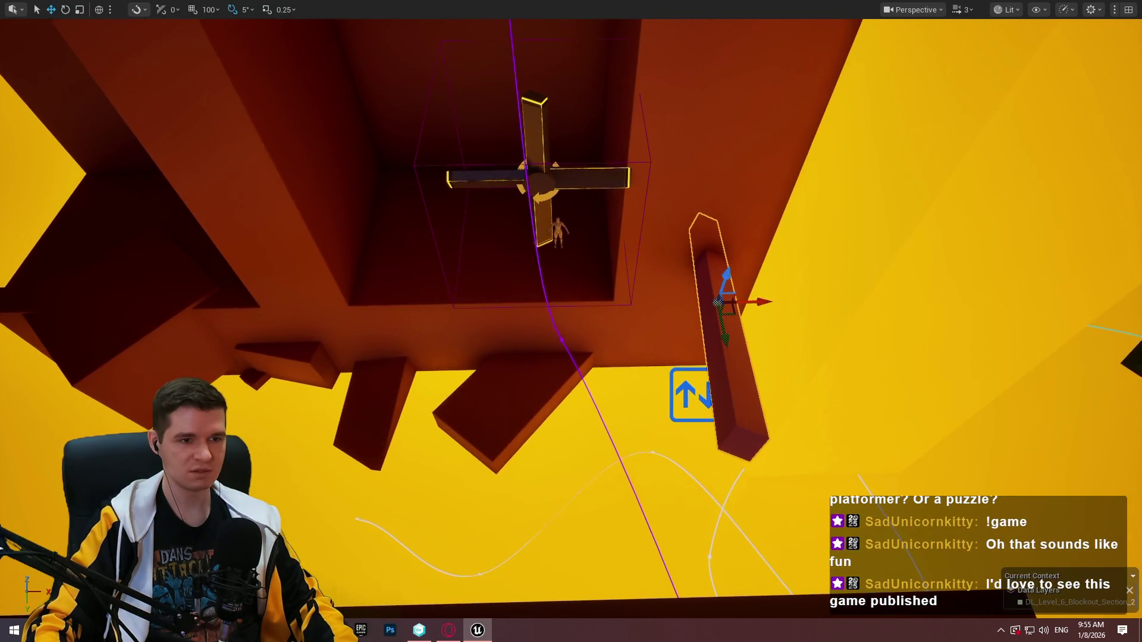
{"action": "scroll", "coordinate": [609, 279], "scroll_direction": "up", "scroll_amount": 5}
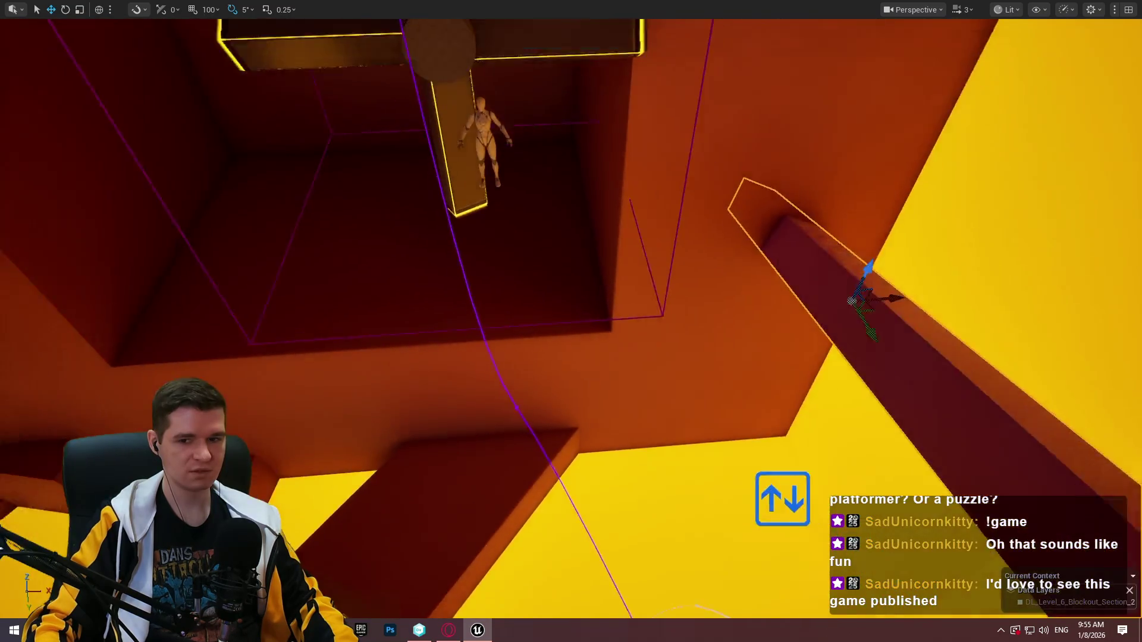
{"action": "mouse_move", "coordinate": [789, 364]}
{"action": "left_mouse_down"}
{"action": "mouse_move", "coordinate": [600, 348]}
{"action": "mouse_move", "coordinate": [589, 324]}
{"action": "mouse_move", "coordinate": [592, 356]}
{"action": "mouse_move", "coordinate": [602, 357]}
{"action": "mouse_move", "coordinate": [577, 358]}
{"action": "mouse_move", "coordinate": [688, 293]}
{"action": "left_mouse_up"}
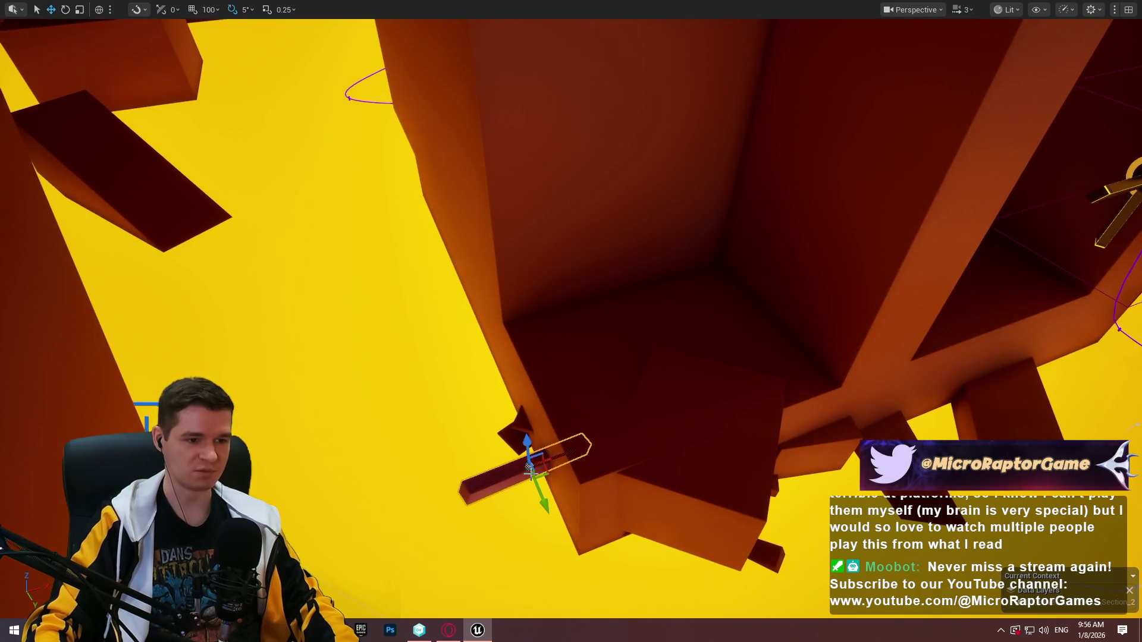
Raise the beam and slide it right beside the spinning cross
{"action": "left_click_drag", "start_coordinate": [526, 441], "coordinate": [512, 169]}
{"action": "left_click_drag", "start_coordinate": [505, 217], "coordinate": [1007, 242]}
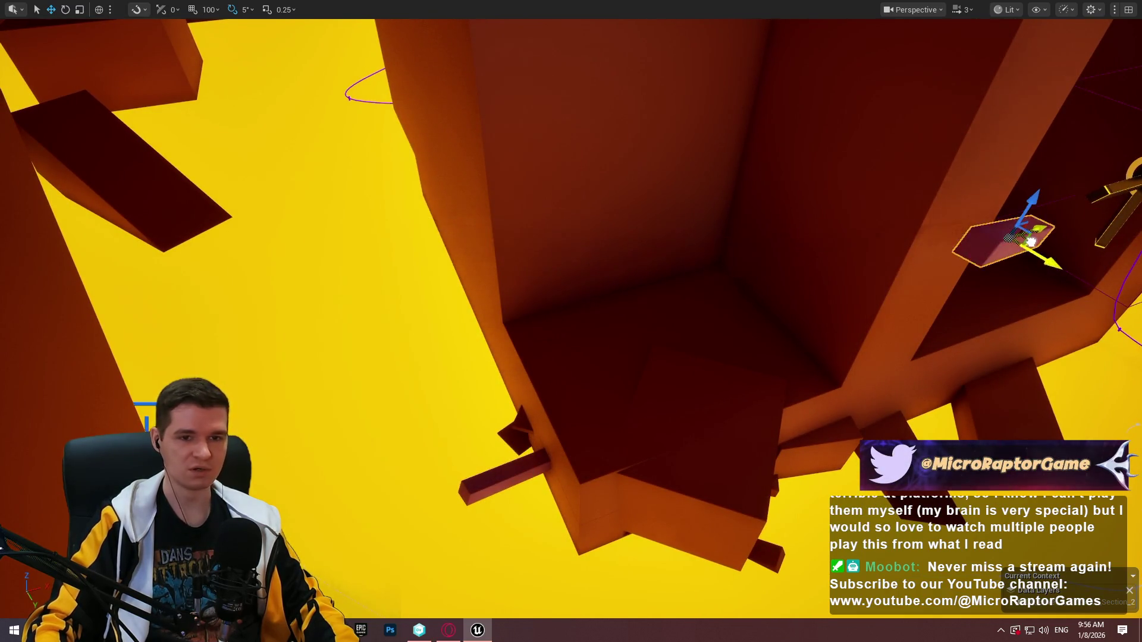
{"action": "key", "text": "f"}
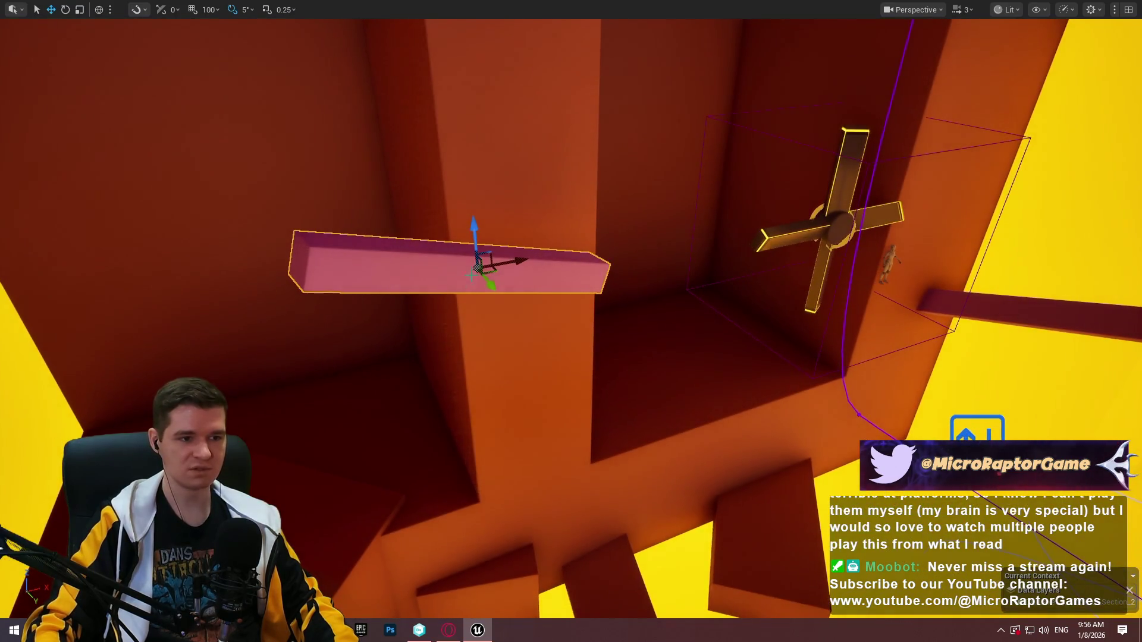
{"action": "mouse_move", "coordinate": [488, 271]}
{"action": "left_mouse_down"}
{"action": "mouse_move", "coordinate": [760, 254]}
{"action": "mouse_move", "coordinate": [856, 208]}
{"action": "left_mouse_up"}
{"action": "key", "text": "f"}
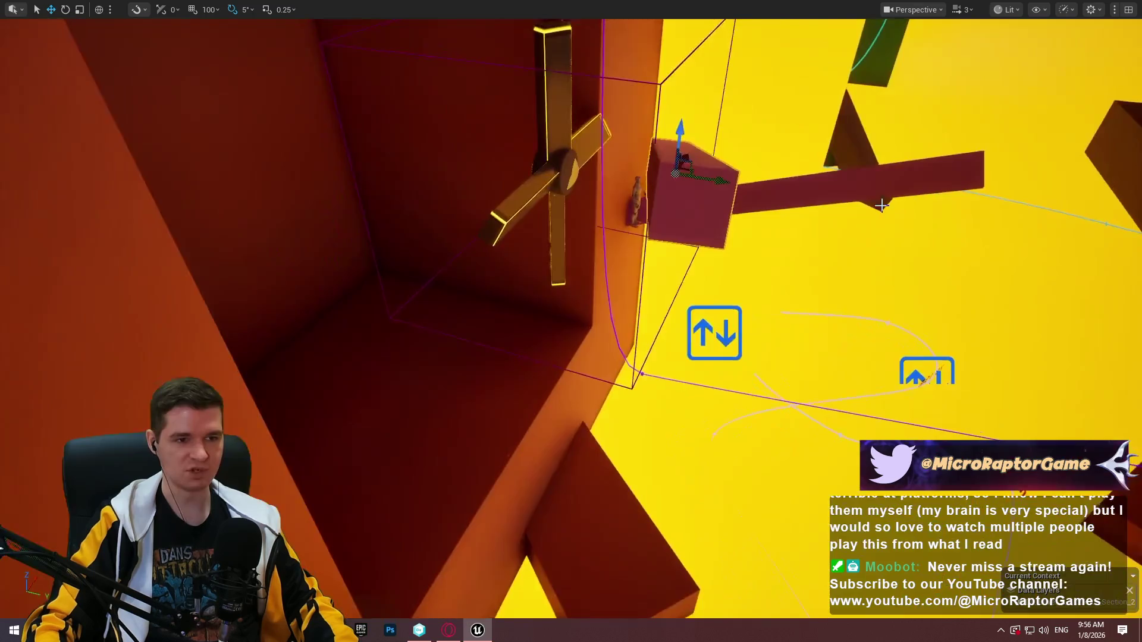
Tilt the beam about 10 degrees, then lower it and pull it left
{"action": "key", "text": "e"}
{"action": "left_click_drag", "start_coordinate": [735, 175], "coordinate": [707, 151]}
{"action": "key", "text": "w"}
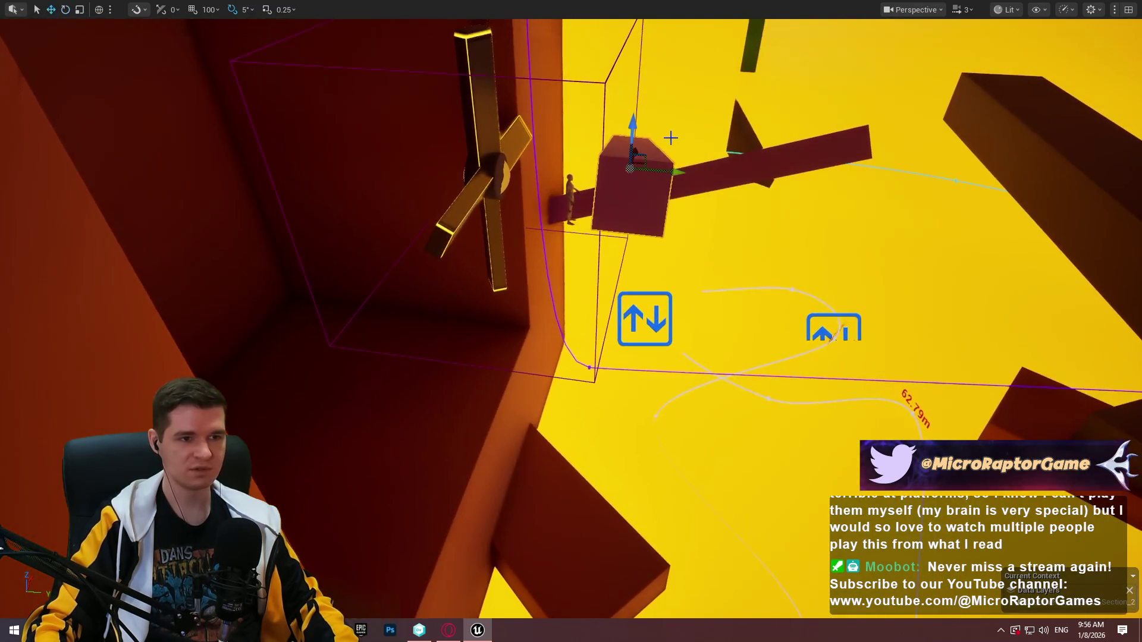
{"action": "mouse_move", "coordinate": [635, 131]}
{"action": "left_mouse_down"}
{"action": "mouse_move", "coordinate": [633, 273]}
{"action": "mouse_move", "coordinate": [512, 191]}
{"action": "mouse_move", "coordinate": [518, 119]}
{"action": "left_mouse_up"}
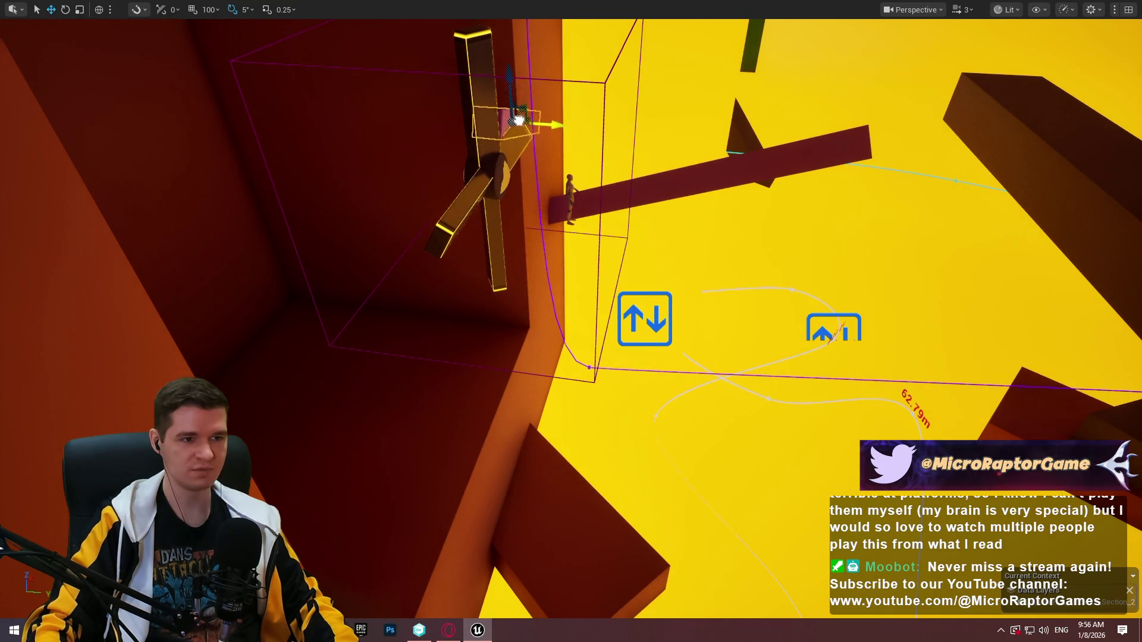
{"action": "key", "text": "f"}
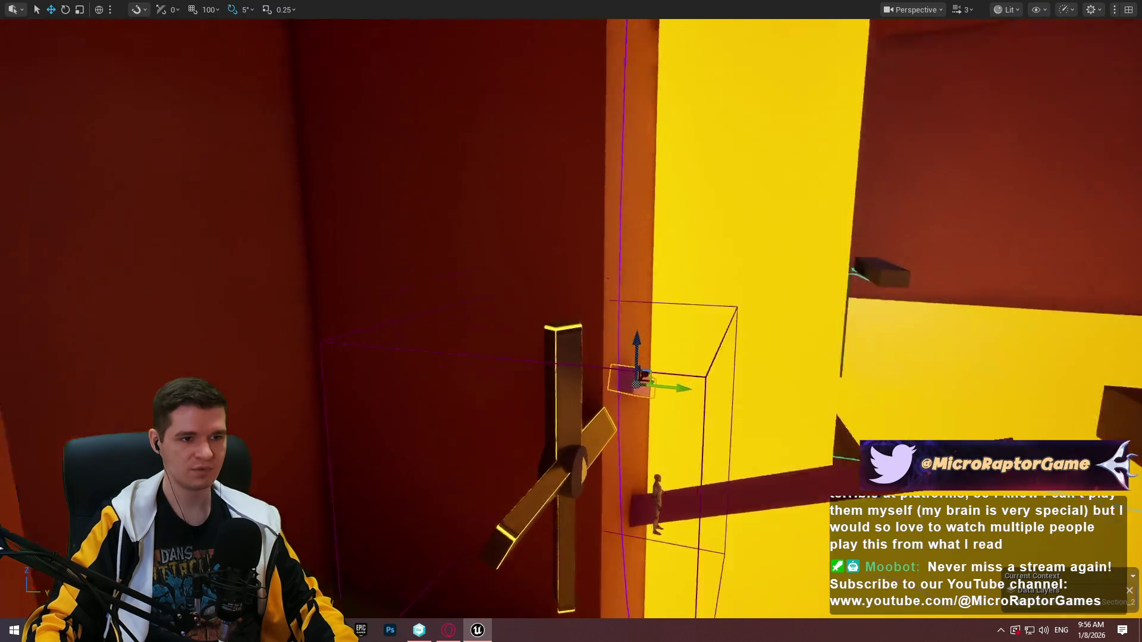
{"action": "scroll", "coordinate": [734, 267], "scroll_direction": "down", "scroll_amount": 5}
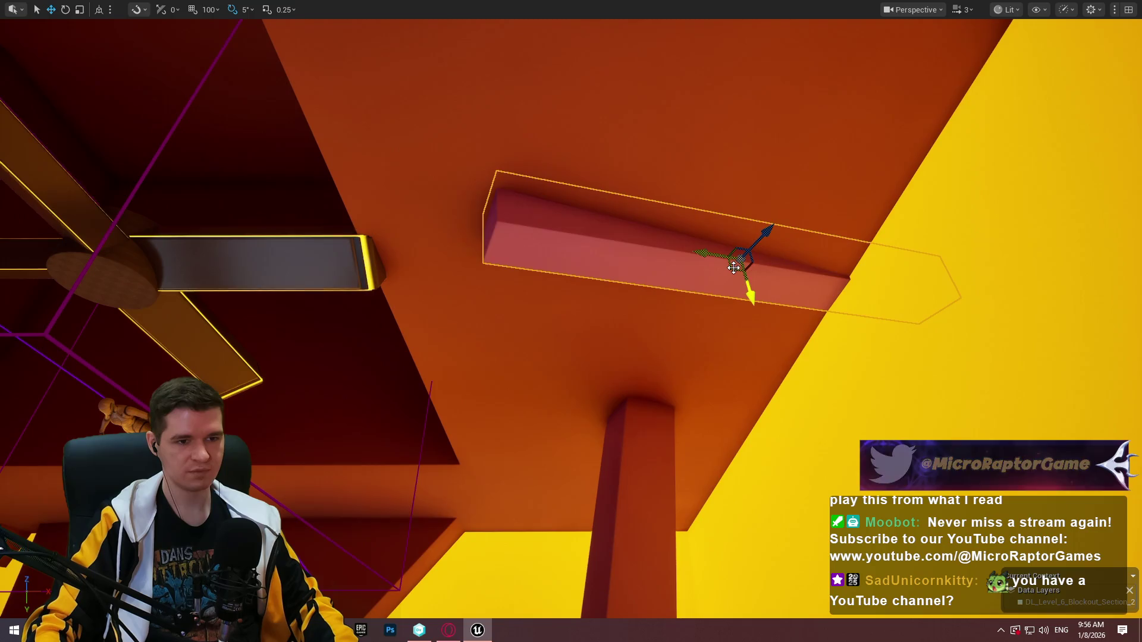
{"action": "mouse_move", "coordinate": [734, 267]}
{"action": "left_mouse_down"}
{"action": "mouse_move", "coordinate": [645, 260]}
{"action": "mouse_move", "coordinate": [633, 247]}
{"action": "mouse_move", "coordinate": [672, 280]}
{"action": "left_mouse_up"}
Drop the beam just below the cross as a ledge, undoing one bad move, then select the central pillar
{"action": "key", "text": "e"}
{"action": "mouse_move", "coordinate": [654, 236]}
{"action": "left_mouse_down"}
{"action": "mouse_move", "coordinate": [671, 252]}
{"action": "mouse_move", "coordinate": [668, 276]}
{"action": "mouse_move", "coordinate": [641, 291]}
{"action": "mouse_move", "coordinate": [558, 268]}
{"action": "mouse_move", "coordinate": [186, 339]}
{"action": "mouse_move", "coordinate": [255, 470]}
{"action": "mouse_move", "coordinate": [252, 461]}
{"action": "left_mouse_up"}
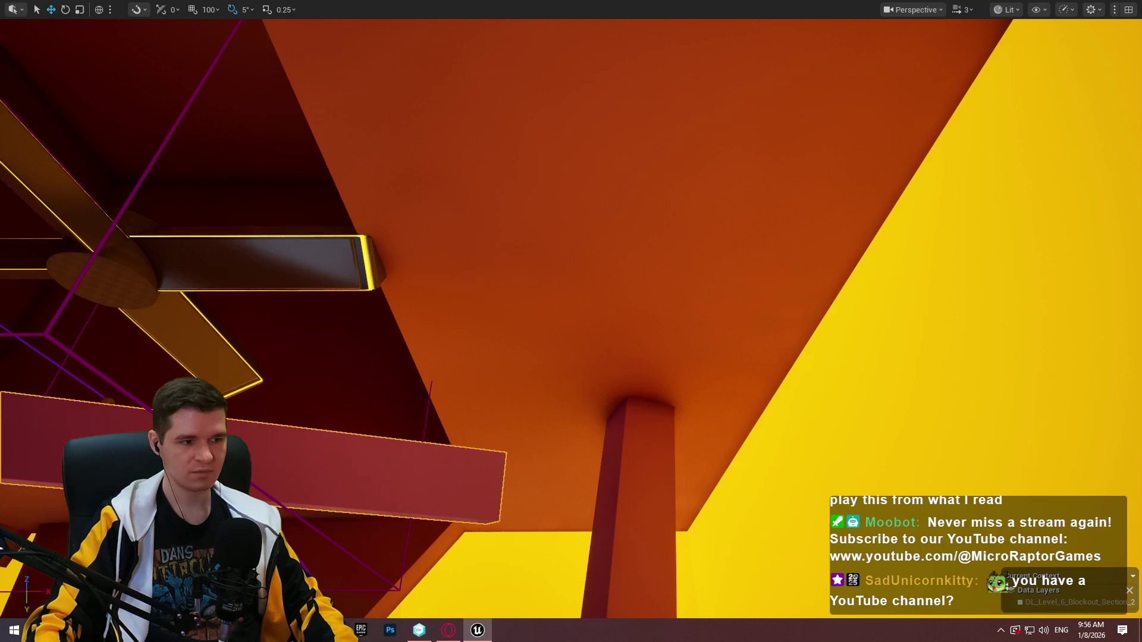
{"action": "key", "text": "ctrl+z"}
{"action": "mouse_move", "coordinate": [683, 263]}
{"action": "left_mouse_down"}
{"action": "mouse_move", "coordinate": [159, 258]}
{"action": "mouse_move", "coordinate": [106, 306]}
{"action": "mouse_move", "coordinate": [295, 443]}
{"action": "left_mouse_up"}
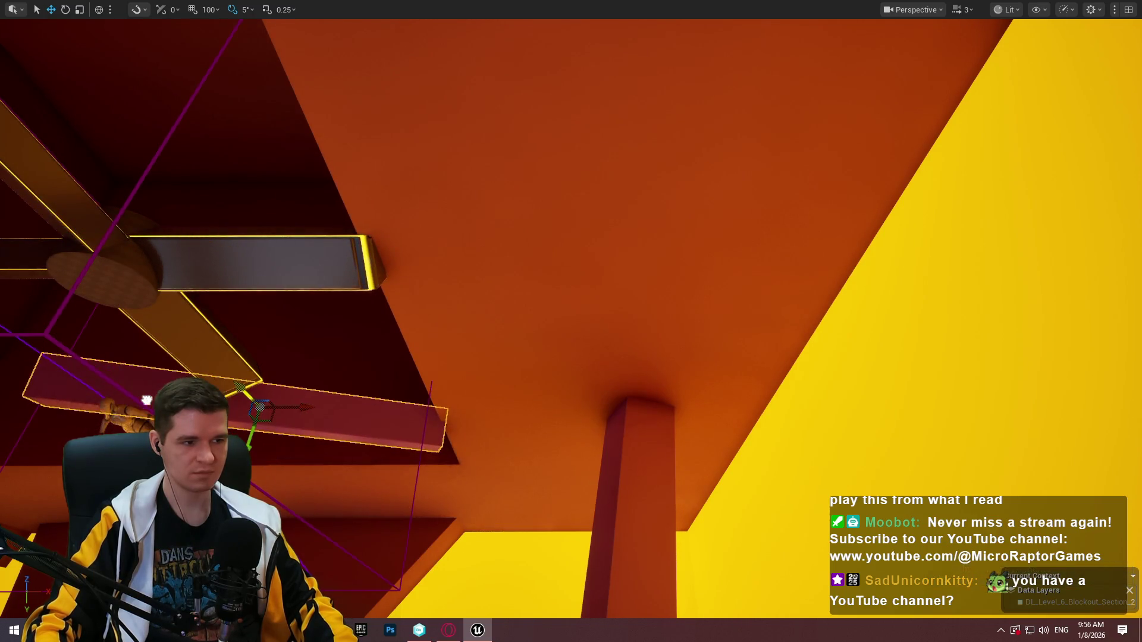
{"action": "key", "text": "f"}
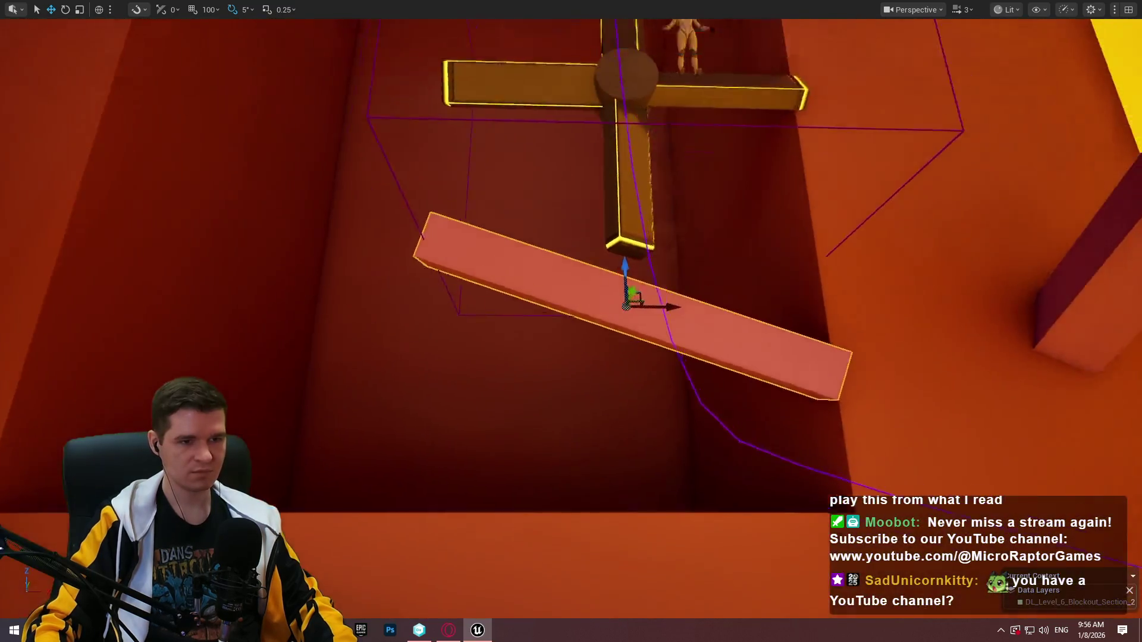
{"action": "scroll", "coordinate": [626, 306], "scroll_direction": "up", "scroll_amount": 3}
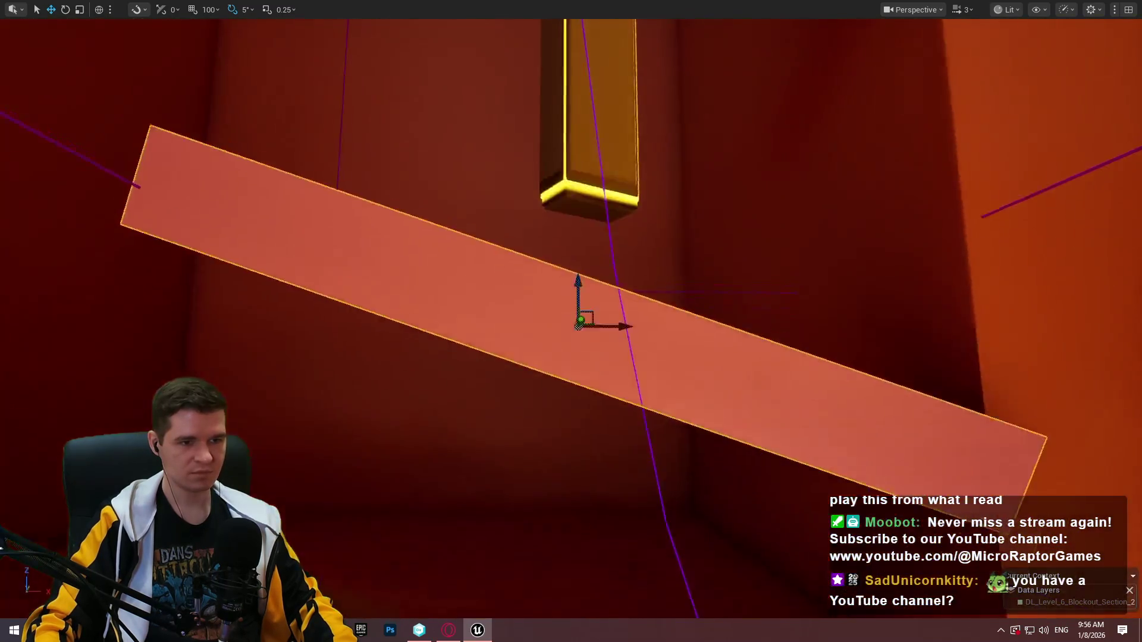
{"action": "scroll", "coordinate": [571, 298], "scroll_direction": "down", "scroll_amount": 2}
{"action": "mouse_move", "coordinate": [576, 274]}
{"action": "left_mouse_down"}
{"action": "mouse_move", "coordinate": [577, 332]}
{"action": "mouse_move", "coordinate": [722, 366]}
{"action": "left_mouse_up"}
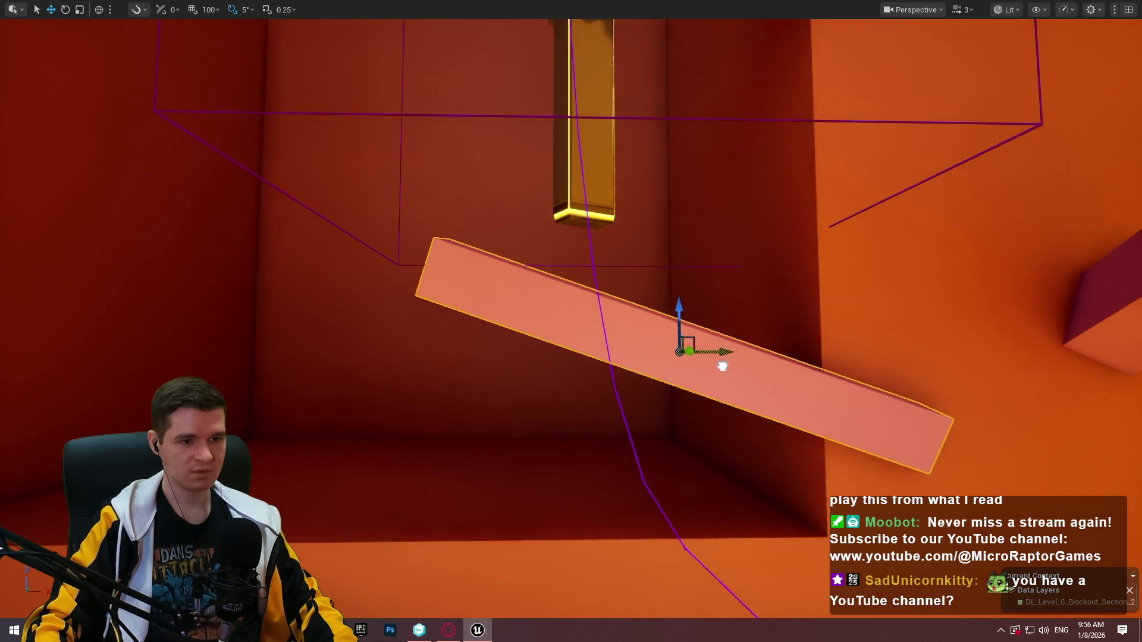
{"action": "left_click_drag", "start_coordinate": [679, 308], "coordinate": [681, 330]}
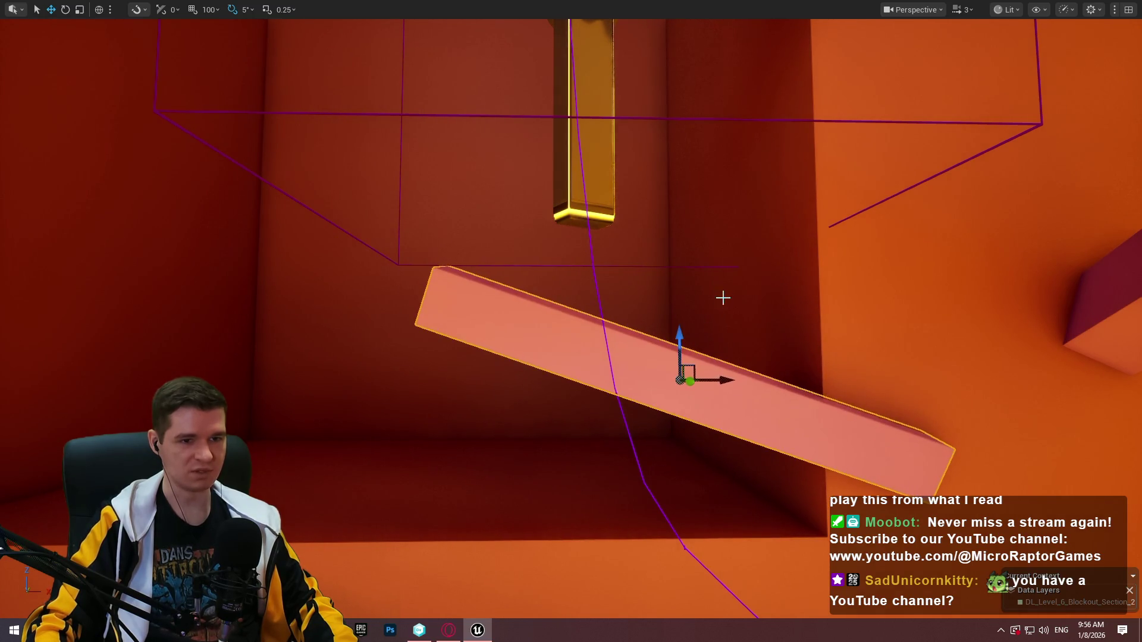
{"action": "key", "text": "f"}
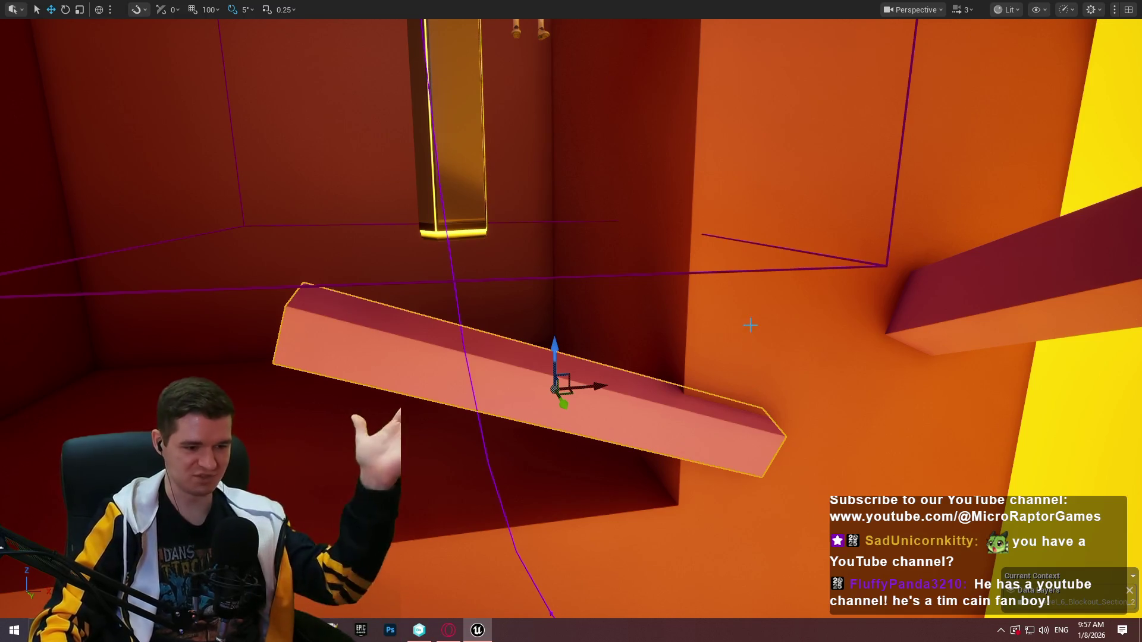
{"action": "mouse_move", "coordinate": [750, 362]}
{"action": "left_mouse_down"}
{"action": "mouse_move", "coordinate": [722, 339]}
{"action": "mouse_move", "coordinate": [684, 362]}
{"action": "mouse_move", "coordinate": [672, 351]}
{"action": "left_mouse_up"}
{"action": "left_click", "coordinate": [446, 345]}
Scale the pillar much wider into a broad wall, nudge it left, and restore the full editor layout
{"action": "left_click_drag", "start_coordinate": [446, 345], "coordinate": [452, 342]}
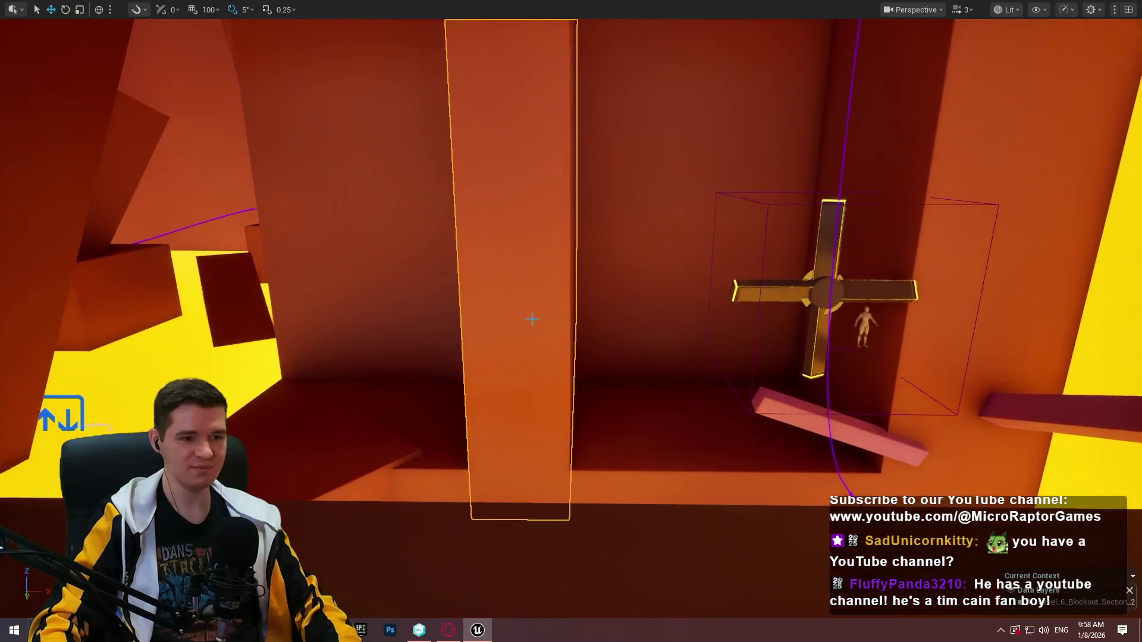
{"action": "key", "text": "r"}
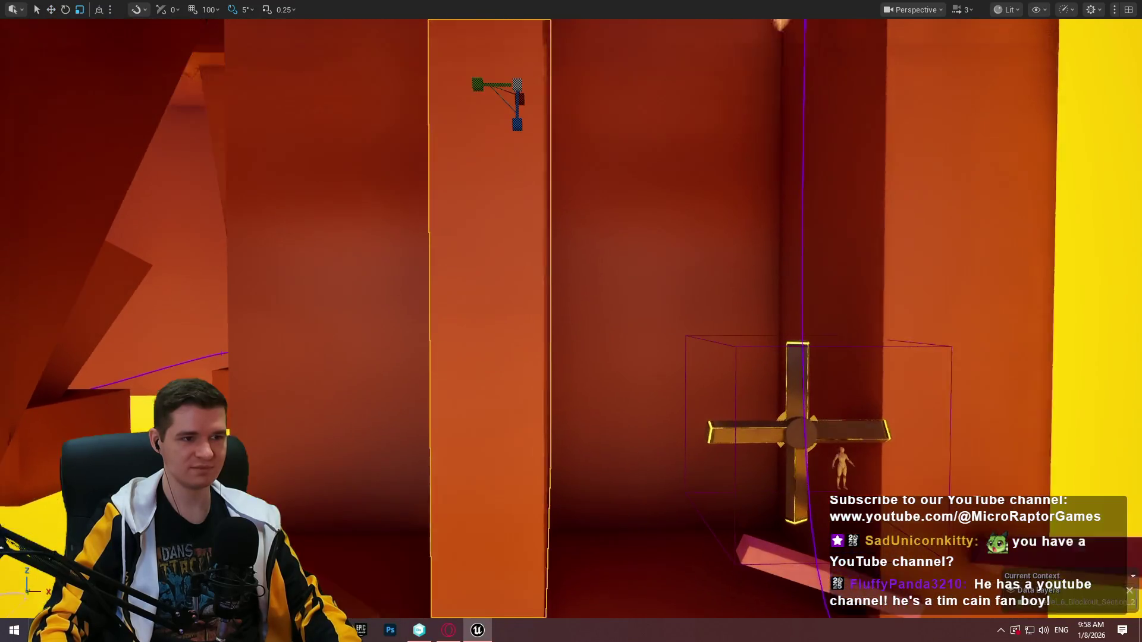
{"action": "left_click_drag", "start_coordinate": [483, 111], "coordinate": [624, 113]}
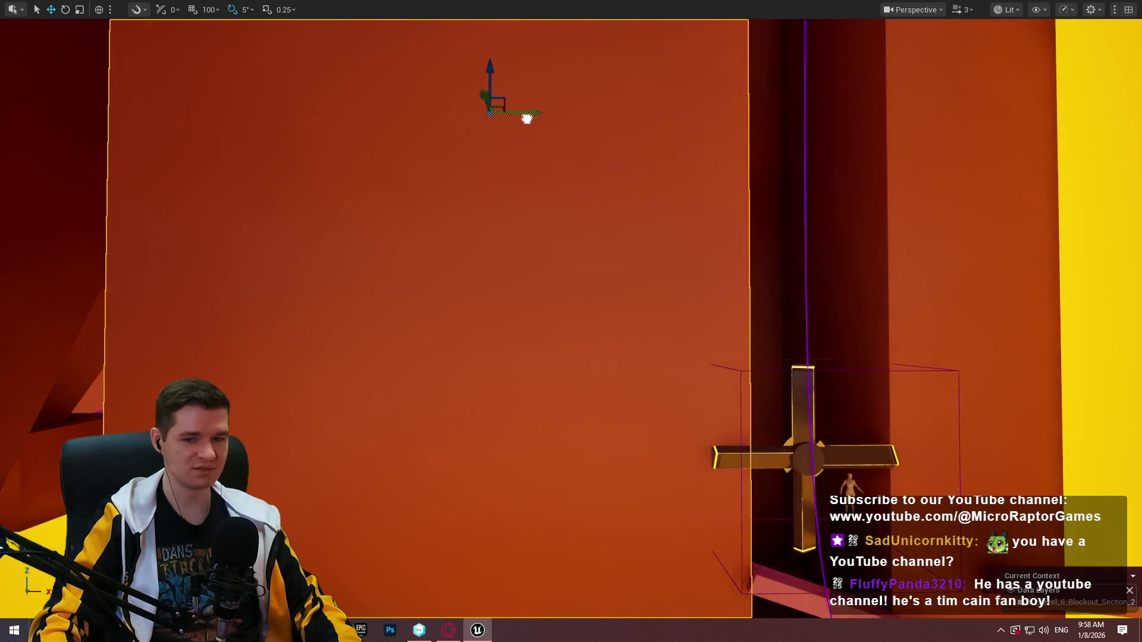
{"action": "mouse_move", "coordinate": [527, 117]}
{"action": "left_mouse_down"}
{"action": "mouse_move", "coordinate": [571, 321]}
{"action": "mouse_move", "coordinate": [606, 378]}
{"action": "left_mouse_up"}
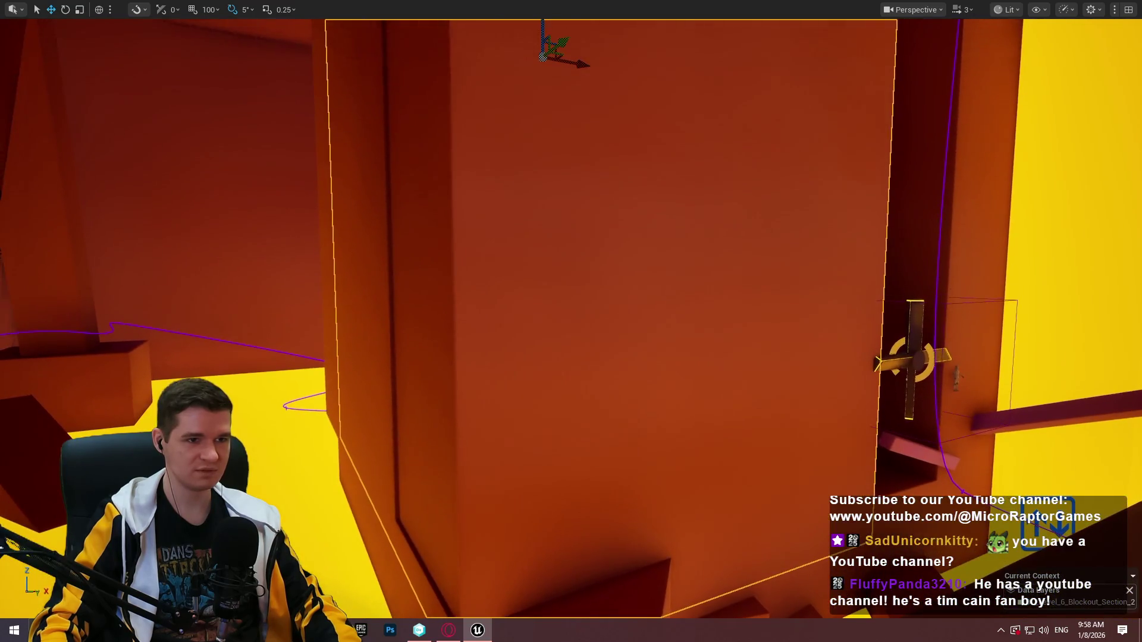
{"action": "left_click_drag", "start_coordinate": [586, 64], "coordinate": [582, 69]}
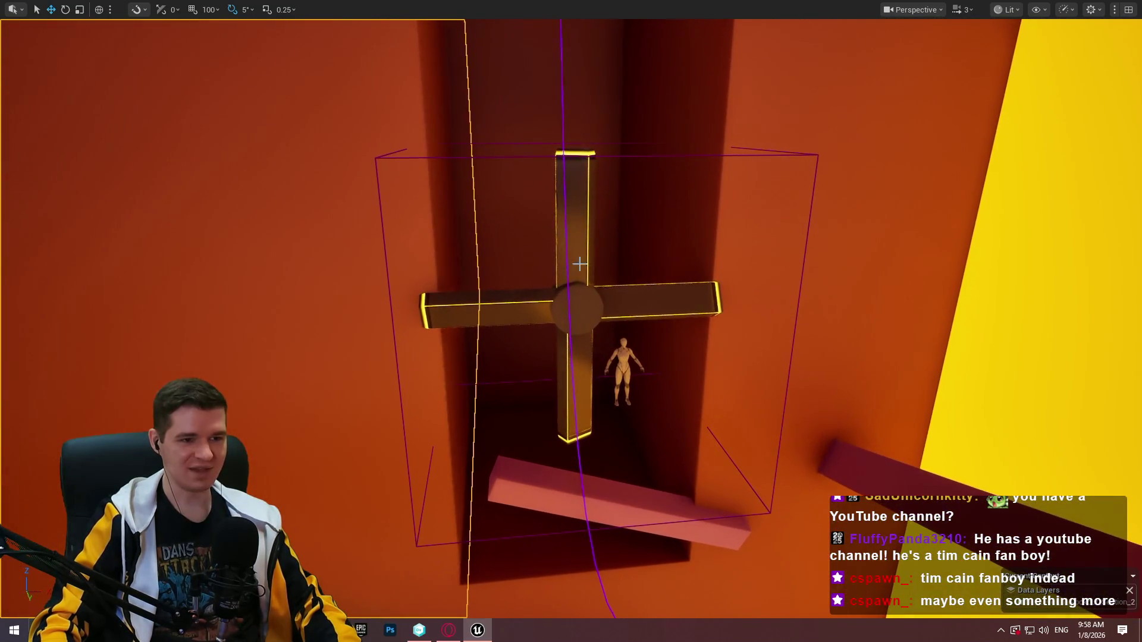
{"action": "left_click", "coordinate": [580, 299]}
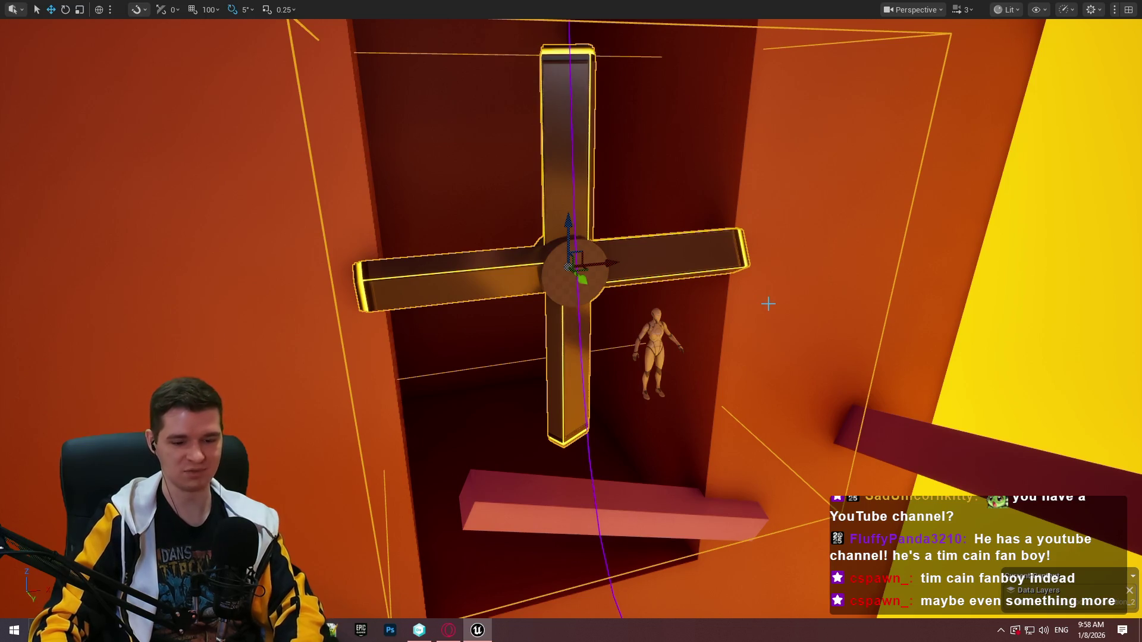
{"action": "key", "text": "F11"}
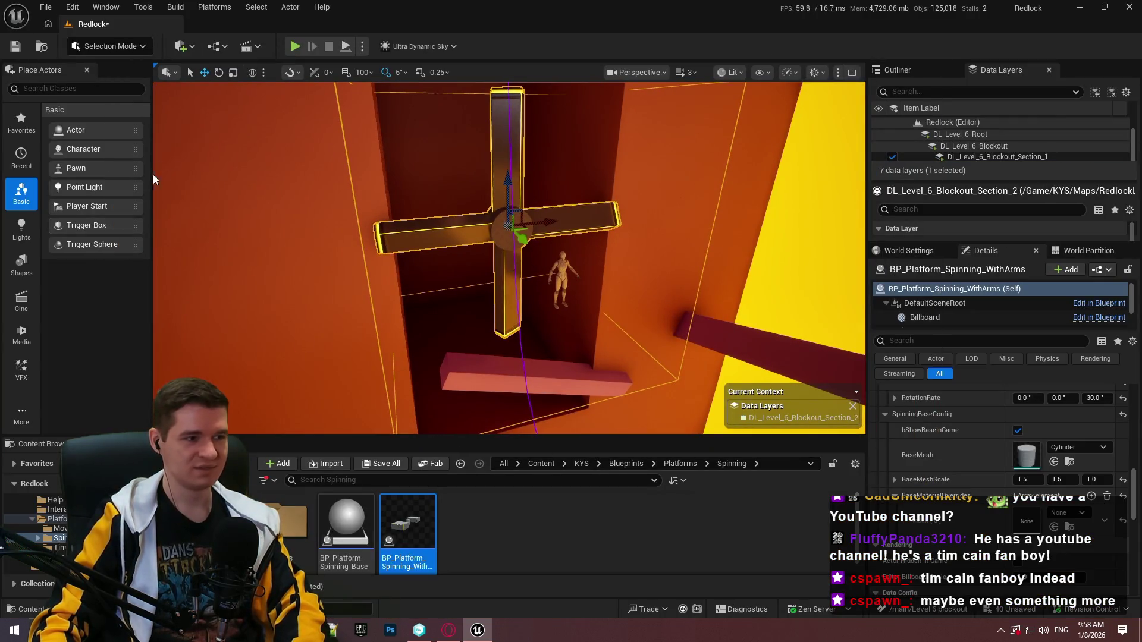
{"action": "left_click_drag", "start_coordinate": [867, 163], "coordinate": [879, 181]}
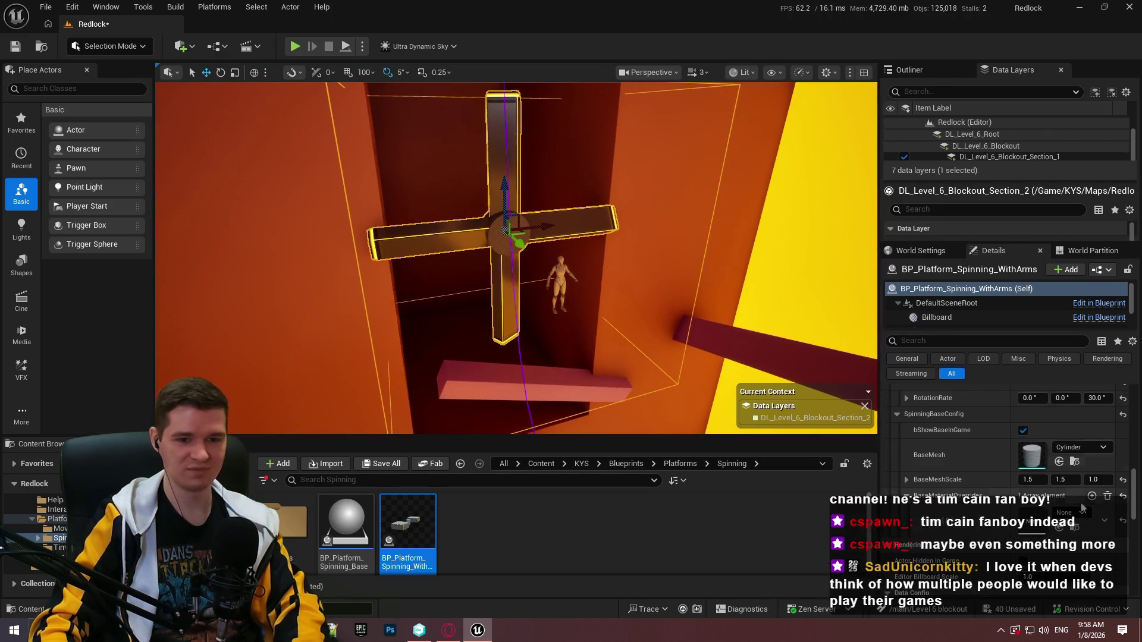
{"action": "scroll", "coordinate": [1021, 453], "scroll_direction": "up", "scroll_amount": 3}
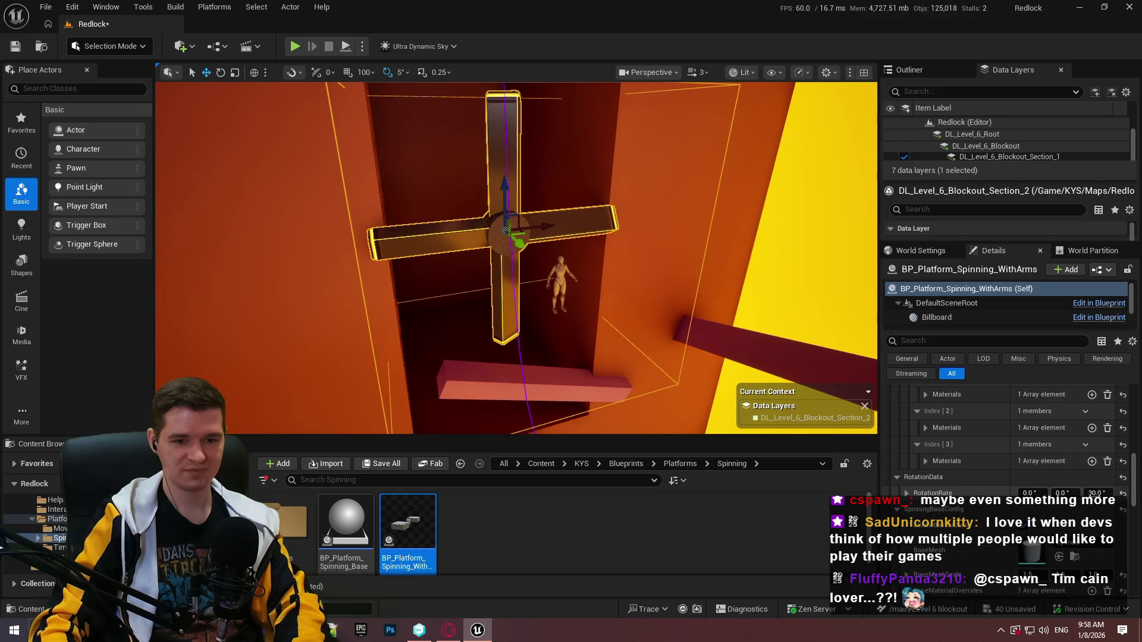
{"action": "scroll", "coordinate": [978, 493], "scroll_direction": "up", "scroll_amount": 5}
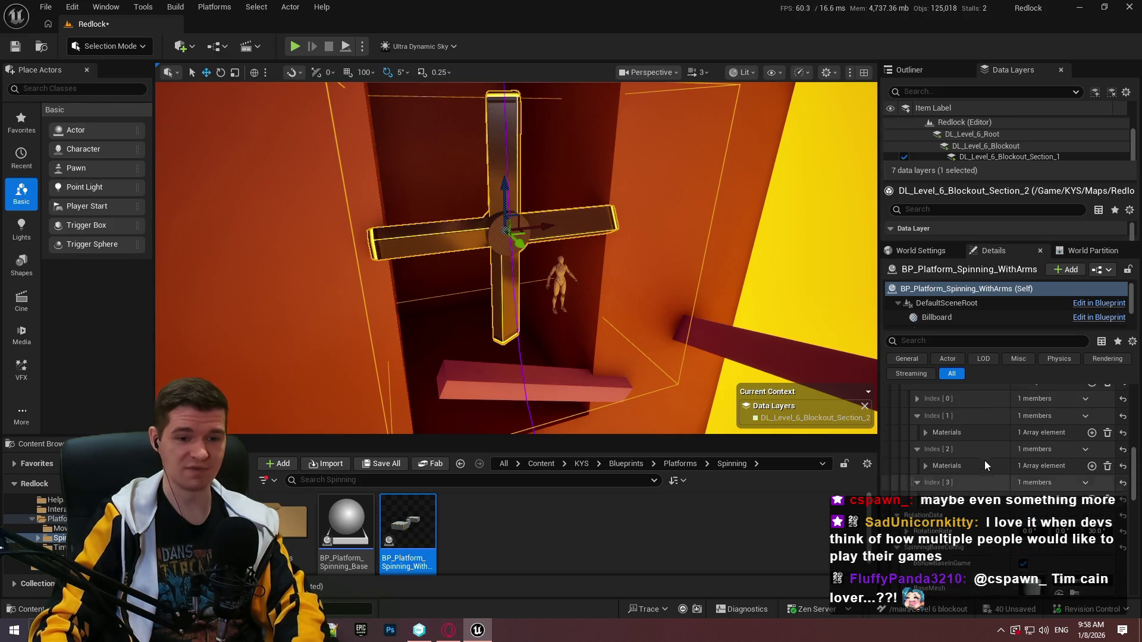
{"action": "scroll", "coordinate": [984, 503], "scroll_direction": "up", "scroll_amount": 1}
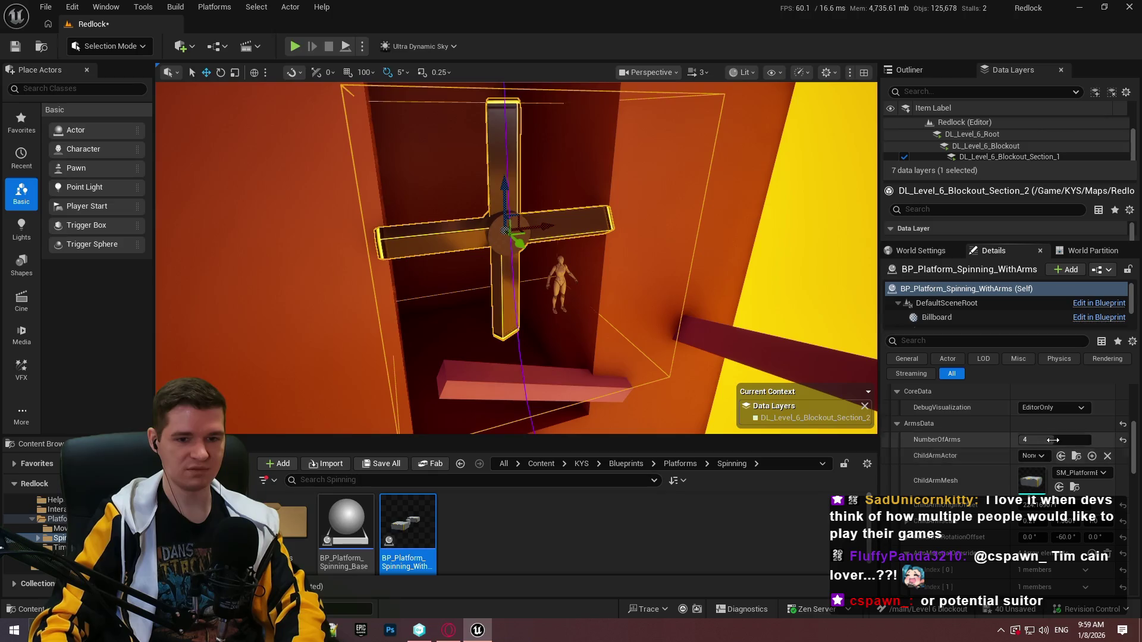
{"action": "key", "text": "F11"}
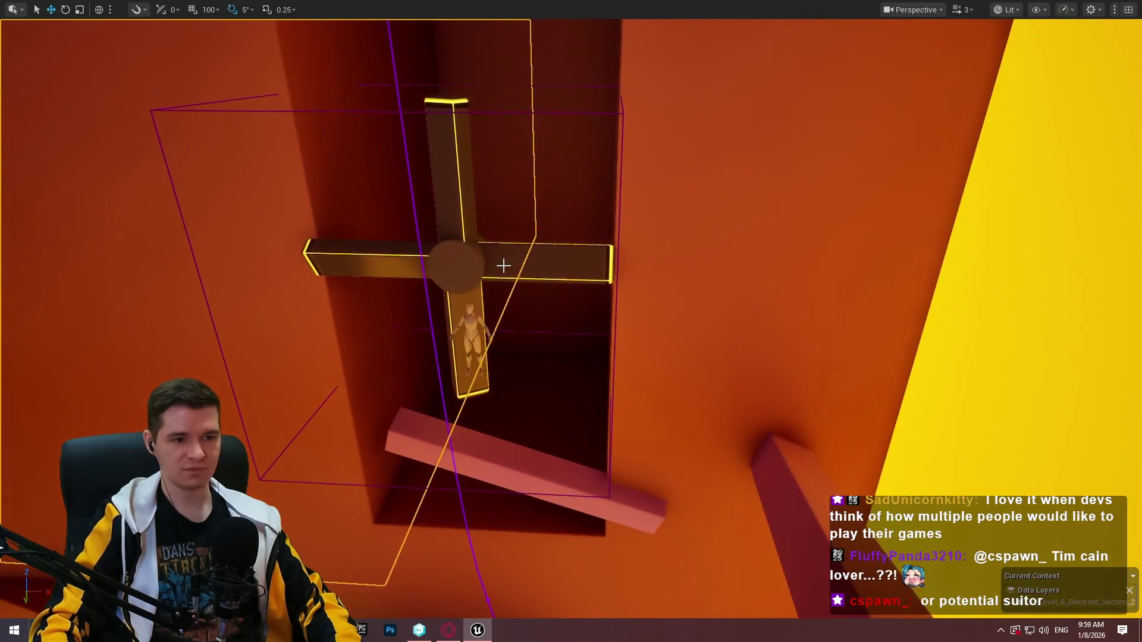
Move the cross platform slightly left and higher, then nudge the orange block sideways
{"action": "left_click_drag", "start_coordinate": [492, 261], "coordinate": [457, 260]}
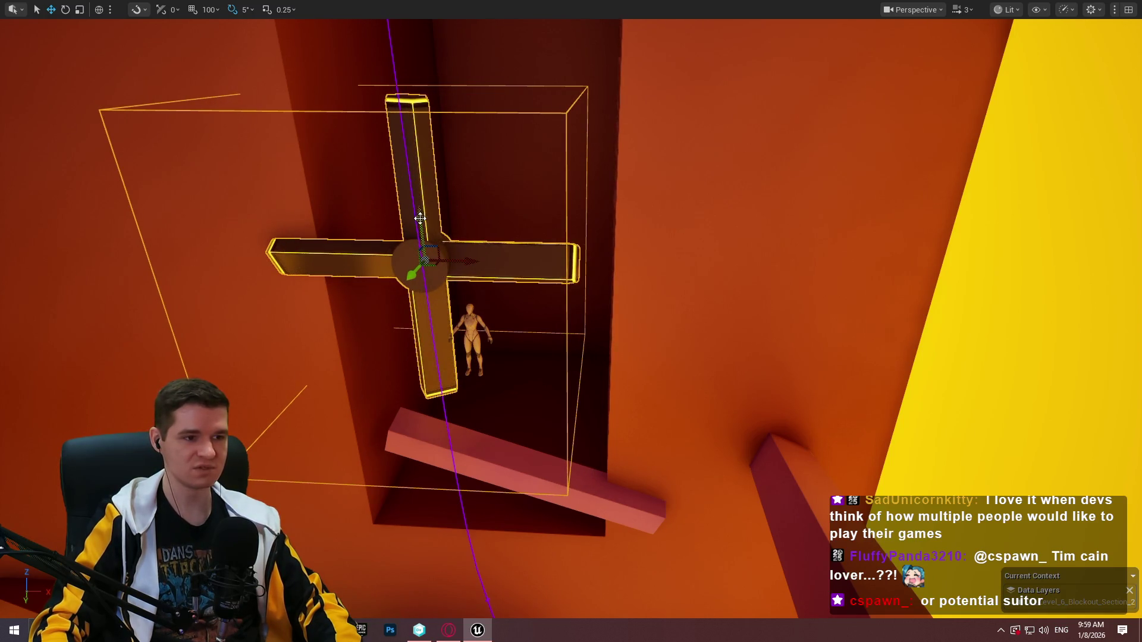
{"action": "mouse_move", "coordinate": [420, 218]}
{"action": "left_mouse_down"}
{"action": "mouse_move", "coordinate": [423, 194]}
{"action": "mouse_move", "coordinate": [119, 235]}
{"action": "mouse_move", "coordinate": [191, 232]}
{"action": "mouse_move", "coordinate": [167, 235]}
{"action": "mouse_move", "coordinate": [178, 235]}
{"action": "left_mouse_up"}
{"action": "mouse_move", "coordinate": [722, 225]}
{"action": "left_mouse_down"}
{"action": "mouse_move", "coordinate": [702, 229]}
{"action": "mouse_move", "coordinate": [730, 226]}
{"action": "left_mouse_up"}
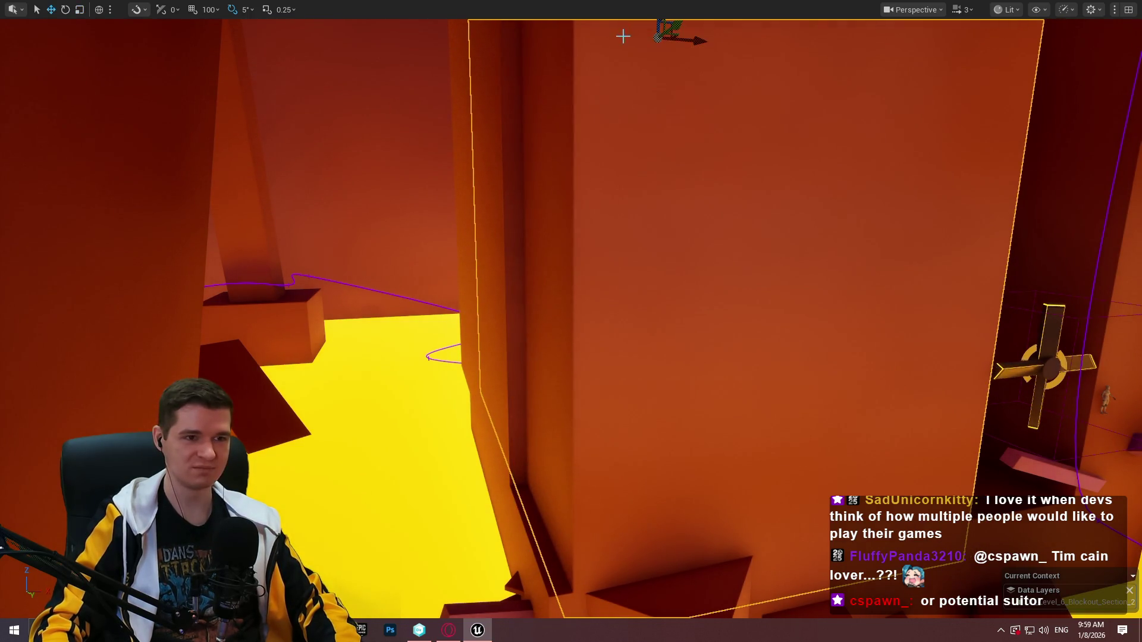
{"action": "left_click_drag", "start_coordinate": [691, 38], "coordinate": [692, 37]}
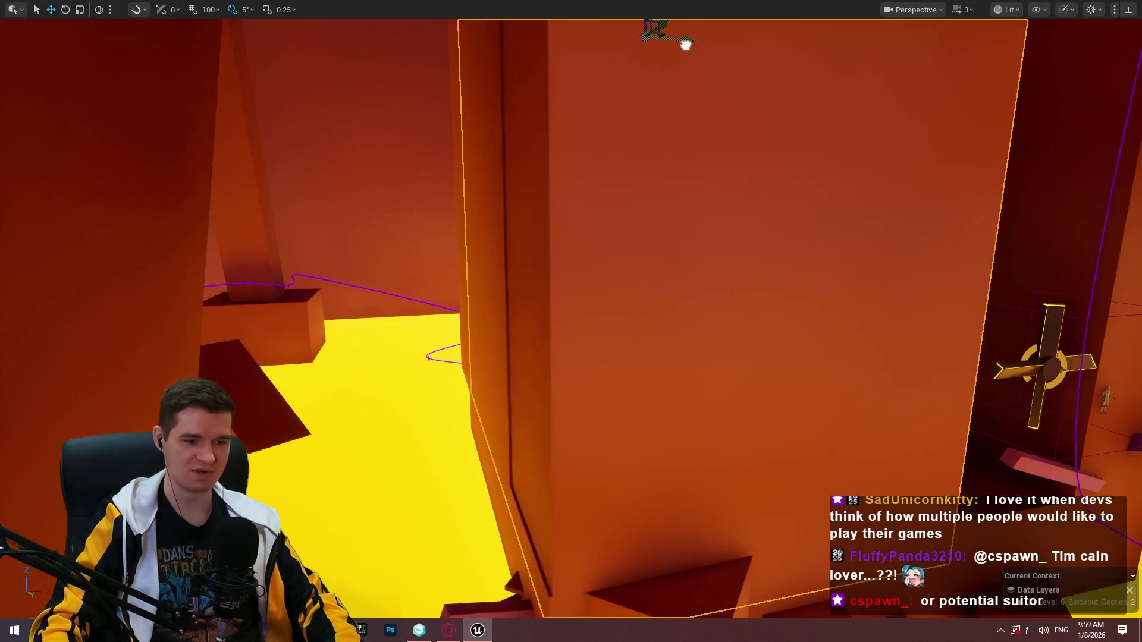
Select the cross platform and fly around it to check its clearances
{"action": "left_click_drag", "start_coordinate": [683, 47], "coordinate": [602, 80]}
{"action": "scroll", "coordinate": [618, 77], "scroll_direction": "down", "scroll_amount": 1}
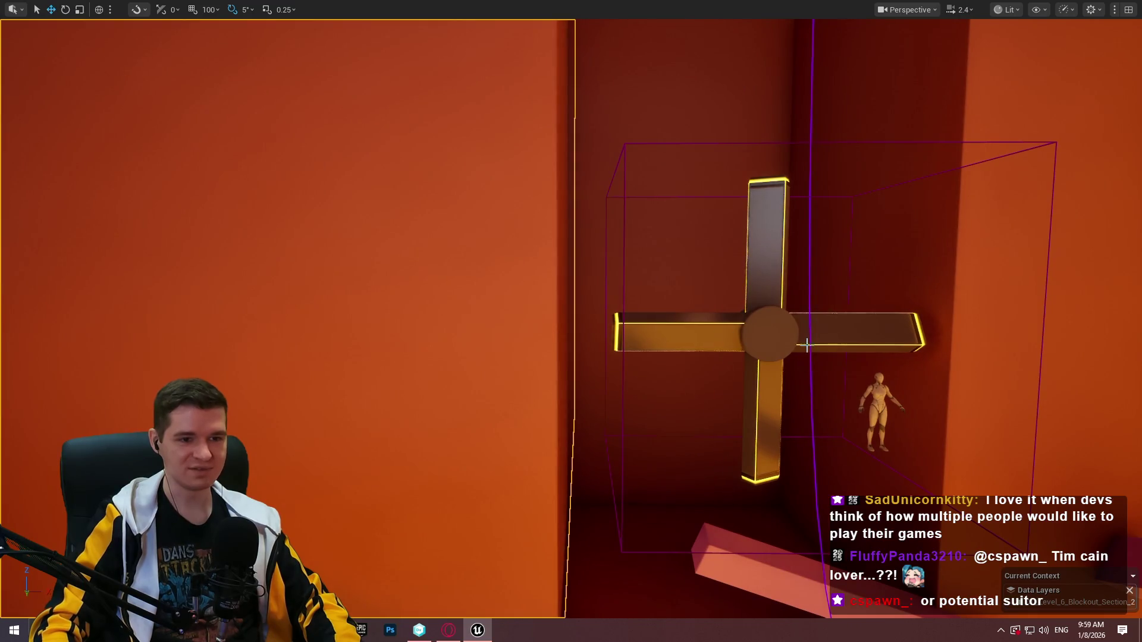
{"action": "left_click", "coordinate": [781, 337]}
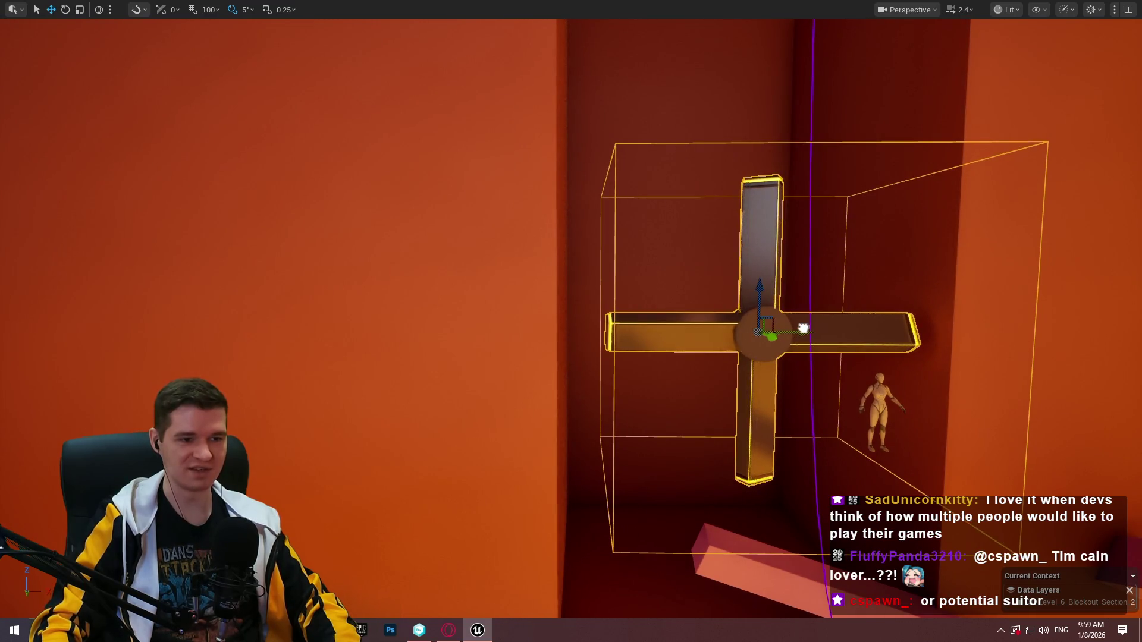
{"action": "mouse_move", "coordinate": [806, 327]}
{"action": "left_mouse_down"}
{"action": "mouse_move", "coordinate": [797, 329]}
{"action": "mouse_move", "coordinate": [806, 326]}
{"action": "left_mouse_up"}
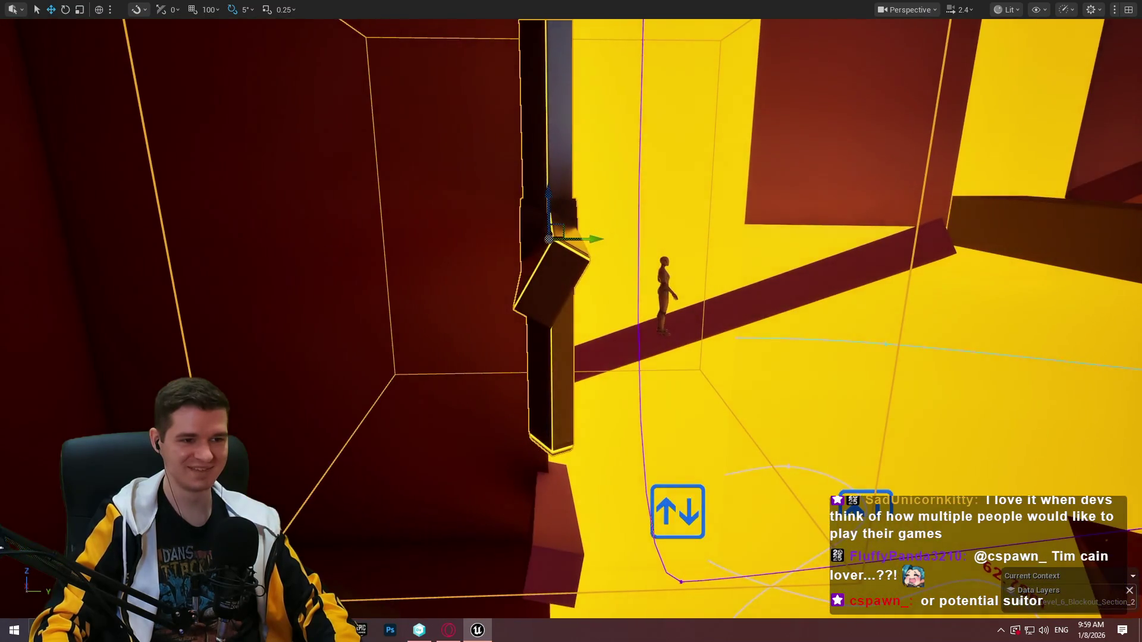
{"action": "left_click_drag", "start_coordinate": [579, 235], "coordinate": [579, 235]}
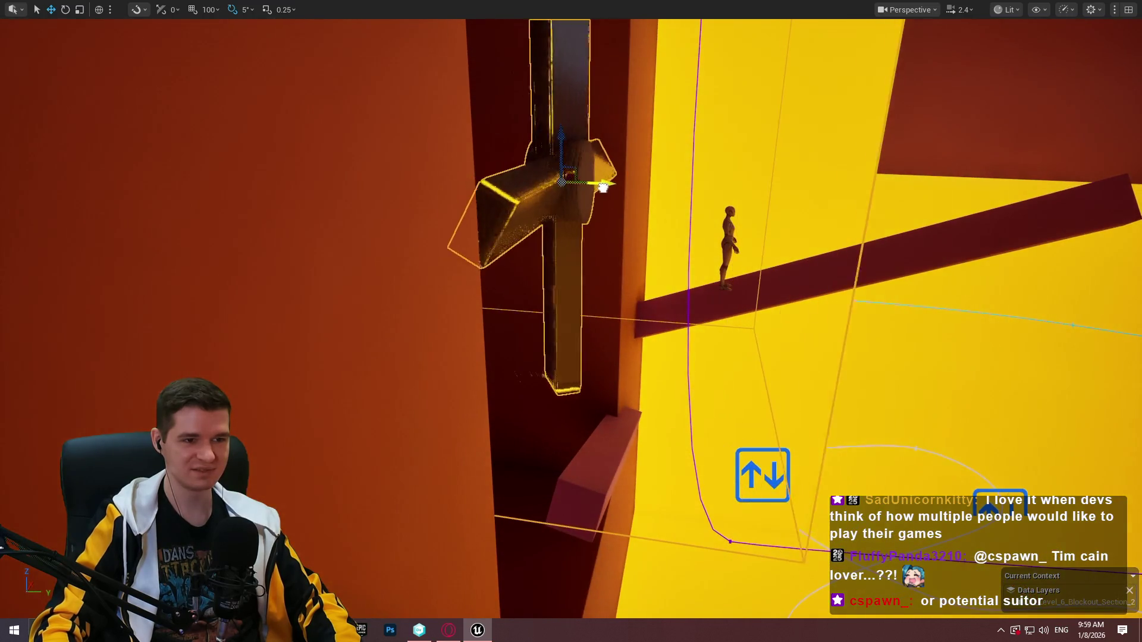
{"action": "left_click_drag", "start_coordinate": [603, 188], "coordinate": [602, 187]}
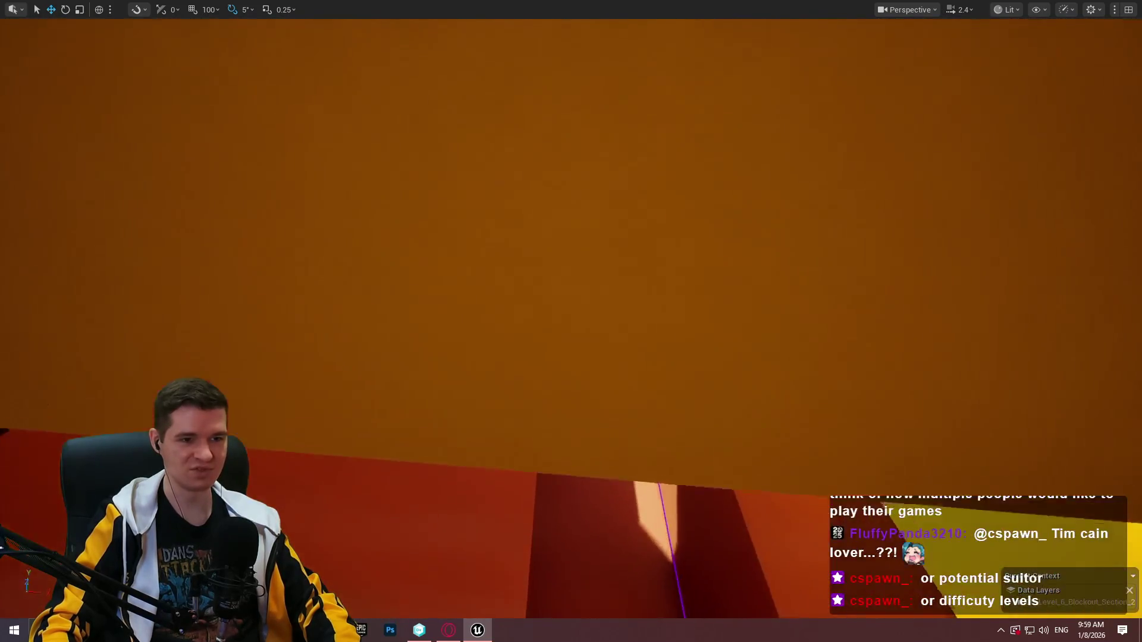
{"action": "left_click_drag", "start_coordinate": [567, 150], "coordinate": [568, 151]}
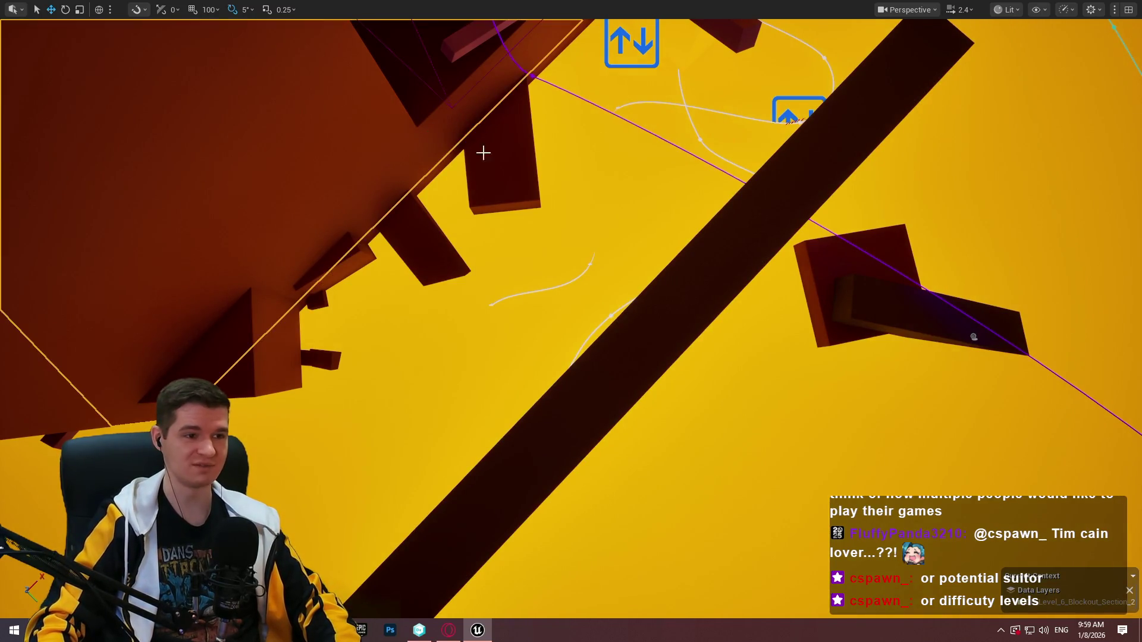
{"action": "left_click_drag", "start_coordinate": [483, 152], "coordinate": [482, 153]}
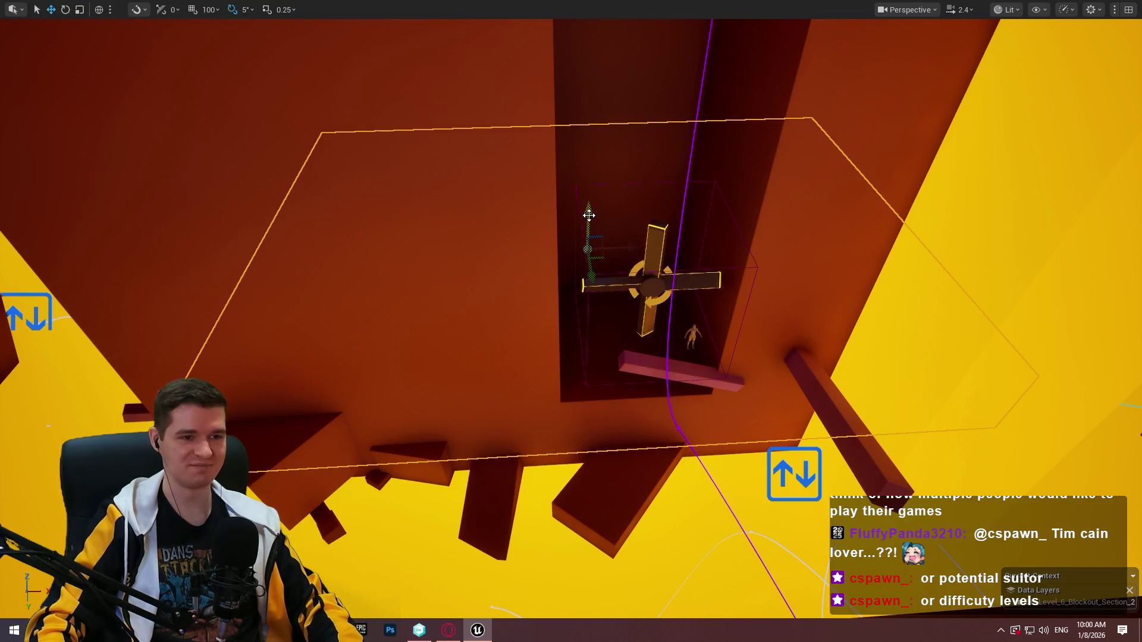
Lower the orange platform under the cross, shift it slightly sideways, then raise it a touch
{"action": "left_click_drag", "start_coordinate": [588, 214], "coordinate": [625, 212]}
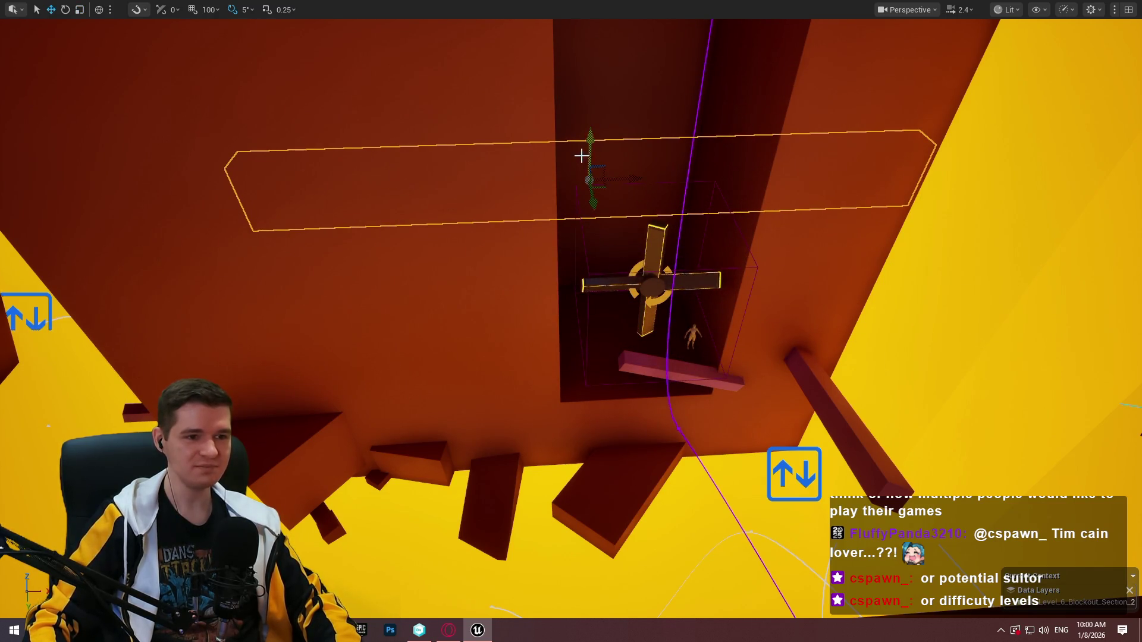
{"action": "mouse_move", "coordinate": [591, 191]}
{"action": "left_mouse_down"}
{"action": "mouse_move", "coordinate": [658, 427]}
{"action": "mouse_move", "coordinate": [648, 416]}
{"action": "mouse_move", "coordinate": [583, 464]}
{"action": "mouse_move", "coordinate": [502, 322]}
{"action": "mouse_move", "coordinate": [509, 306]}
{"action": "mouse_move", "coordinate": [452, 279]}
{"action": "mouse_move", "coordinate": [516, 256]}
{"action": "mouse_move", "coordinate": [507, 278]}
{"action": "mouse_move", "coordinate": [446, 255]}
{"action": "mouse_move", "coordinate": [460, 265]}
{"action": "left_mouse_up"}
{"action": "key", "text": "w"}
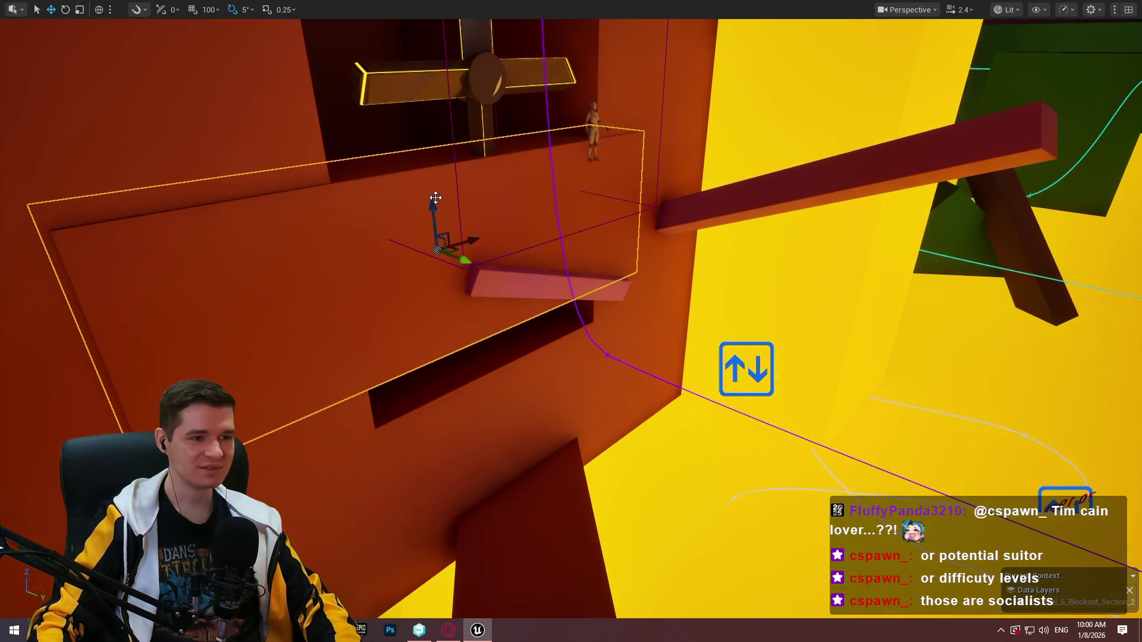
{"action": "left_click_drag", "start_coordinate": [436, 197], "coordinate": [445, 277]}
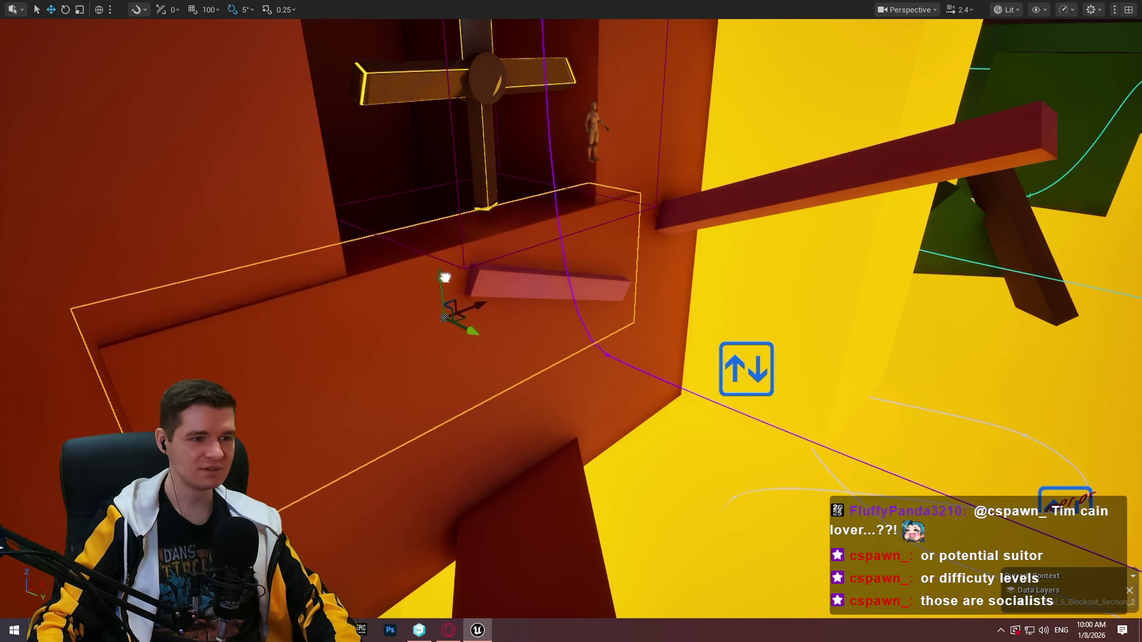
{"action": "scroll", "coordinate": [444, 277], "scroll_direction": "up", "scroll_amount": 10}
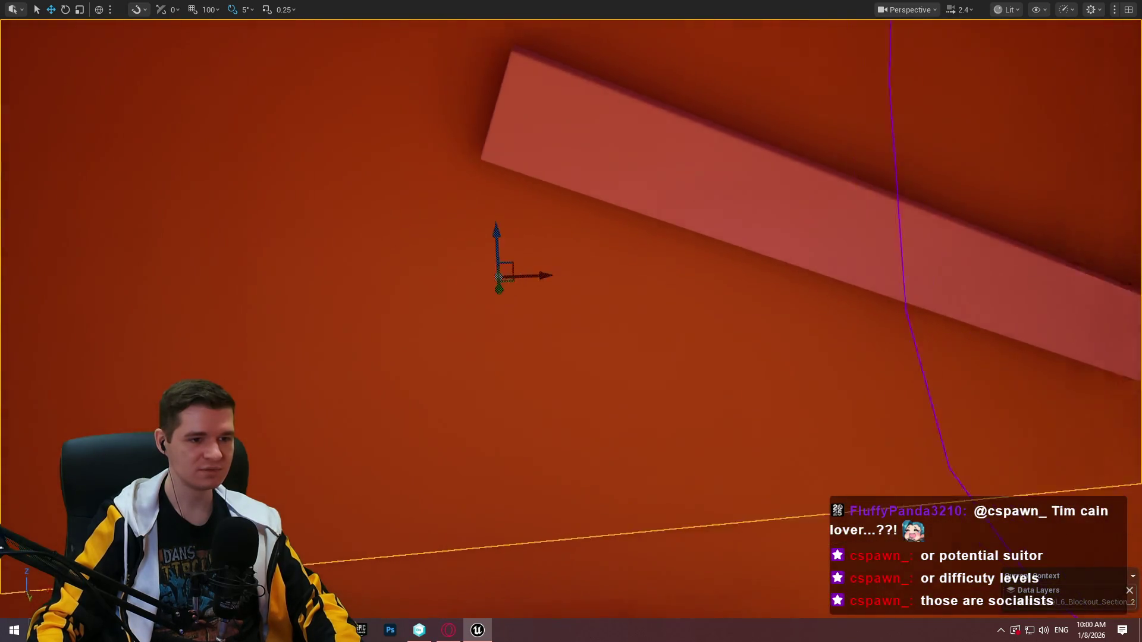
{"action": "scroll", "coordinate": [529, 344], "scroll_direction": "down", "scroll_amount": 10}
{"action": "left_click_drag", "start_coordinate": [520, 397], "coordinate": [518, 395]}
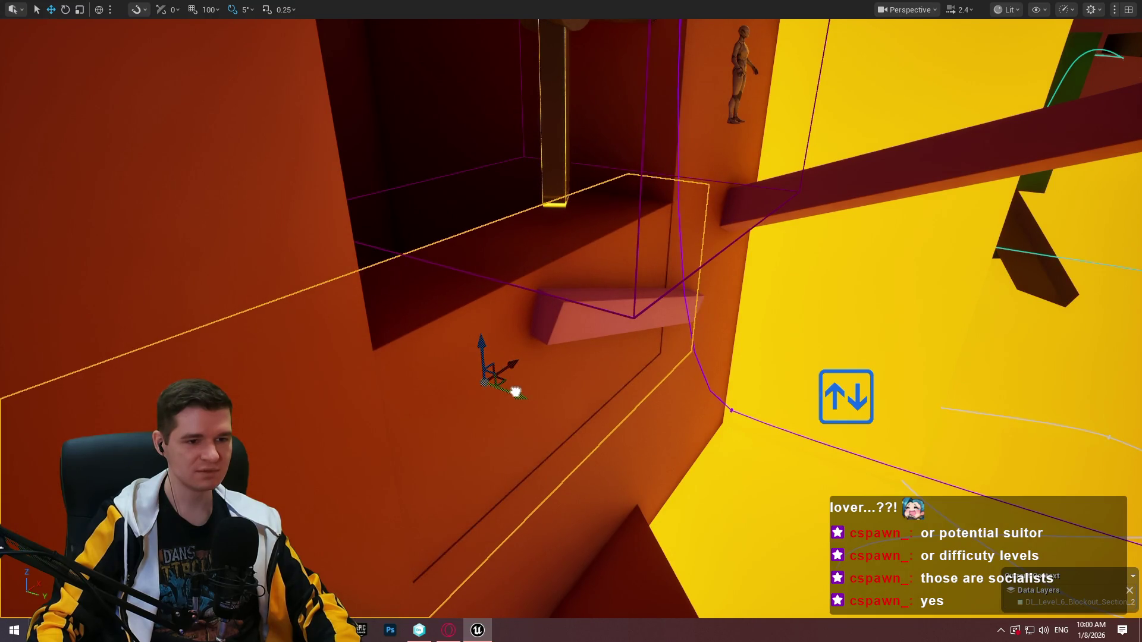
{"action": "mouse_move", "coordinate": [517, 391]}
{"action": "left_mouse_down"}
{"action": "mouse_move", "coordinate": [568, 396]}
{"action": "mouse_move", "coordinate": [559, 411]}
{"action": "mouse_move", "coordinate": [563, 399]}
{"action": "left_mouse_up"}
{"action": "mouse_move", "coordinate": [647, 392]}
{"action": "left_mouse_down"}
{"action": "mouse_move", "coordinate": [646, 358]}
{"action": "mouse_move", "coordinate": [791, 362]}
{"action": "mouse_move", "coordinate": [696, 362]}
{"action": "mouse_move", "coordinate": [695, 381]}
{"action": "left_mouse_up"}
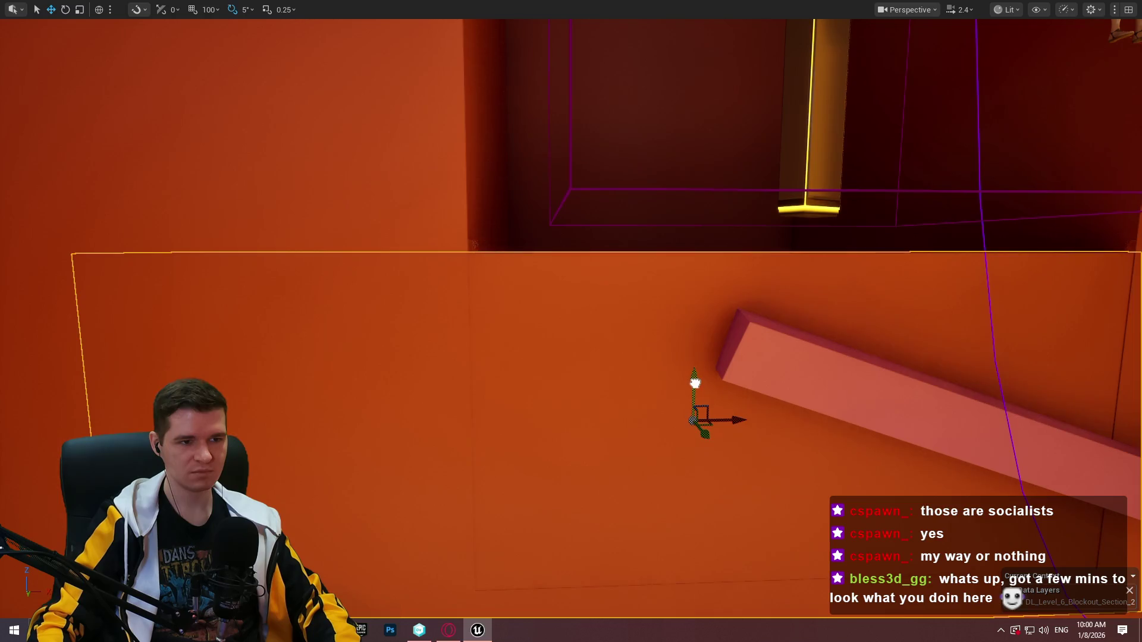
{"action": "left_click_drag", "start_coordinate": [756, 357], "coordinate": [821, 279]}
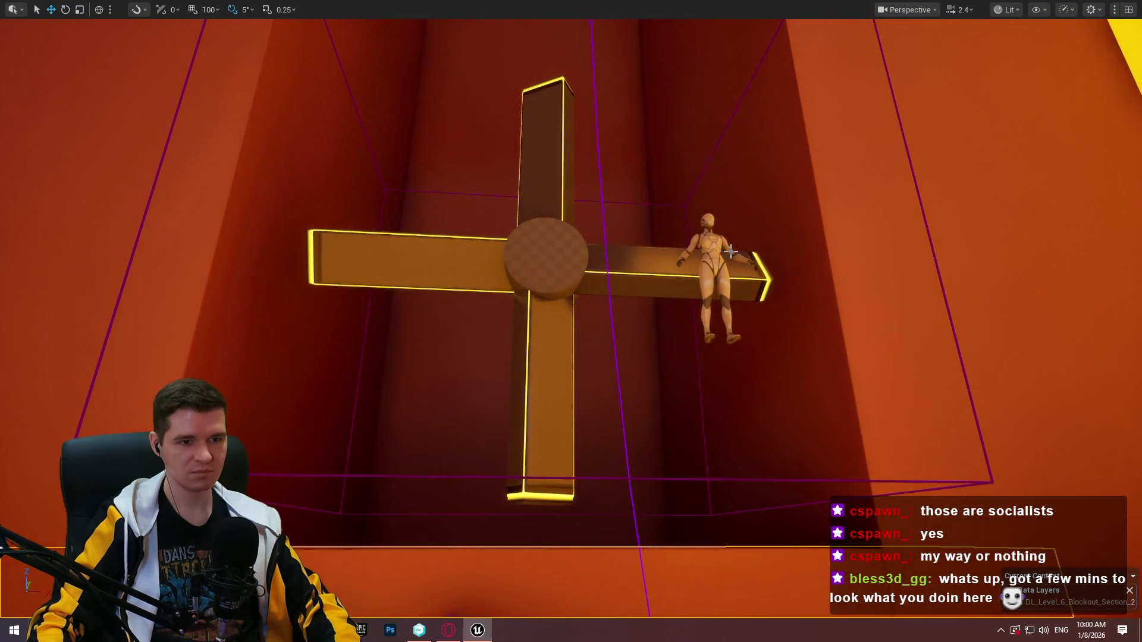
Move the mannequin and cross platform sideways and slide the pillar back slightly
{"action": "left_click_drag", "start_coordinate": [758, 416], "coordinate": [759, 457]}
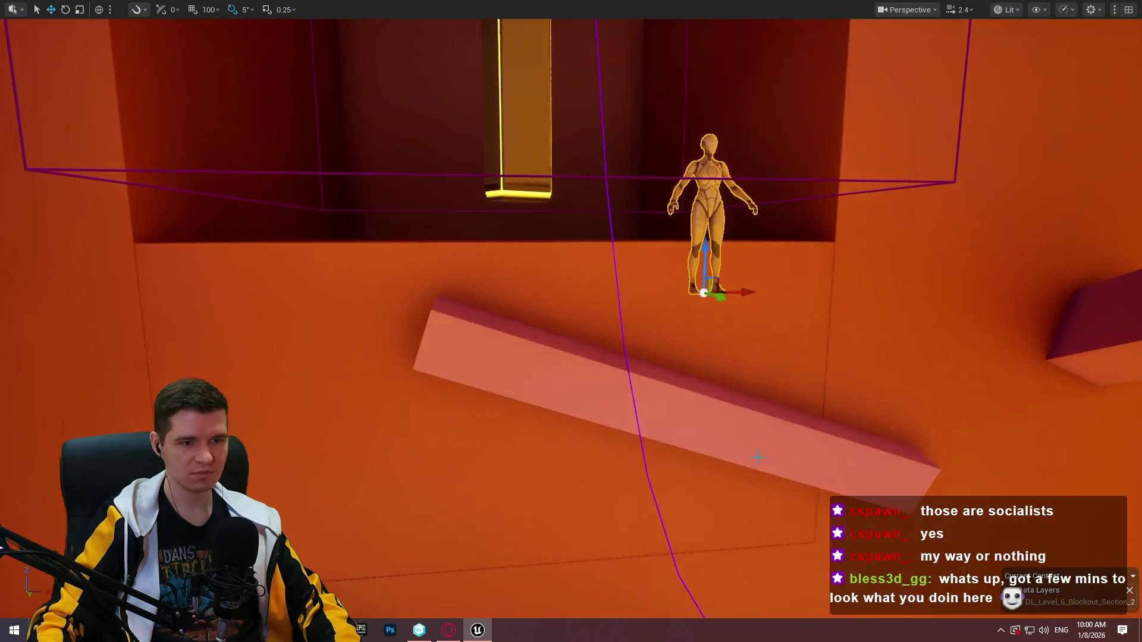
{"action": "mouse_move", "coordinate": [719, 293]}
{"action": "left_mouse_down"}
{"action": "mouse_move", "coordinate": [554, 296]}
{"action": "mouse_move", "coordinate": [512, 263]}
{"action": "mouse_move", "coordinate": [539, 301]}
{"action": "mouse_move", "coordinate": [596, 339]}
{"action": "left_mouse_up"}
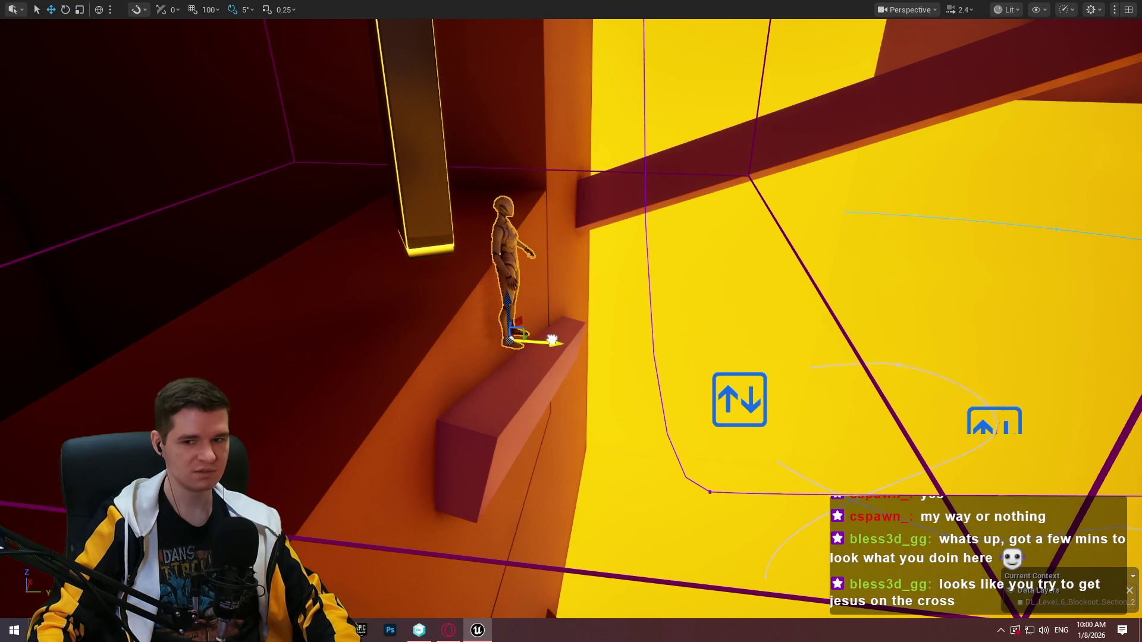
{"action": "left_click_drag", "start_coordinate": [542, 340], "coordinate": [389, 163]}
{"action": "left_click", "coordinate": [460, 163]}
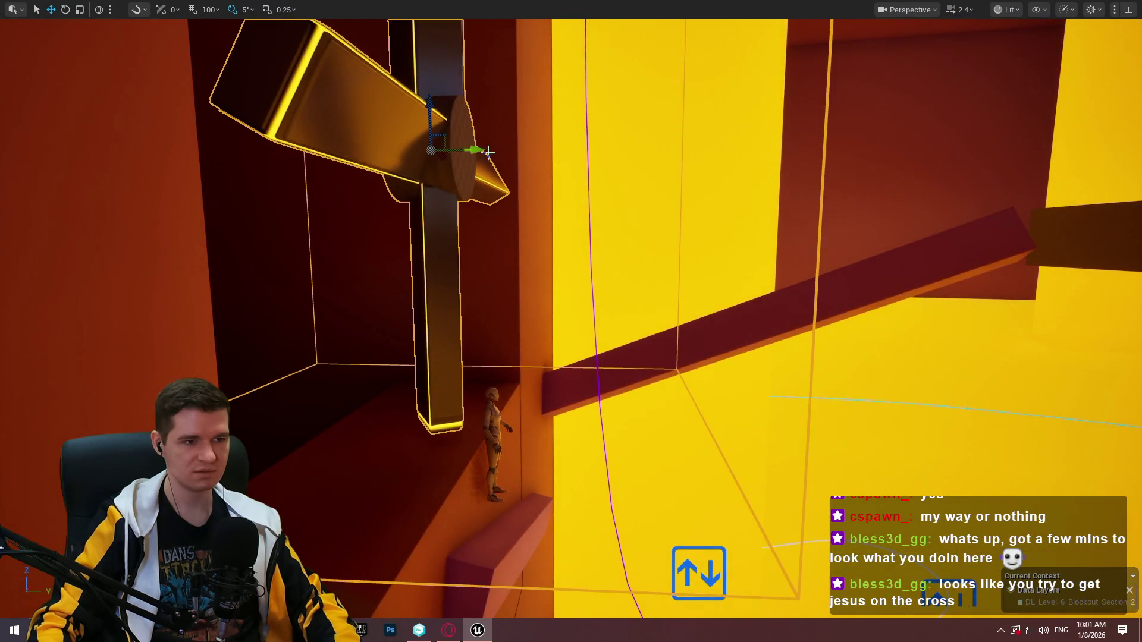
{"action": "mouse_move", "coordinate": [481, 151]}
{"action": "left_mouse_down"}
{"action": "mouse_move", "coordinate": [508, 146]}
{"action": "mouse_move", "coordinate": [509, 226]}
{"action": "left_mouse_up"}
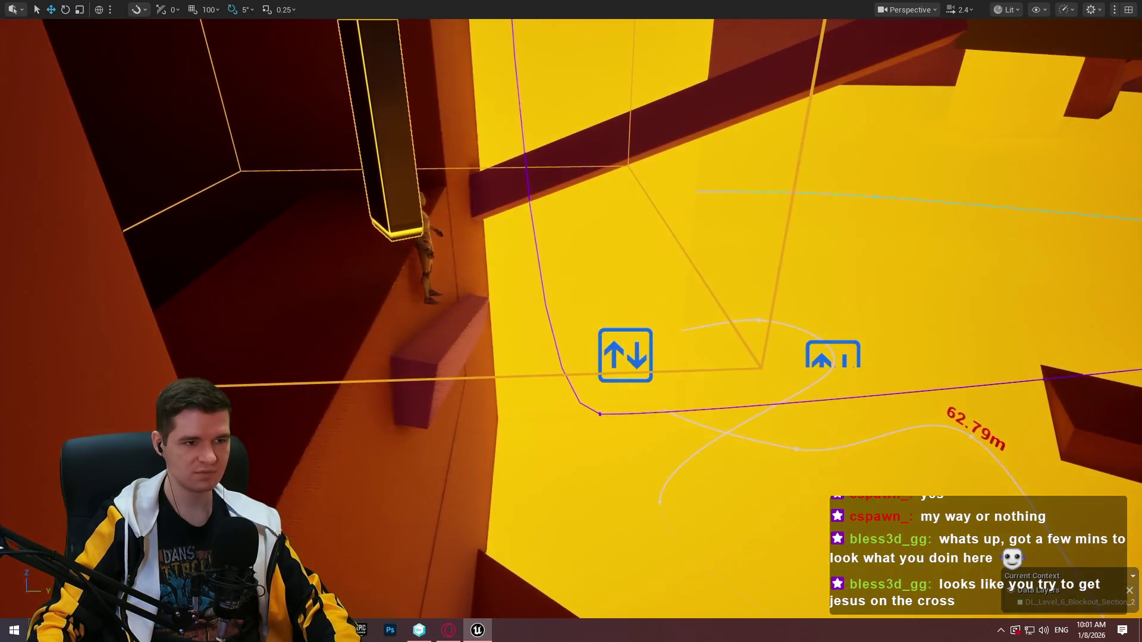
{"action": "key", "text": "f"}
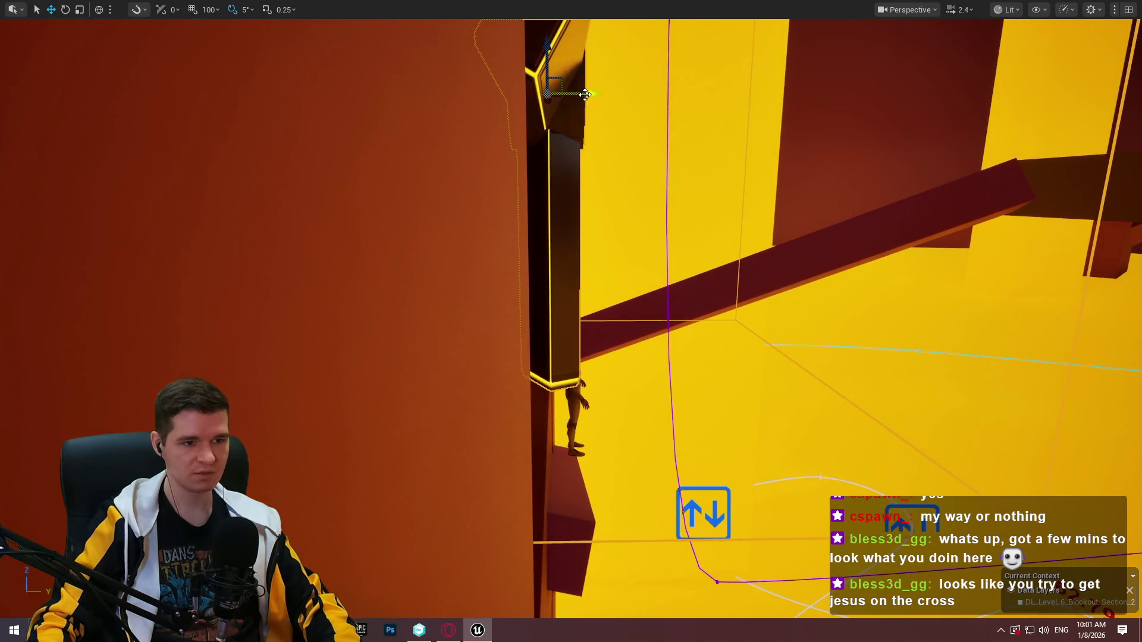
{"action": "mouse_move", "coordinate": [585, 94]}
{"action": "left_mouse_down"}
{"action": "mouse_move", "coordinate": [529, 149]}
{"action": "mouse_move", "coordinate": [527, 199]}
{"action": "left_mouse_up"}
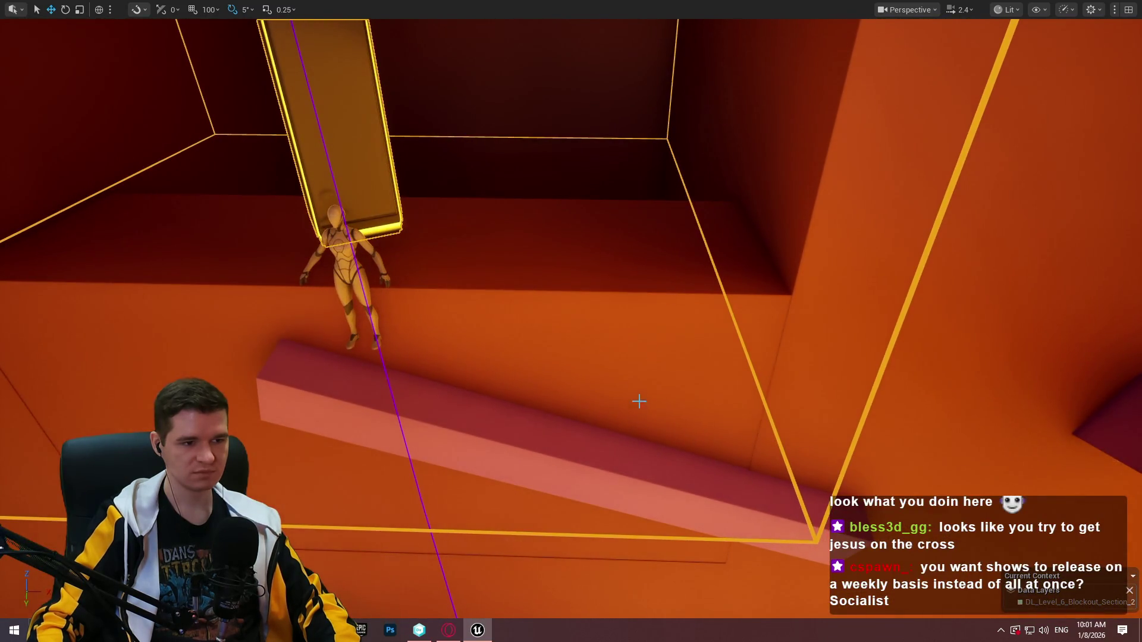
Nudge the pink ramp slab, then Play From Here on the ramp
{"action": "left_click", "coordinate": [633, 464]}
{"action": "mouse_move", "coordinate": [632, 465]}
{"action": "left_mouse_down"}
{"action": "mouse_move", "coordinate": [630, 443]}
{"action": "mouse_move", "coordinate": [510, 484]}
{"action": "left_mouse_up"}
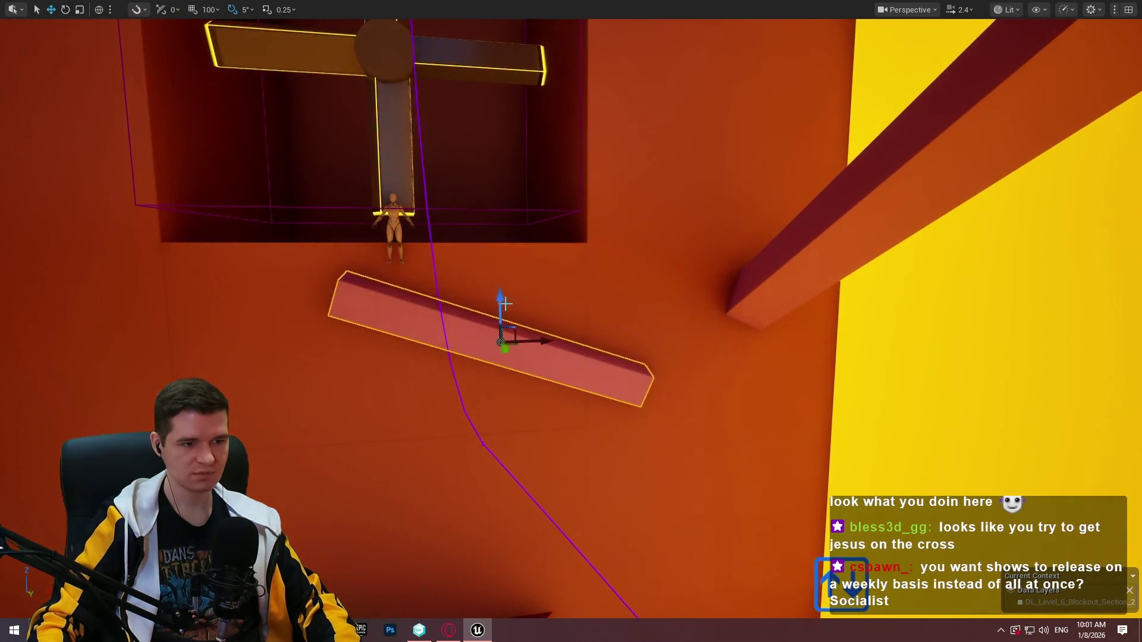
{"action": "left_click_drag", "start_coordinate": [509, 345], "coordinate": [518, 341]}
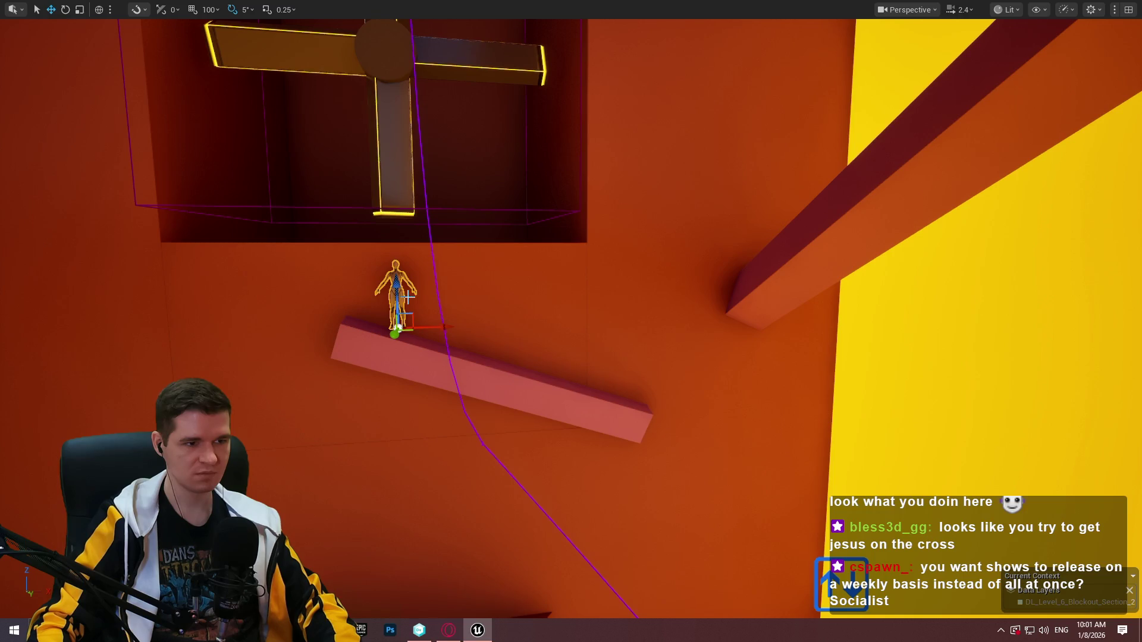
{"action": "left_click_drag", "start_coordinate": [408, 297], "coordinate": [466, 489]}
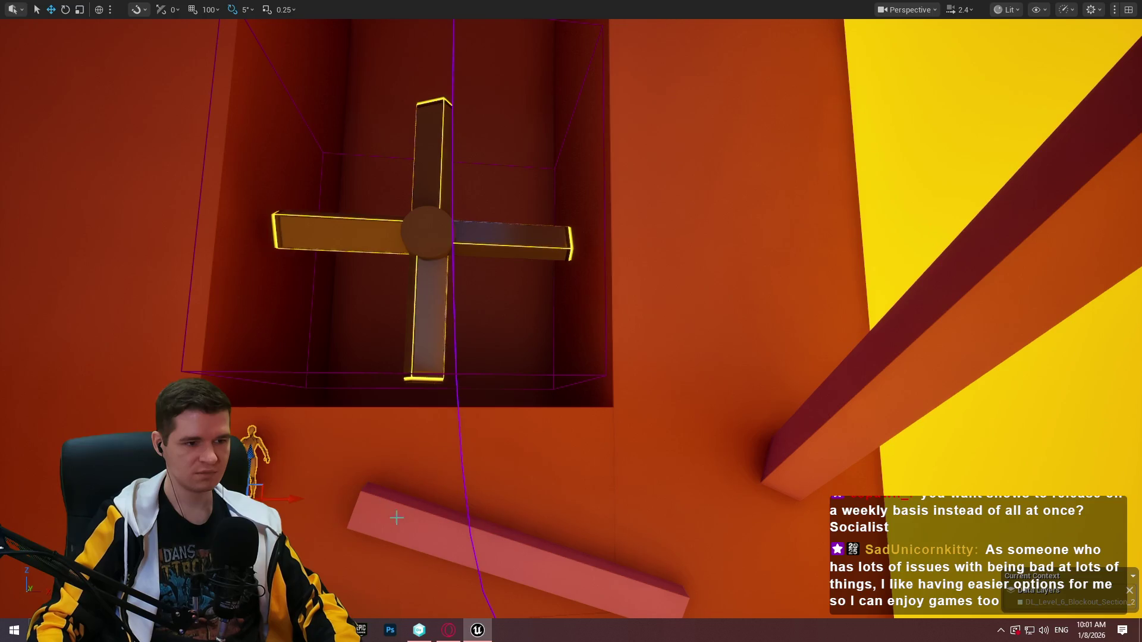
{"action": "right_click", "coordinate": [423, 510]}
{"action": "left_click", "coordinate": [535, 491]}
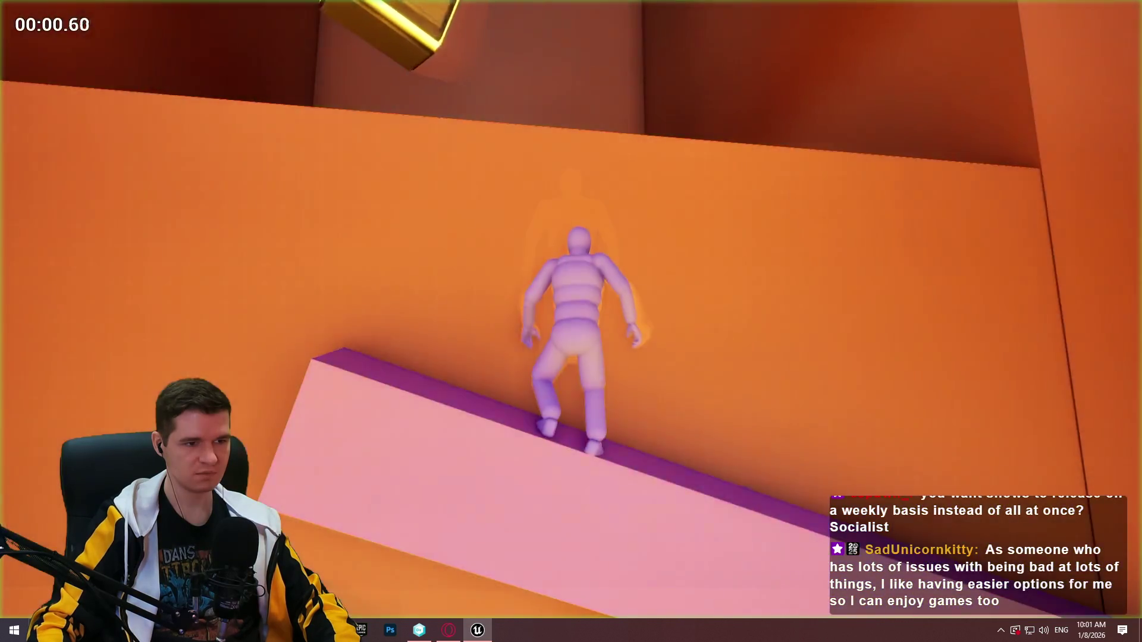
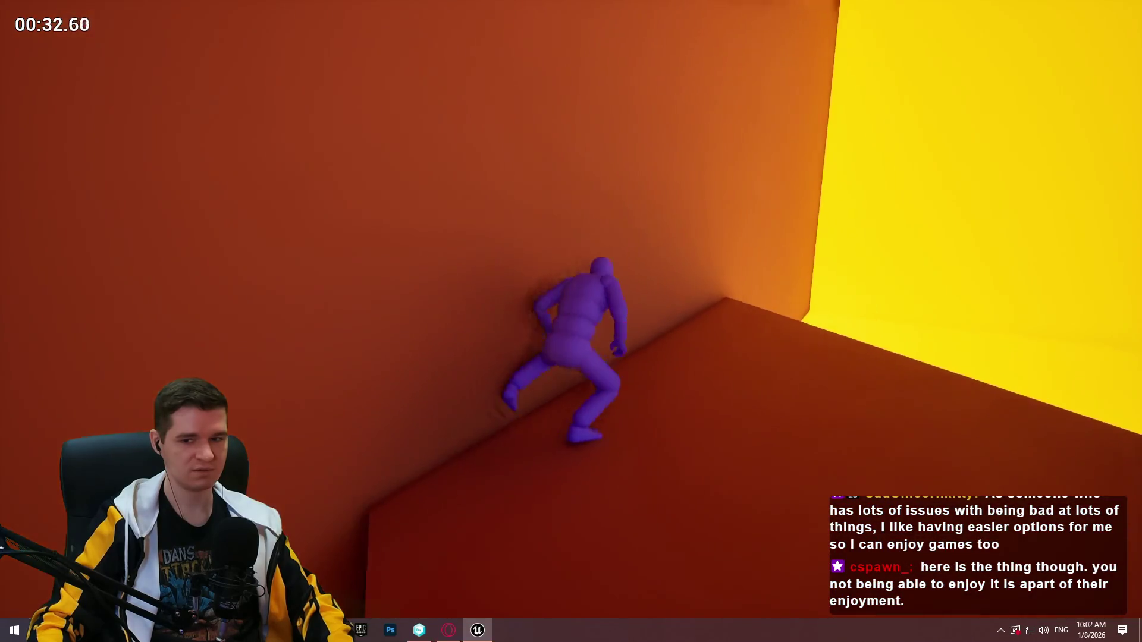
Stop the test play, frame the fan cross, and fly down toward the ledge beneath it
{"action": "key", "text": "Escape"}
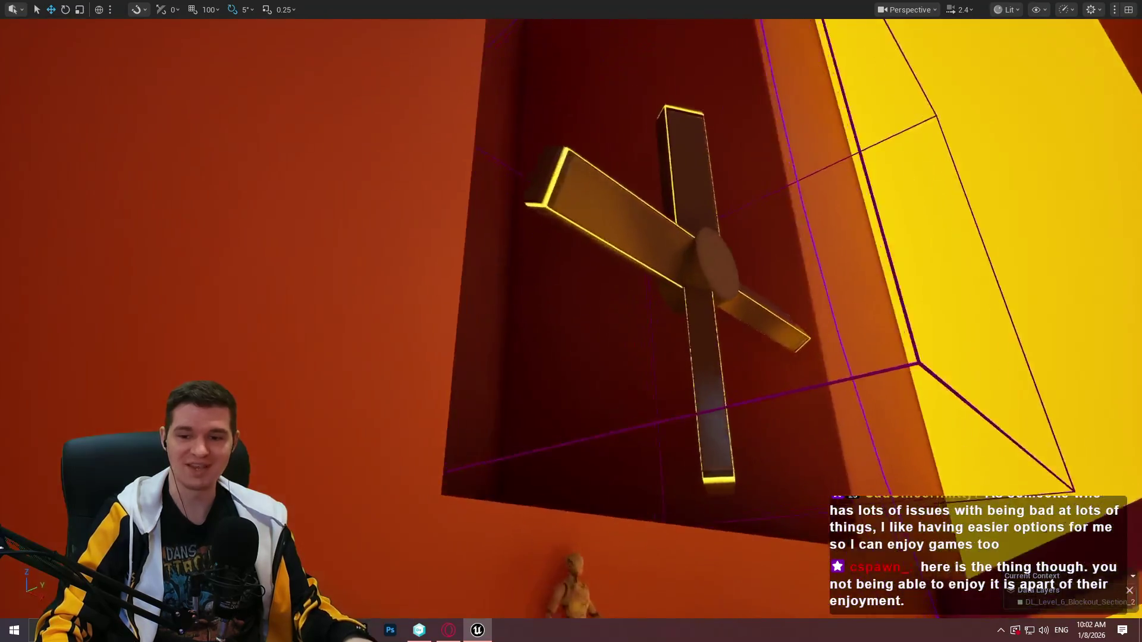
{"action": "key", "text": "f"}
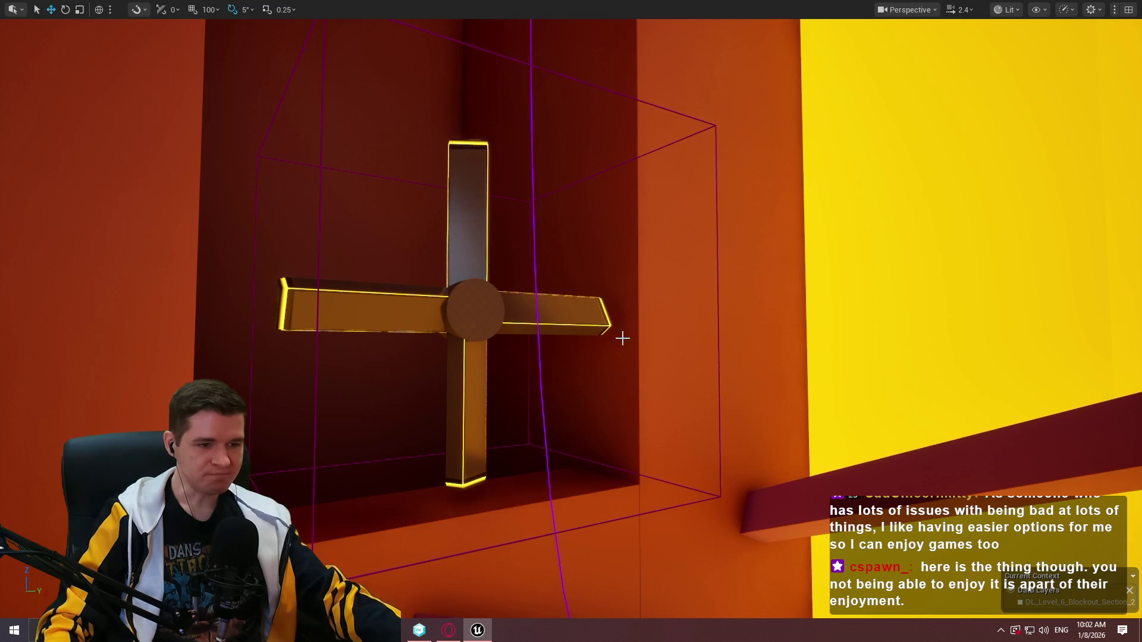
{"action": "mouse_move", "coordinate": [622, 338]}
{"action": "left_mouse_down"}
{"action": "mouse_move", "coordinate": [622, 362]}
{"action": "mouse_move", "coordinate": [622, 309]}
{"action": "mouse_move", "coordinate": [619, 348]}
{"action": "left_mouse_up"}
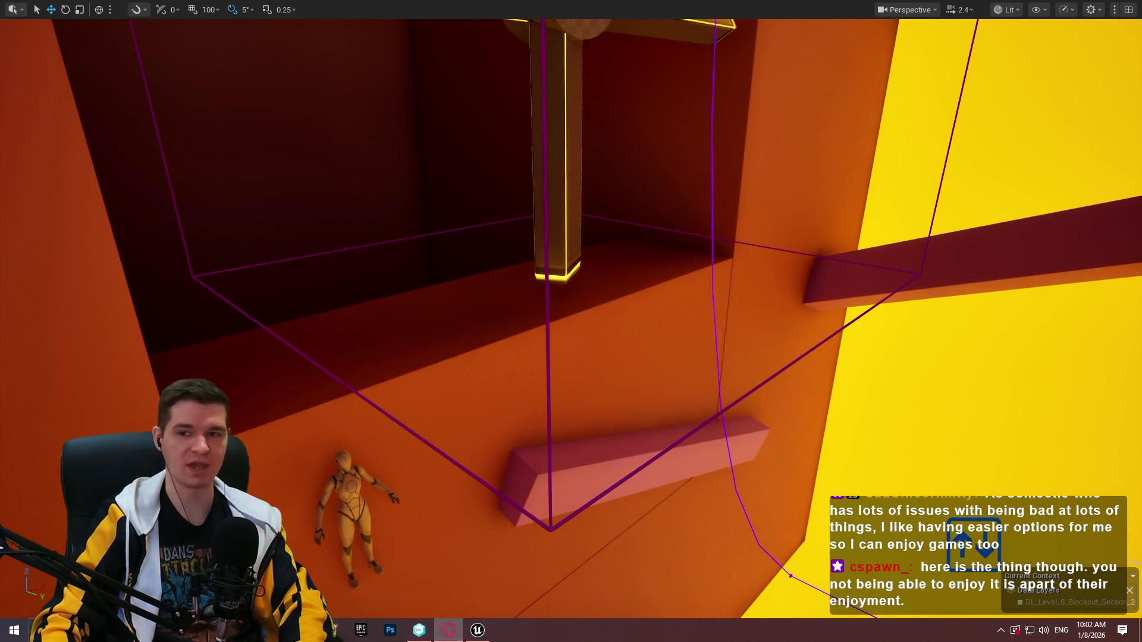
{"action": "left_click", "coordinate": [448, 630]}
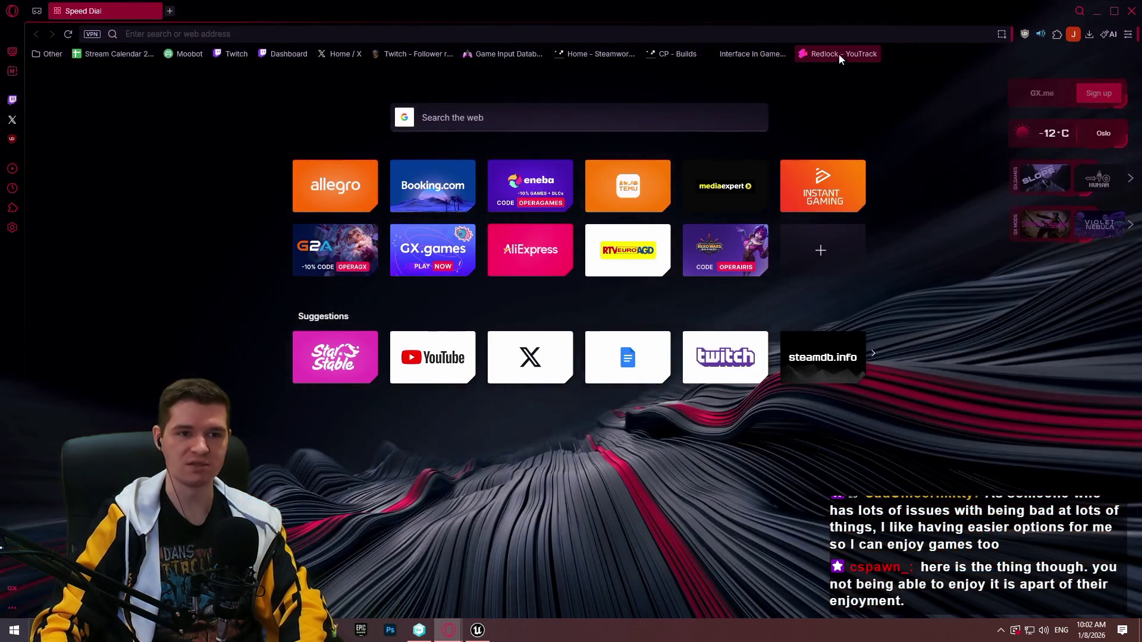
Open the Redlock Game/Difficulty Options article, read to Failure to Repair Consequences, and Alt+Tab back
{"action": "left_click", "coordinate": [841, 54]}
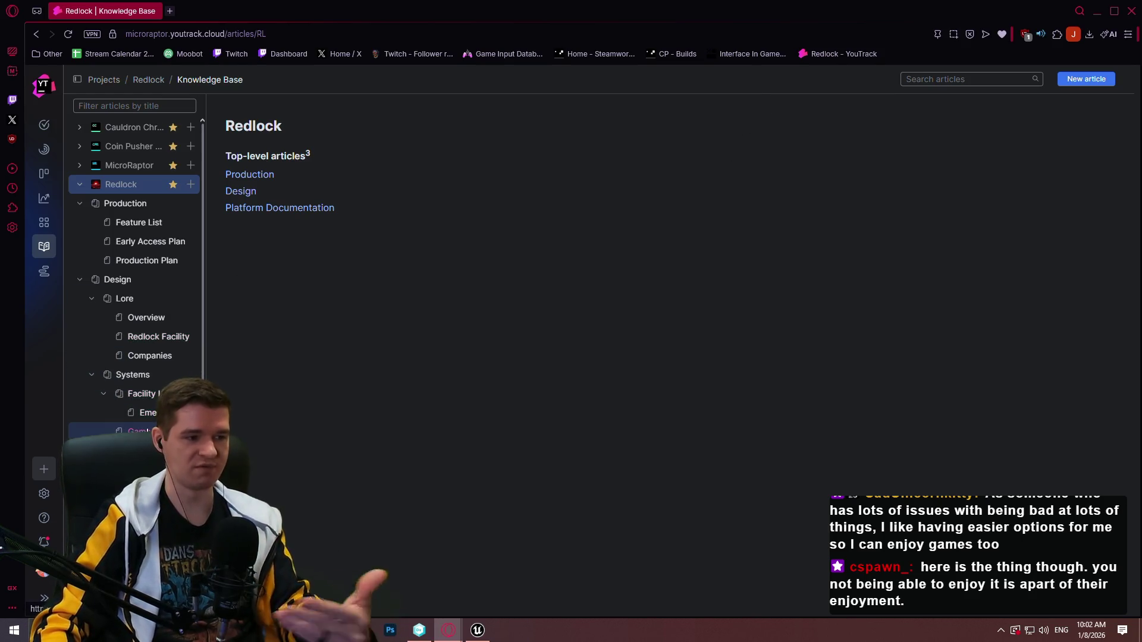
{"action": "left_click", "coordinate": [137, 431]}
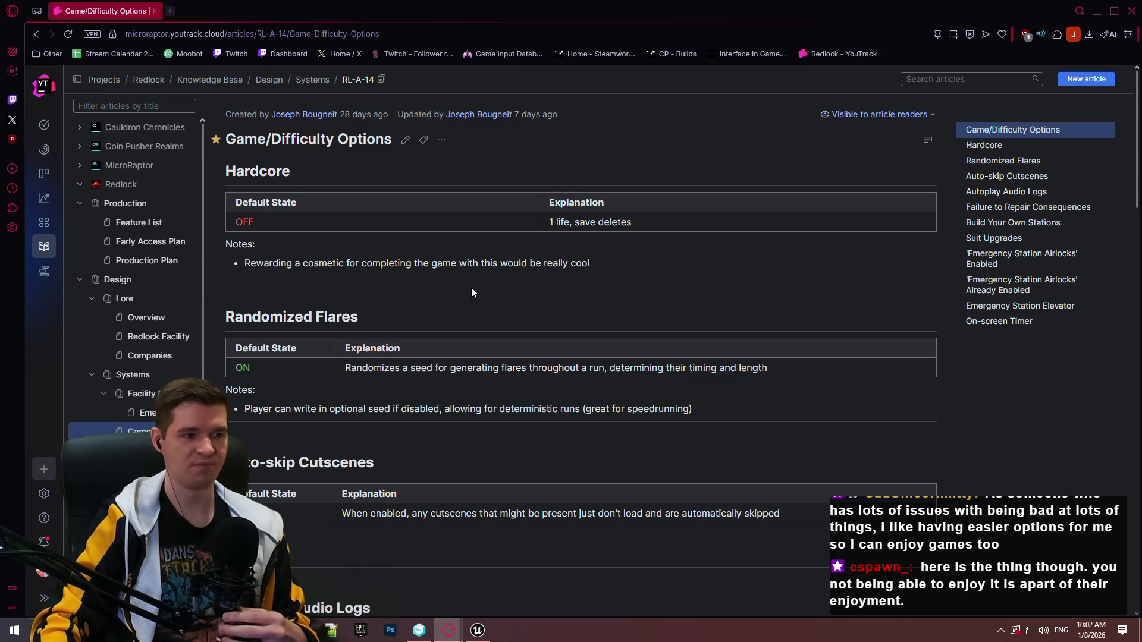
{"action": "scroll", "coordinate": [472, 292], "scroll_direction": "down", "scroll_amount": 3}
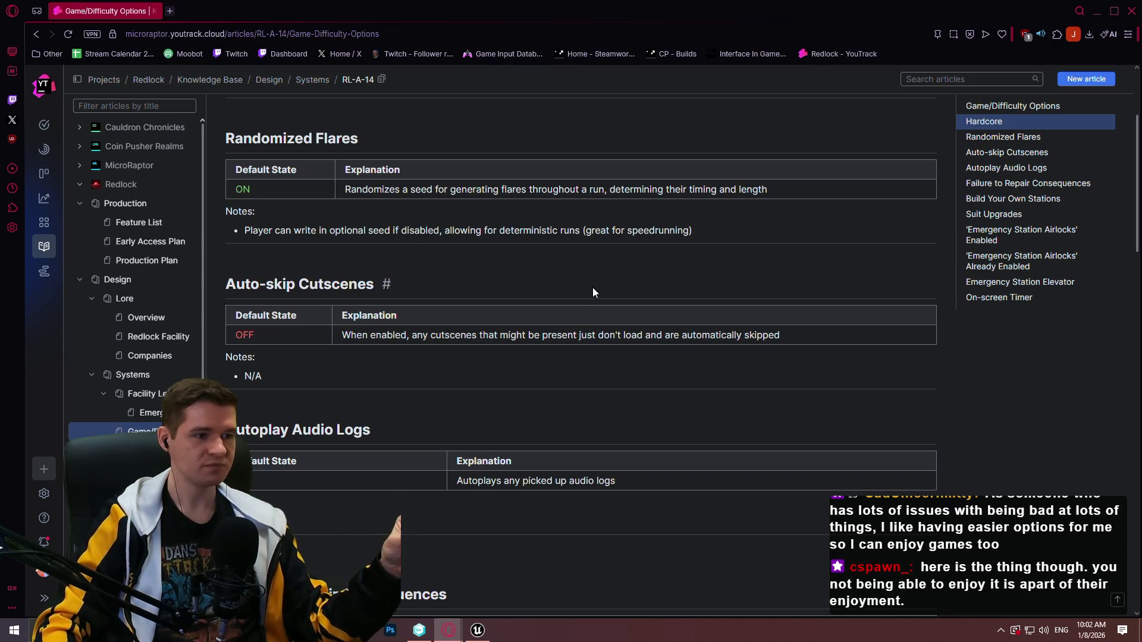
{"action": "scroll", "coordinate": [650, 317], "scroll_direction": "down", "scroll_amount": 3}
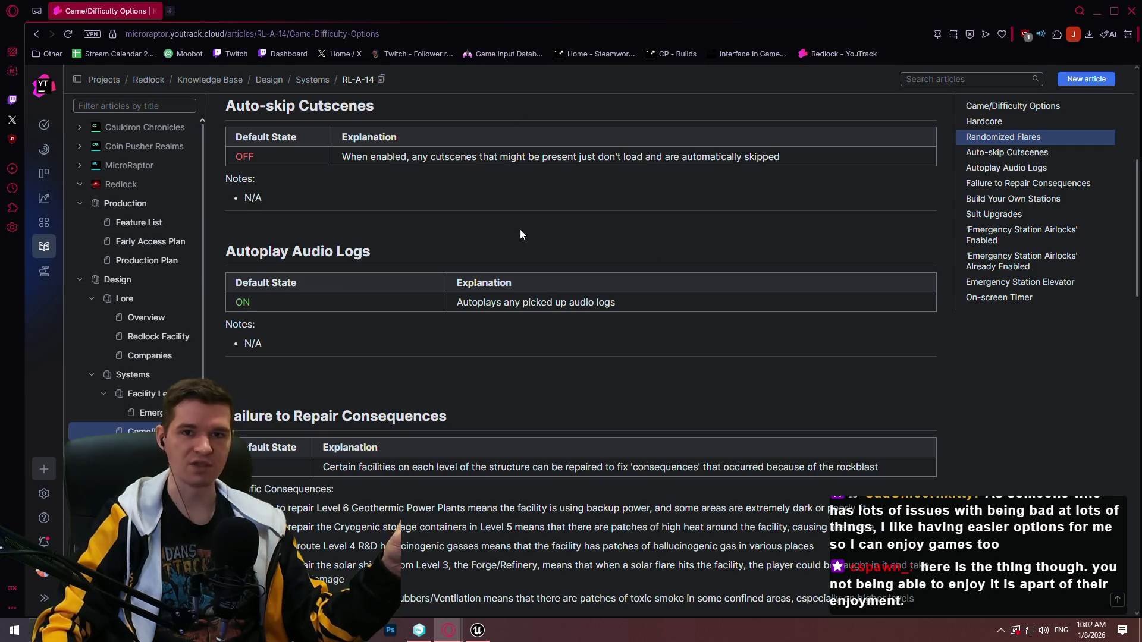
{"action": "scroll", "coordinate": [565, 184], "scroll_direction": "down", "scroll_amount": 1}
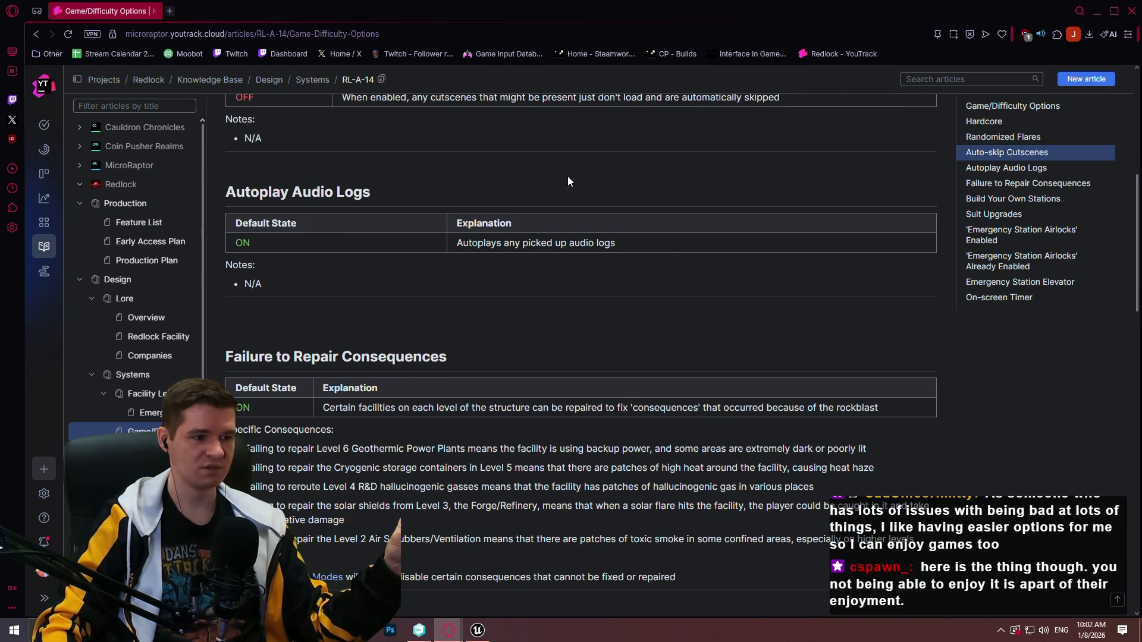
{"action": "scroll", "coordinate": [568, 182], "scroll_direction": "down", "scroll_amount": 4}
{"action": "scroll", "coordinate": [595, 128], "scroll_direction": "up", "scroll_amount": 1}
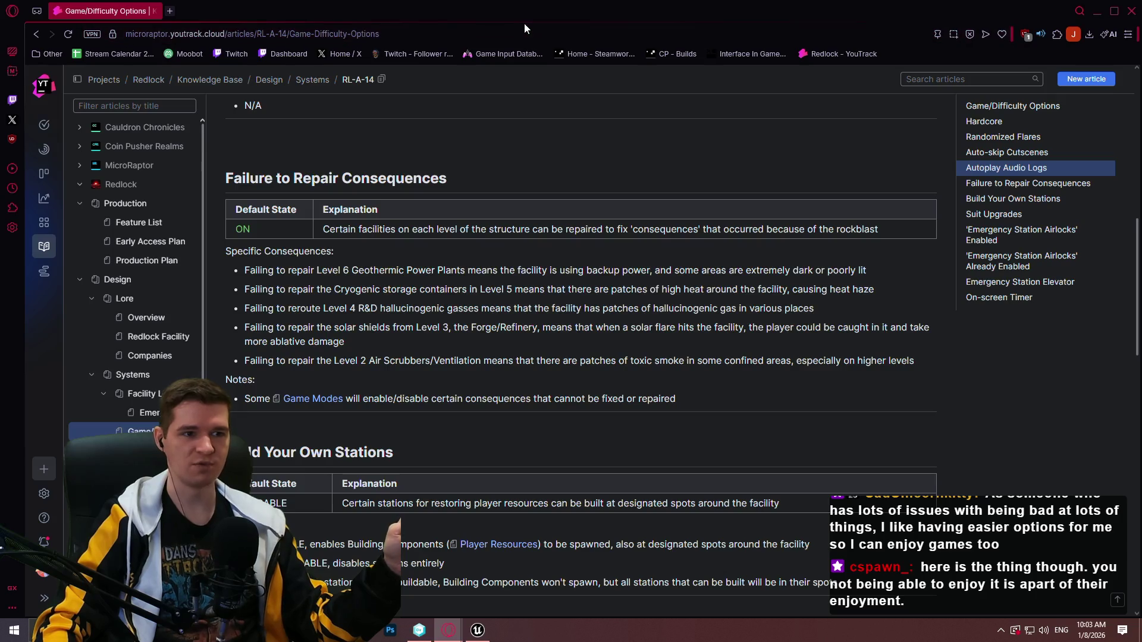
{"action": "key", "text": "alt+Tab"}
{"action": "scroll", "coordinate": [787, 187], "scroll_direction": "up", "scroll_amount": 2}
Fly forward with W among the green blocks, then switch back to the article
{"action": "key", "text": "w"}
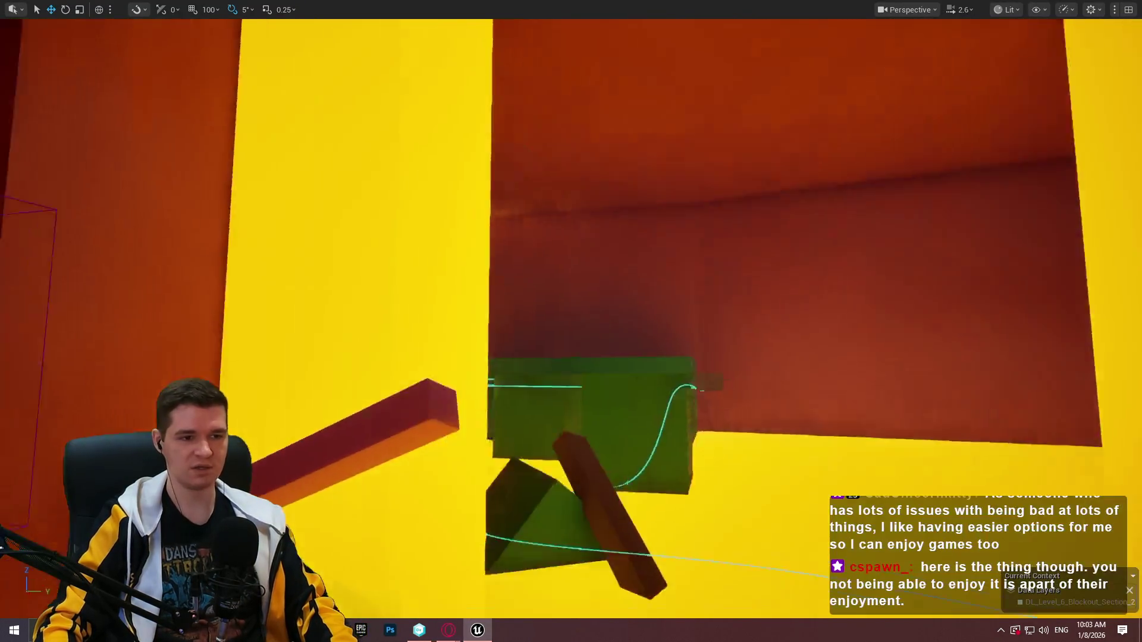
{"action": "key", "text": "w"}
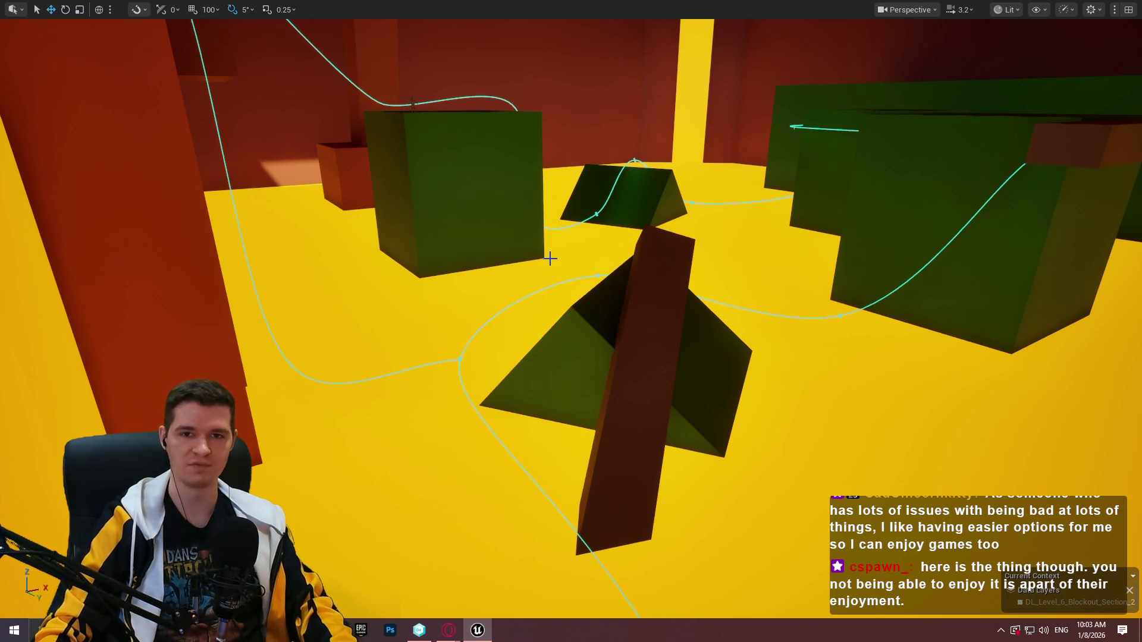
{"action": "key", "text": "alt+Tab"}
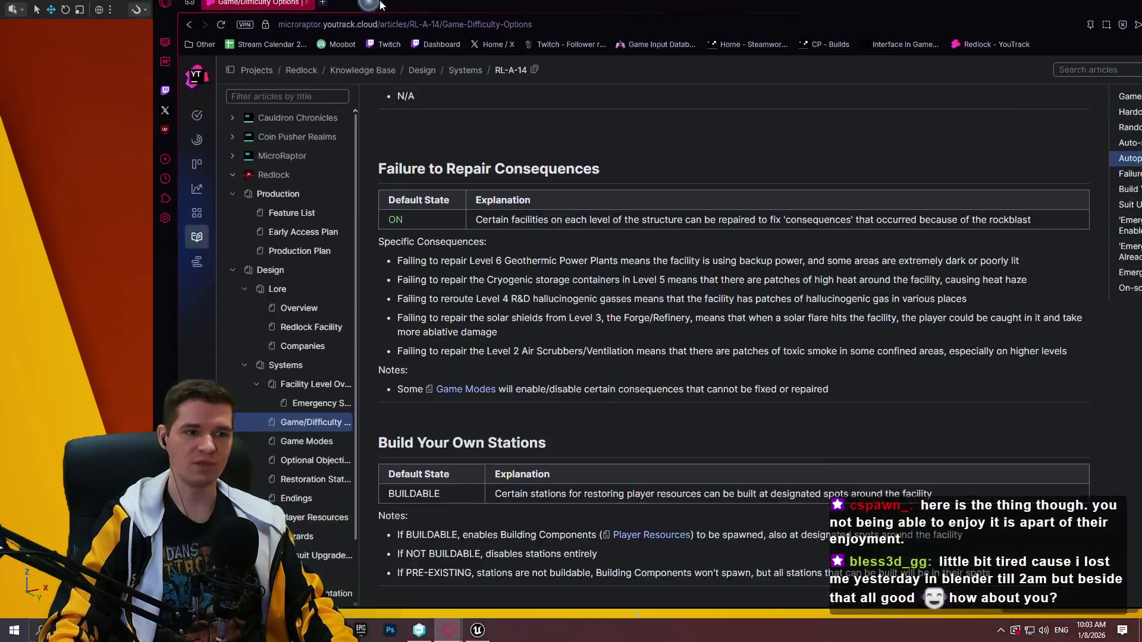
Scroll through the article's notes, briefly highlighting the word 'PRE-EXISTING'
{"action": "scroll", "coordinate": [499, 256], "scroll_direction": "down", "scroll_amount": 6}
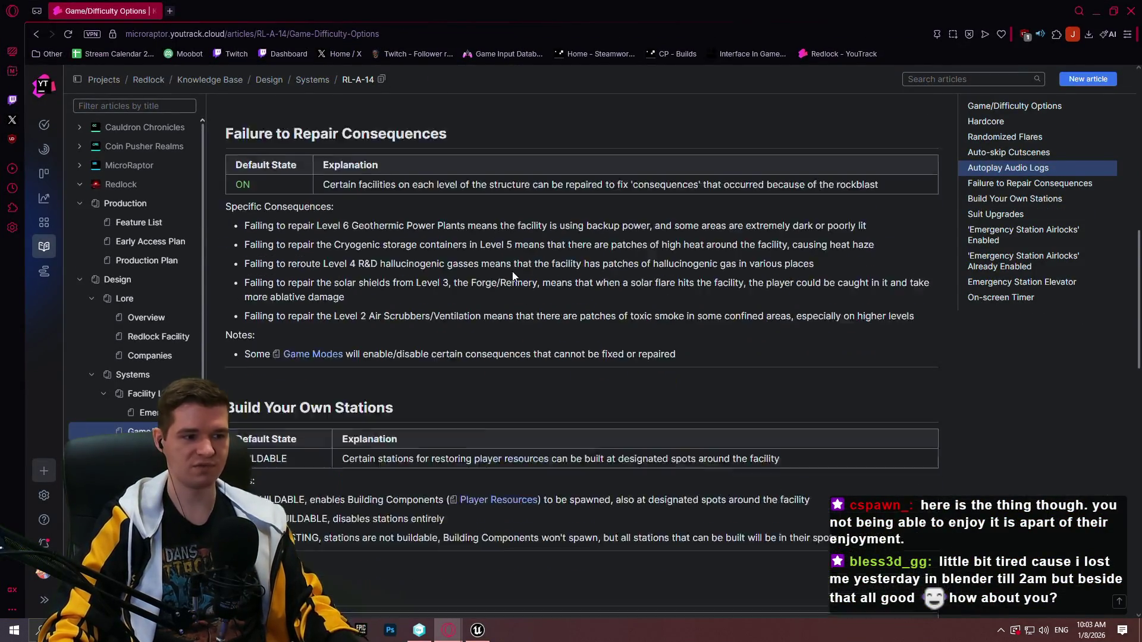
{"action": "scroll", "coordinate": [800, 254], "scroll_direction": "up", "scroll_amount": 1}
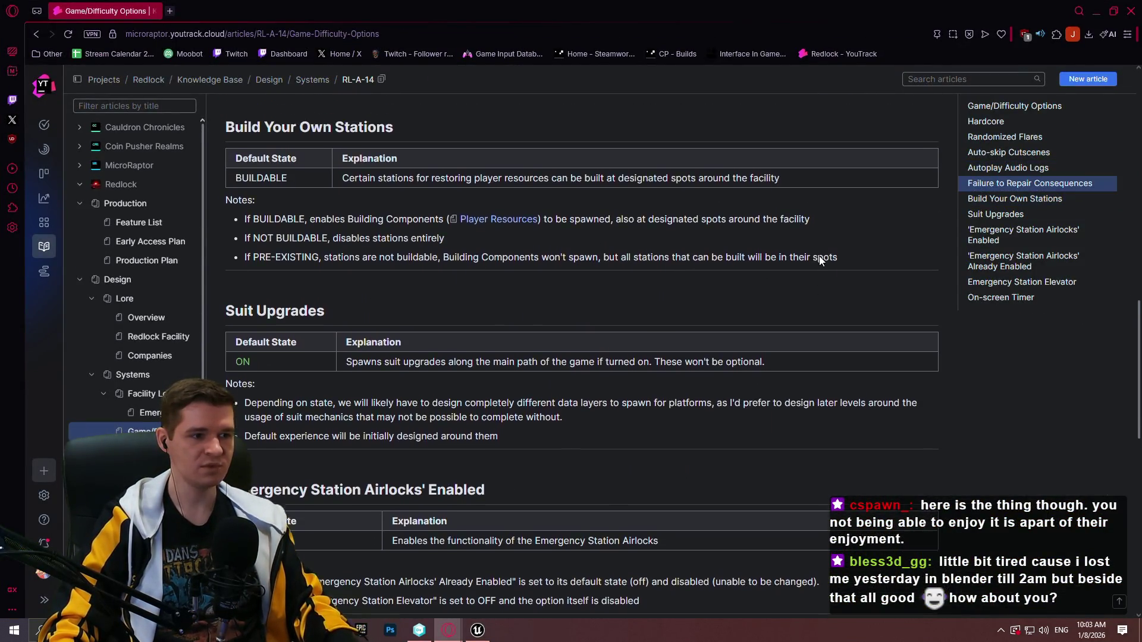
{"action": "scroll", "coordinate": [813, 261], "scroll_direction": "down", "scroll_amount": 2}
{"action": "scroll", "coordinate": [773, 196], "scroll_direction": "up", "scroll_amount": 1}
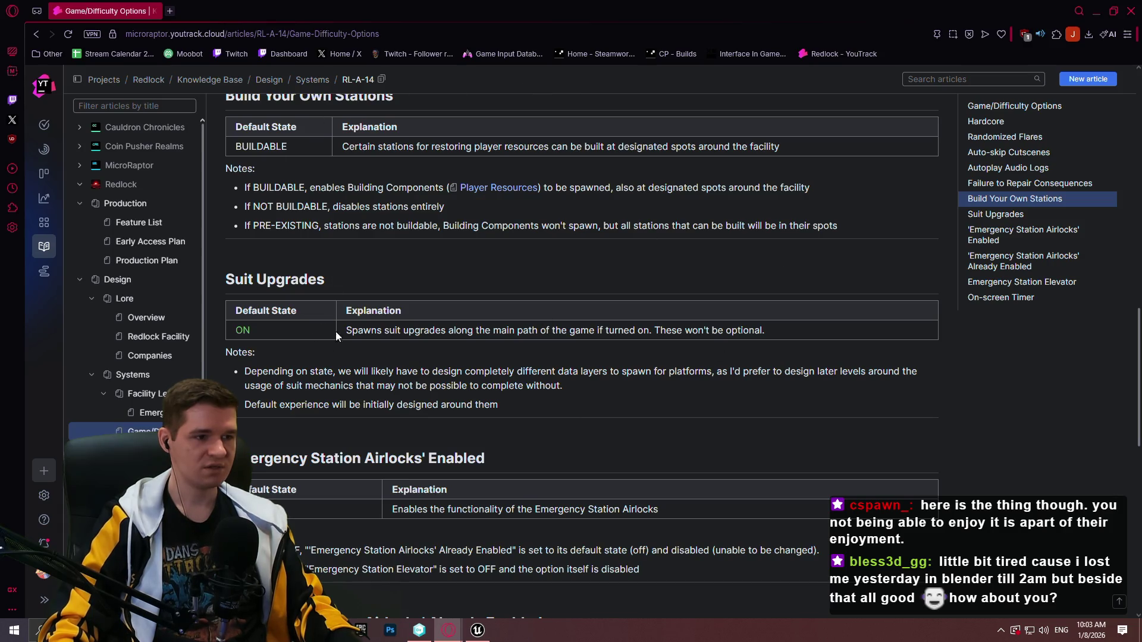
{"action": "scroll", "coordinate": [336, 336], "scroll_direction": "up", "scroll_amount": 2}
{"action": "left_click_drag", "start_coordinate": [318, 344], "coordinate": [248, 343]}
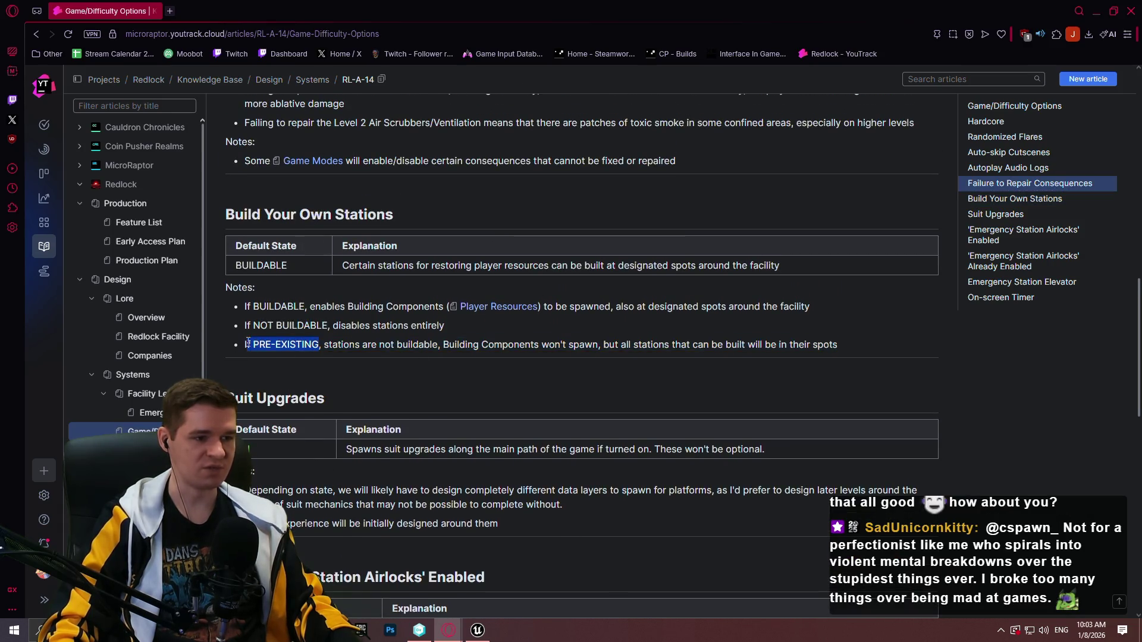
{"action": "scroll", "coordinate": [357, 357], "scroll_direction": "down", "scroll_amount": 3}
{"action": "left_click", "coordinate": [430, 391]}
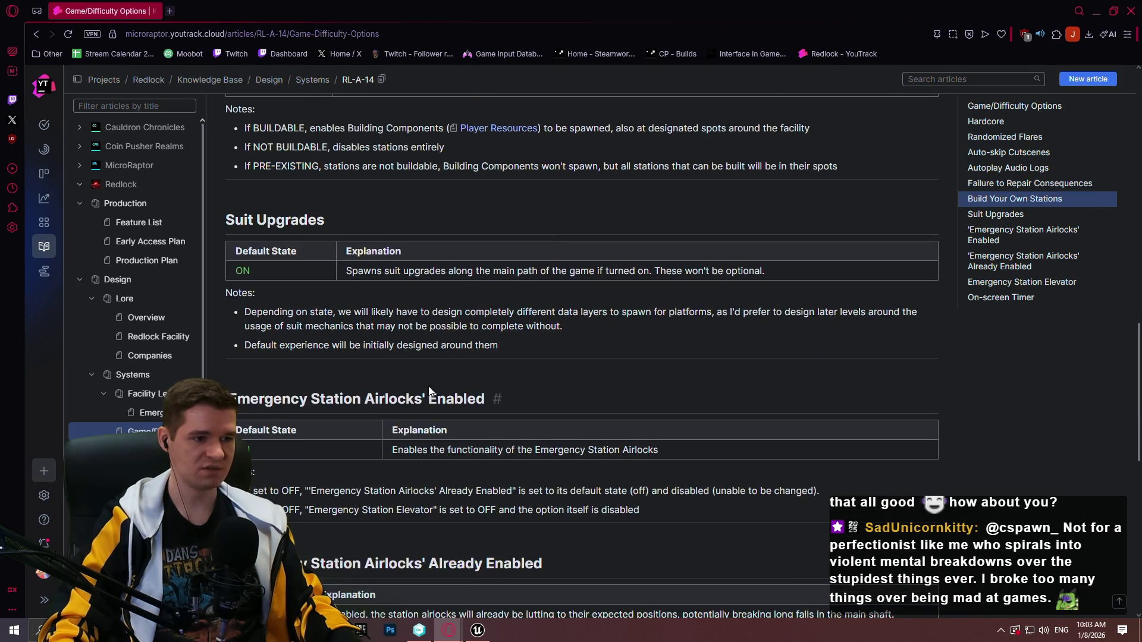
Read down to On-screen Timer, selecting 'OFF' in passing, then minimize the browser
{"action": "scroll", "coordinate": [690, 308], "scroll_direction": "down", "scroll_amount": 5}
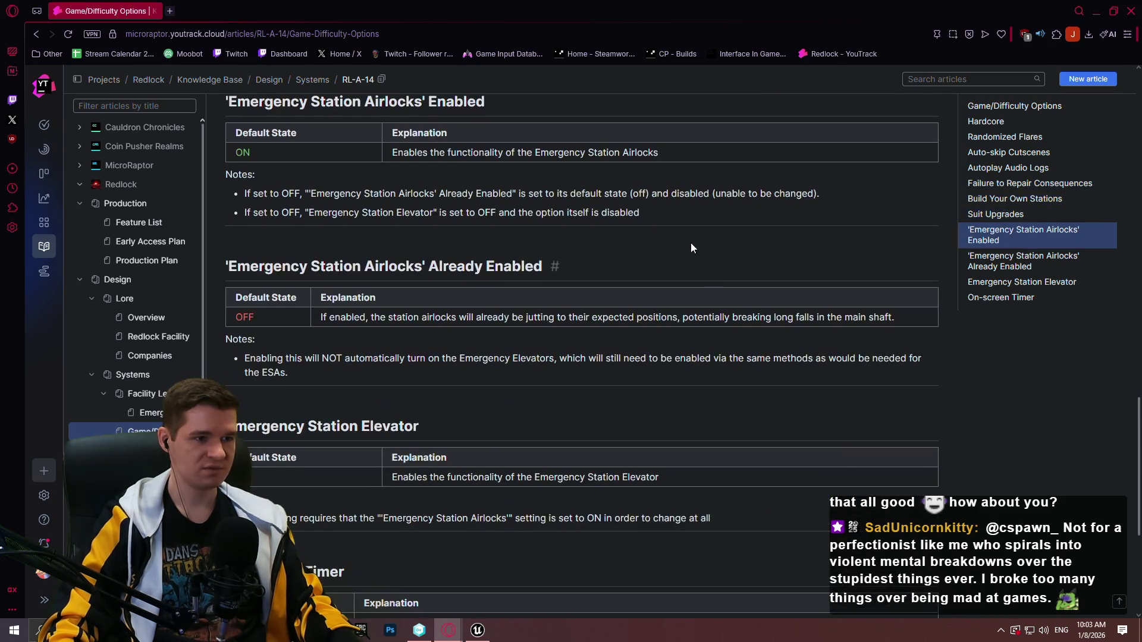
{"action": "scroll", "coordinate": [691, 241], "scroll_direction": "up", "scroll_amount": 3}
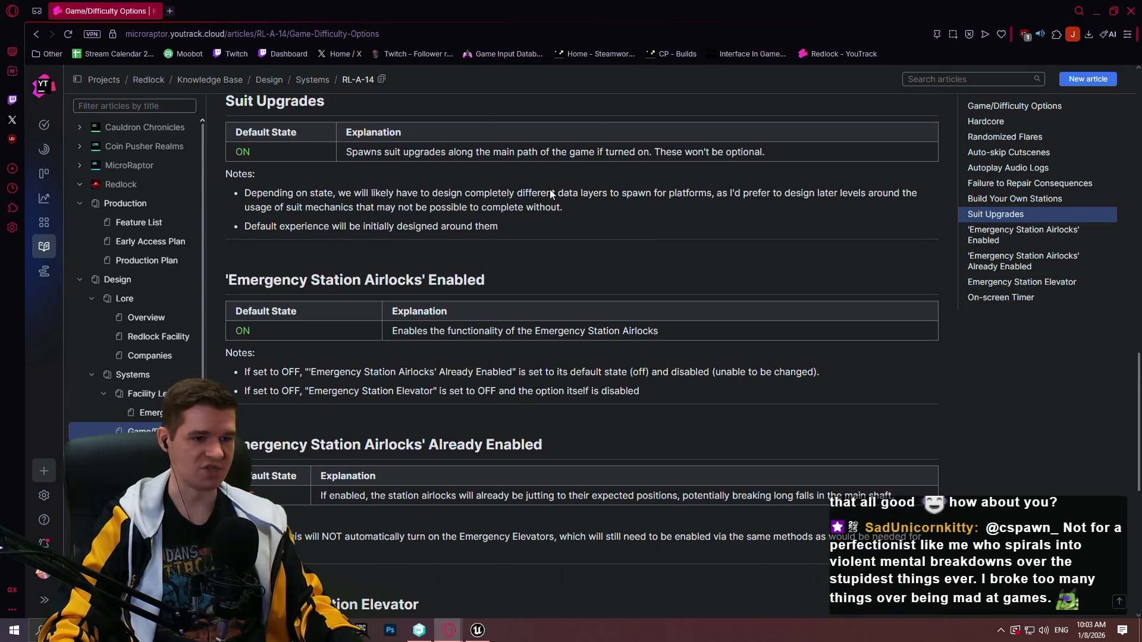
{"action": "double_click", "coordinate": [291, 372]}
{"action": "left_click", "coordinate": [377, 387]}
{"action": "scroll", "coordinate": [463, 268], "scroll_direction": "down", "scroll_amount": 3}
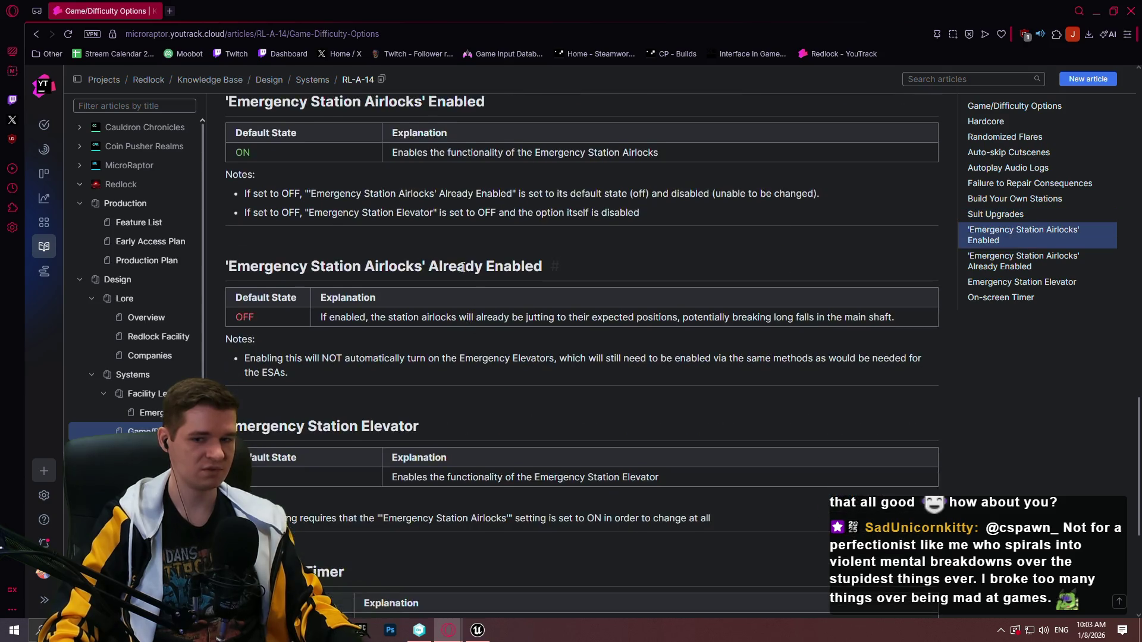
{"action": "scroll", "coordinate": [493, 259], "scroll_direction": "down", "scroll_amount": 1}
{"action": "scroll", "coordinate": [535, 253], "scroll_direction": "down", "scroll_amount": 2}
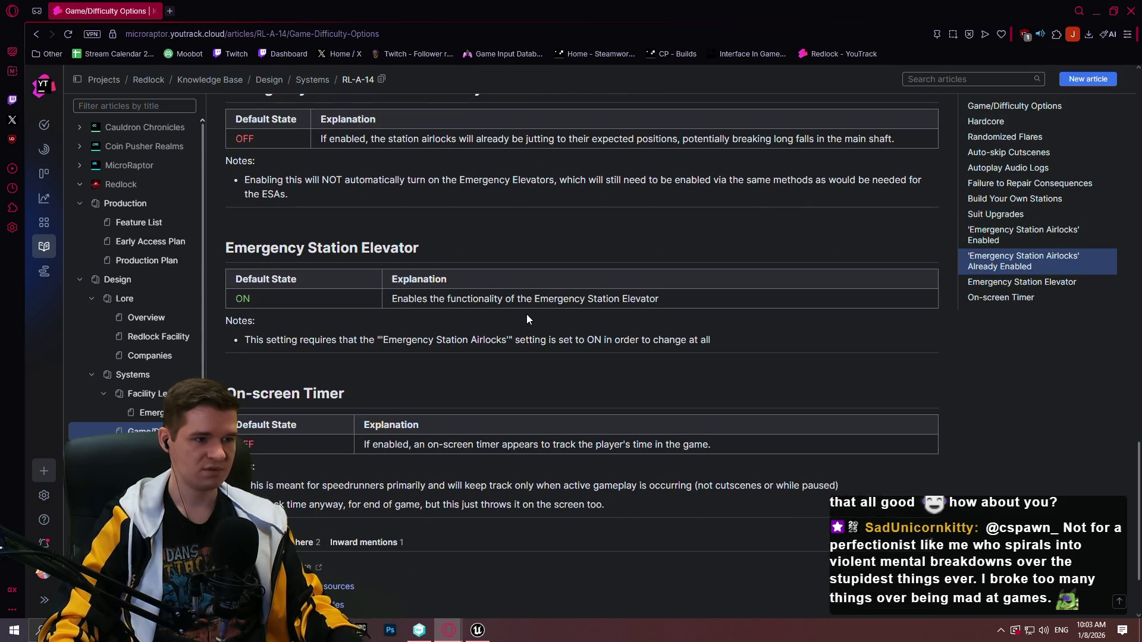
{"action": "scroll", "coordinate": [453, 257], "scroll_direction": "down", "scroll_amount": 1}
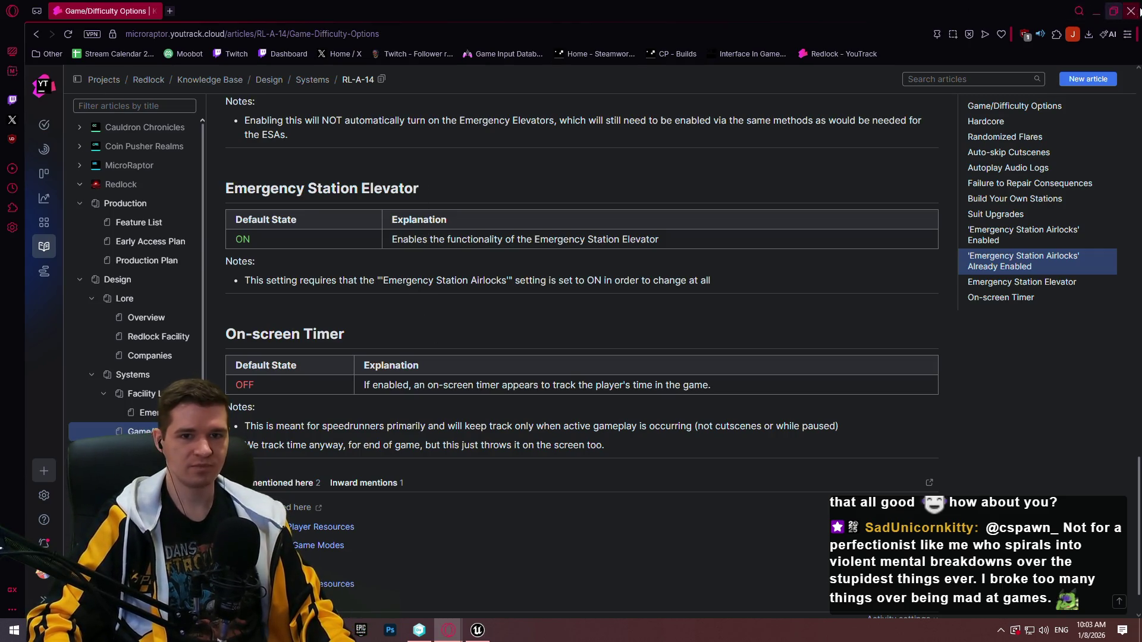
{"action": "left_click", "coordinate": [1132, 12]}
{"action": "left_click_drag", "start_coordinate": [582, 287], "coordinate": [566, 291]}
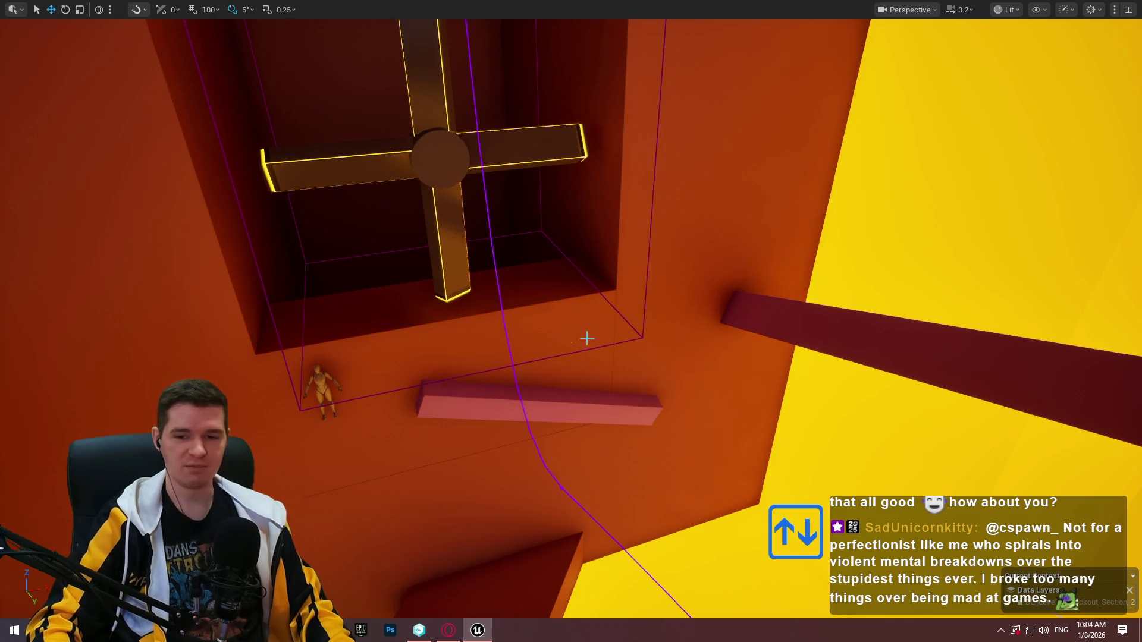
Select the box volume around the fan and frame it in the viewport
{"action": "left_click", "coordinate": [553, 350]}
{"action": "key", "text": "f"}
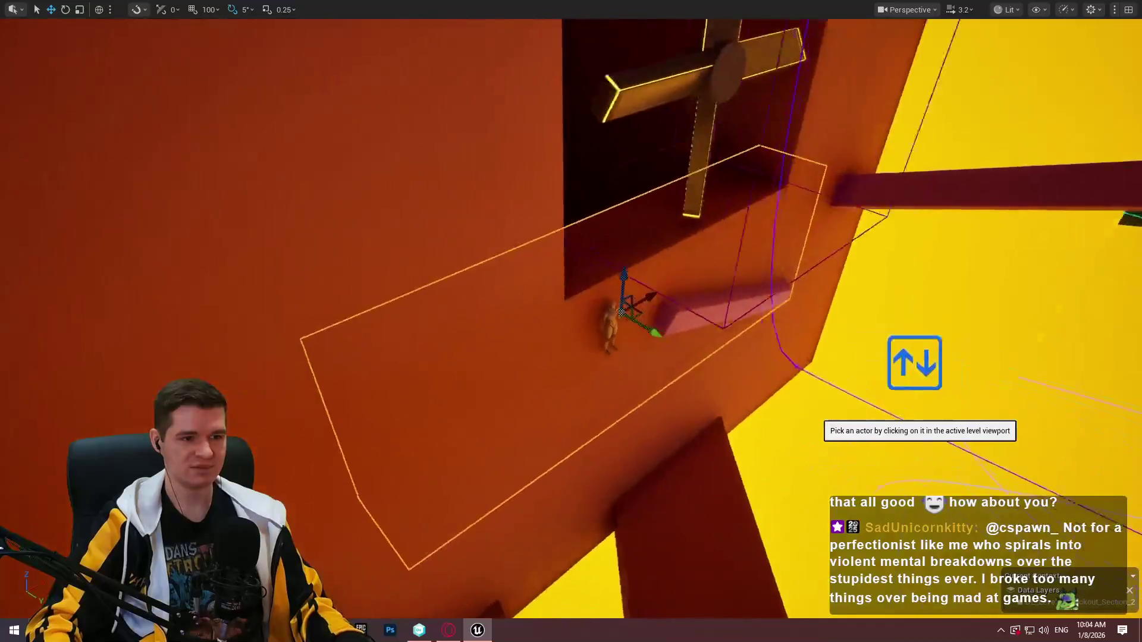
Pick the pink ledge Cube322, then select the large orange wall block and raise it above the fan
{"action": "key", "text": "r"}
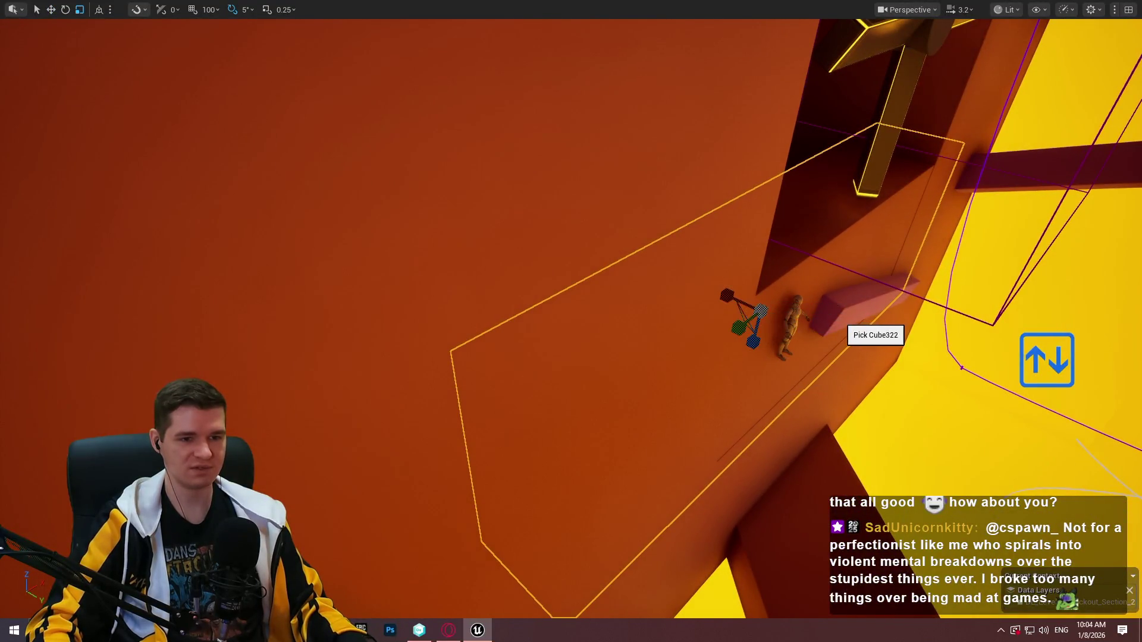
{"action": "right_click", "coordinate": [838, 321]}
{"action": "left_click", "coordinate": [740, 327]}
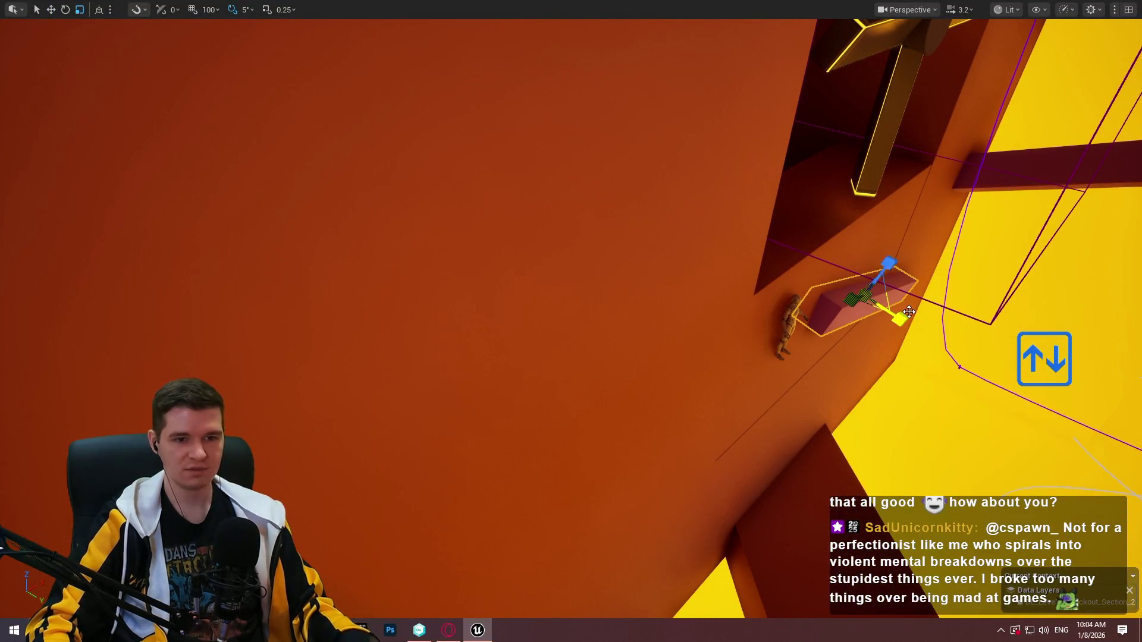
{"action": "left_click", "coordinate": [859, 281]}
{"action": "key", "text": "w"}
{"action": "key", "text": "f"}
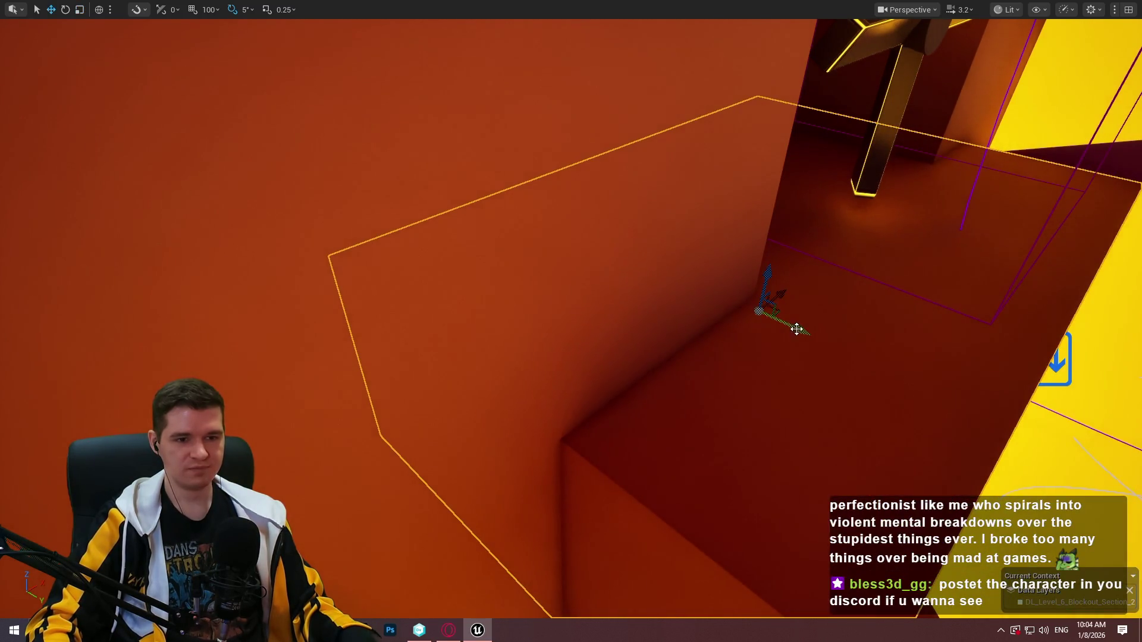
{"action": "mouse_move", "coordinate": [796, 329]}
{"action": "left_mouse_down"}
{"action": "mouse_move", "coordinate": [680, 293]}
{"action": "mouse_move", "coordinate": [543, 275]}
{"action": "mouse_move", "coordinate": [571, 238]}
{"action": "mouse_move", "coordinate": [476, 204]}
{"action": "left_mouse_up"}
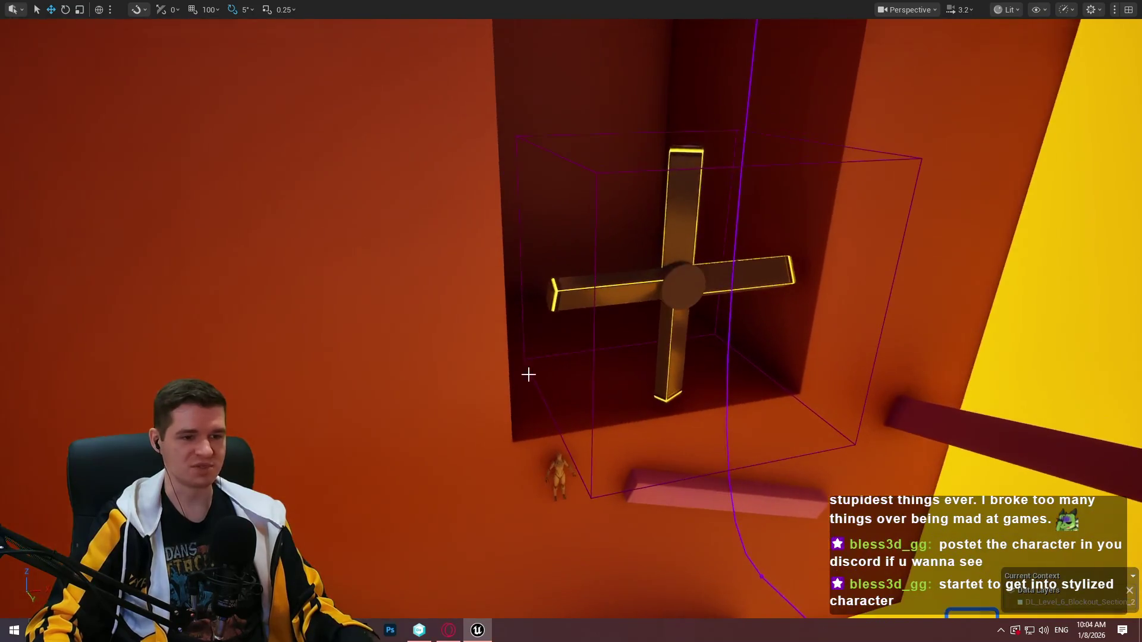
{"action": "scroll", "coordinate": [597, 486], "scroll_direction": "down", "scroll_amount": 2}
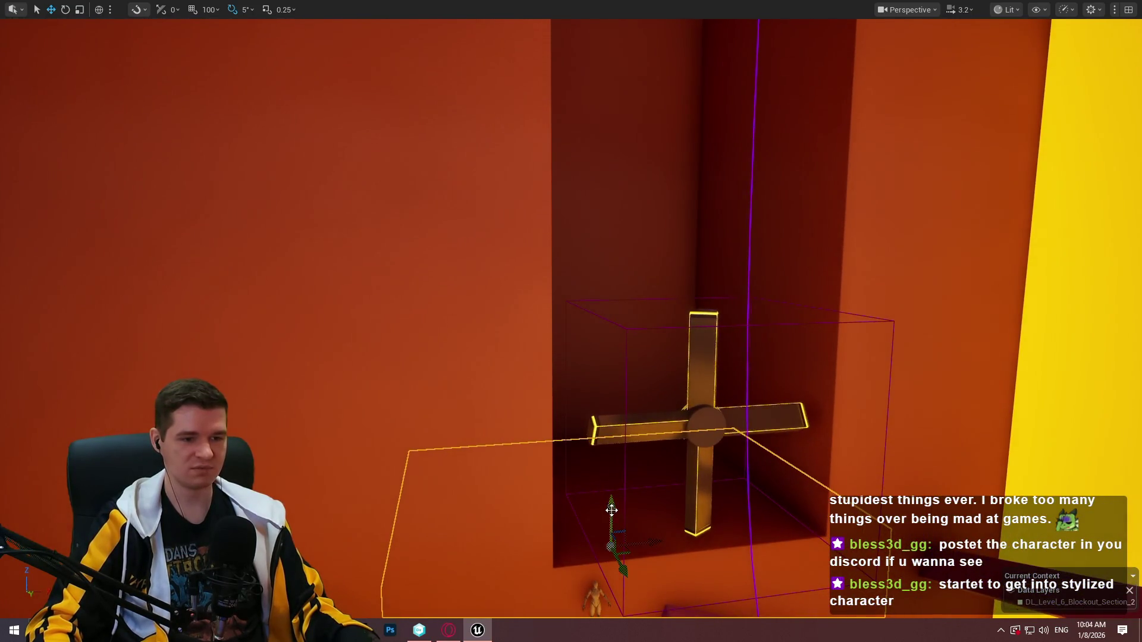
{"action": "mouse_move", "coordinate": [611, 510]}
{"action": "left_mouse_down"}
{"action": "mouse_move", "coordinate": [594, 143]}
{"action": "mouse_move", "coordinate": [595, 159]}
{"action": "left_mouse_up"}
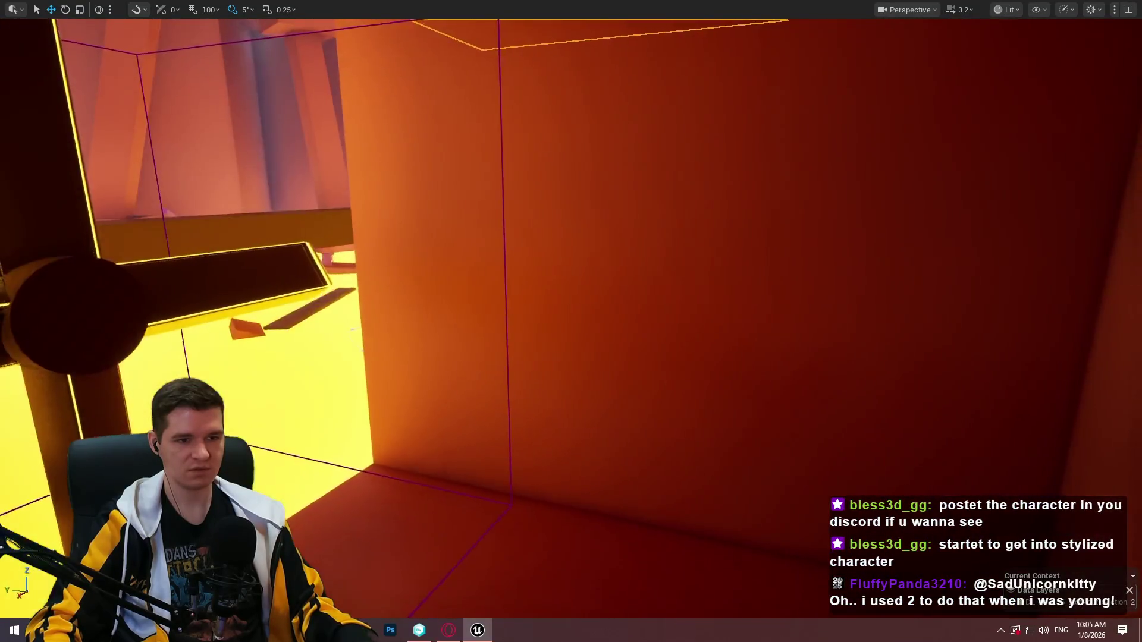
Resize the orange block, slide it left, and narrow its width slightly
{"action": "key", "text": "r"}
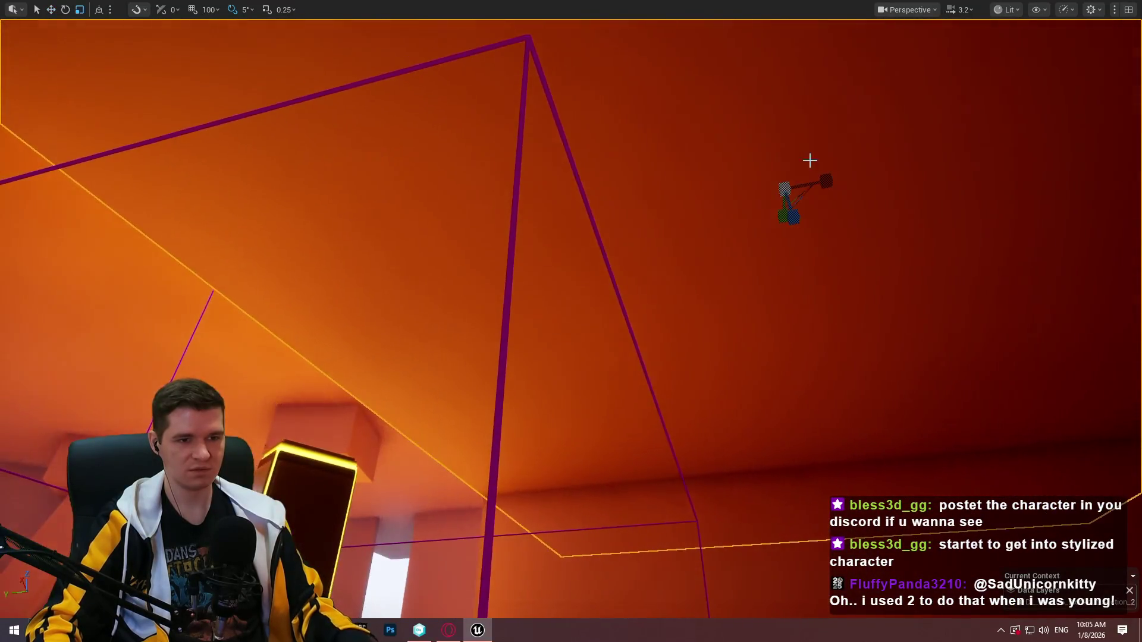
{"action": "left_click_drag", "start_coordinate": [826, 180], "coordinate": [842, 178]}
{"action": "key", "text": "w"}
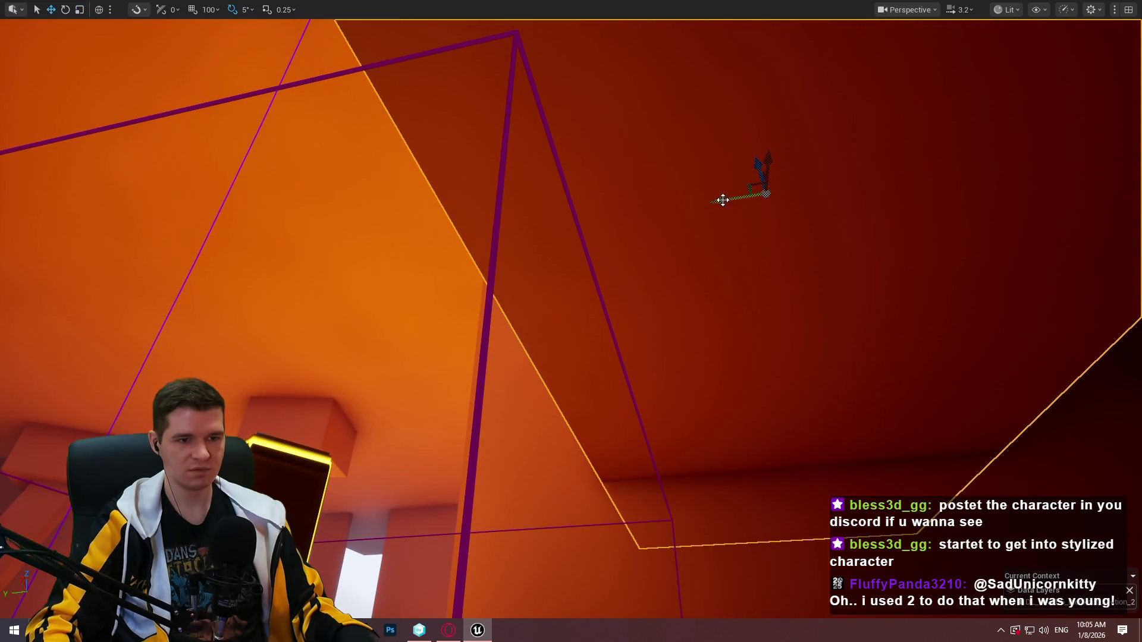
{"action": "mouse_move", "coordinate": [723, 199]}
{"action": "left_mouse_down"}
{"action": "mouse_move", "coordinate": [536, 234]}
{"action": "mouse_move", "coordinate": [529, 217]}
{"action": "left_mouse_up"}
{"action": "key", "text": "r"}
{"action": "mouse_move", "coordinate": [452, 85]}
{"action": "left_mouse_down"}
{"action": "mouse_move", "coordinate": [333, 95]}
{"action": "mouse_move", "coordinate": [333, 155]}
{"action": "mouse_move", "coordinate": [380, 238]}
{"action": "mouse_move", "coordinate": [384, 178]}
{"action": "mouse_move", "coordinate": [345, 238]}
{"action": "mouse_move", "coordinate": [631, 155]}
{"action": "mouse_move", "coordinate": [535, 214]}
{"action": "mouse_move", "coordinate": [538, 364]}
{"action": "left_mouse_up"}
Stretch the box in the niche much taller along its Z axis
{"action": "key", "text": "r"}
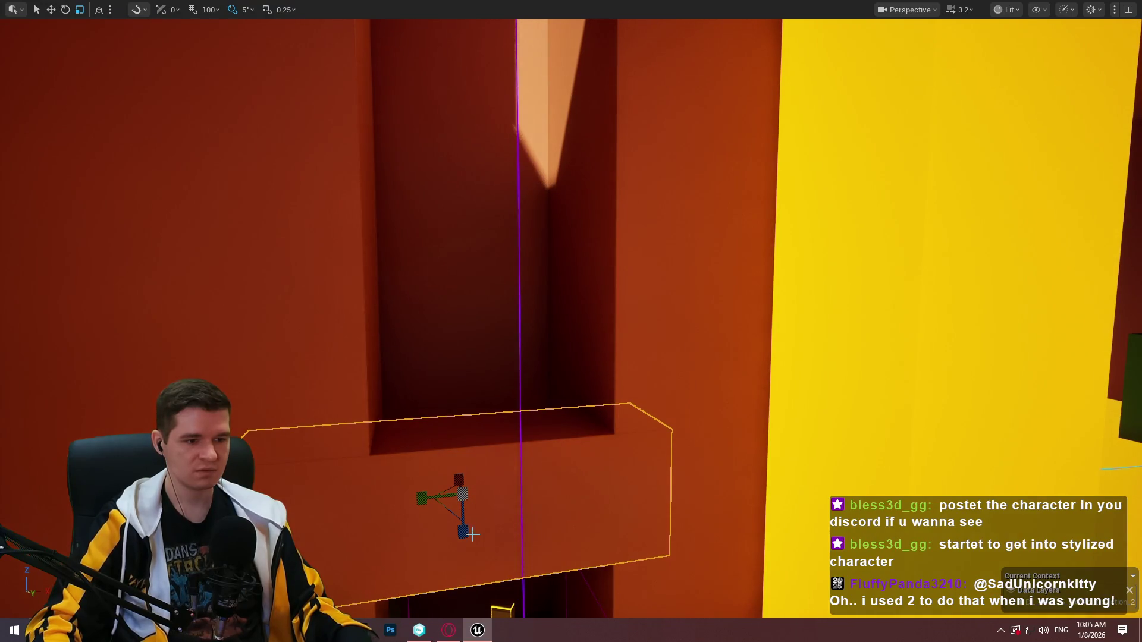
{"action": "left_click_drag", "start_coordinate": [464, 531], "coordinate": [464, 568]}
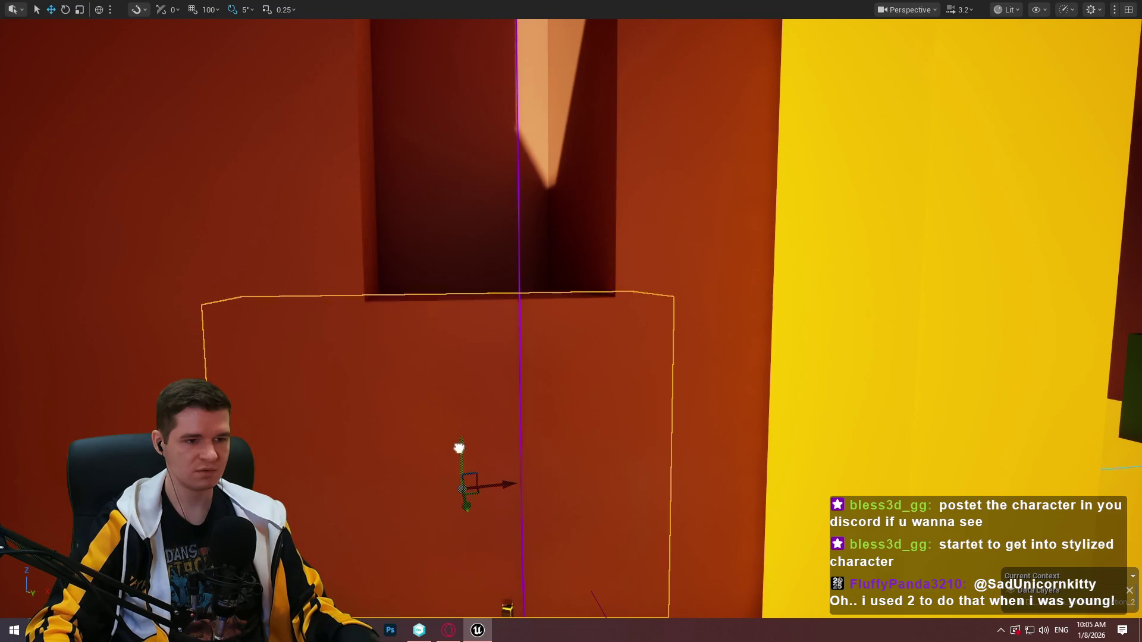
{"action": "mouse_move", "coordinate": [458, 447]}
{"action": "left_mouse_down"}
{"action": "mouse_move", "coordinate": [484, 272]}
{"action": "mouse_move", "coordinate": [565, 238]}
{"action": "mouse_move", "coordinate": [534, 356]}
{"action": "left_mouse_up"}
{"action": "key", "text": "r"}
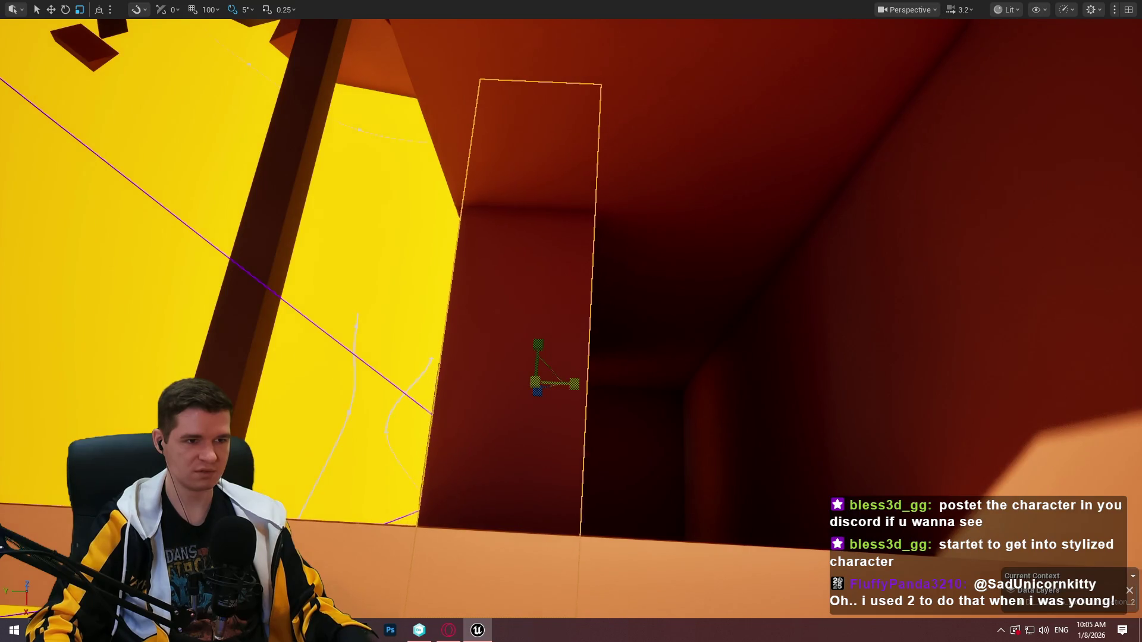
{"action": "mouse_move", "coordinate": [498, 381]}
{"action": "left_mouse_down"}
{"action": "mouse_move", "coordinate": [467, 380]}
{"action": "mouse_move", "coordinate": [440, 413]}
{"action": "mouse_move", "coordinate": [506, 394]}
{"action": "mouse_move", "coordinate": [655, 423]}
{"action": "mouse_move", "coordinate": [543, 453]}
{"action": "mouse_move", "coordinate": [654, 455]}
{"action": "mouse_move", "coordinate": [642, 443]}
{"action": "left_mouse_up"}
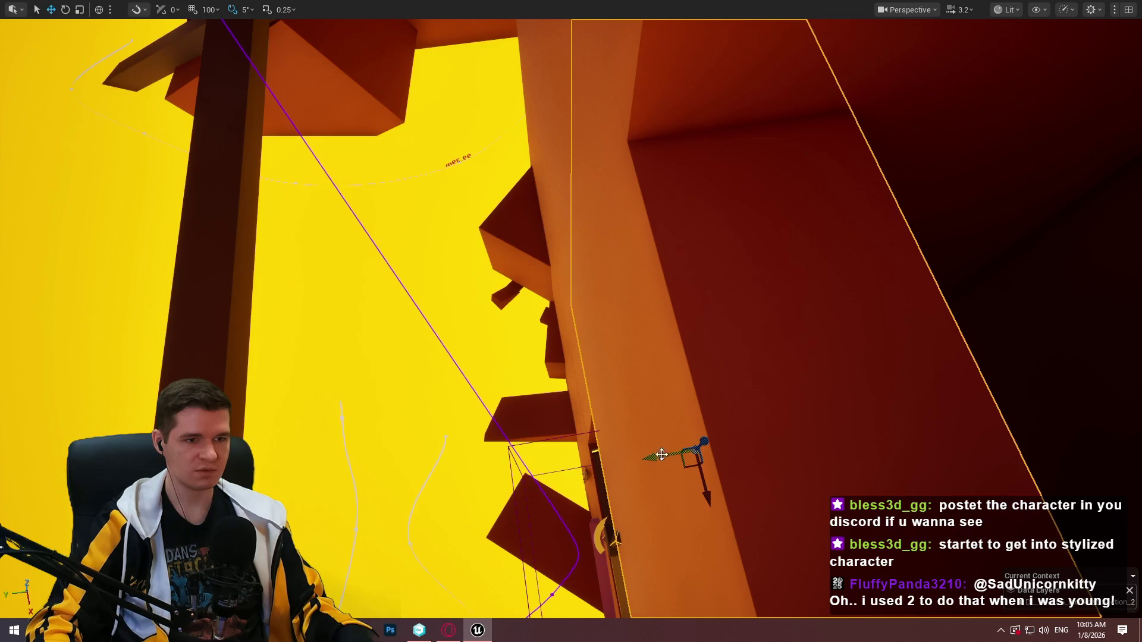
{"action": "mouse_move", "coordinate": [662, 455]}
{"action": "left_mouse_down"}
{"action": "mouse_move", "coordinate": [639, 411]}
{"action": "mouse_move", "coordinate": [625, 417]}
{"action": "mouse_move", "coordinate": [643, 416]}
{"action": "mouse_move", "coordinate": [636, 405]}
{"action": "left_mouse_up"}
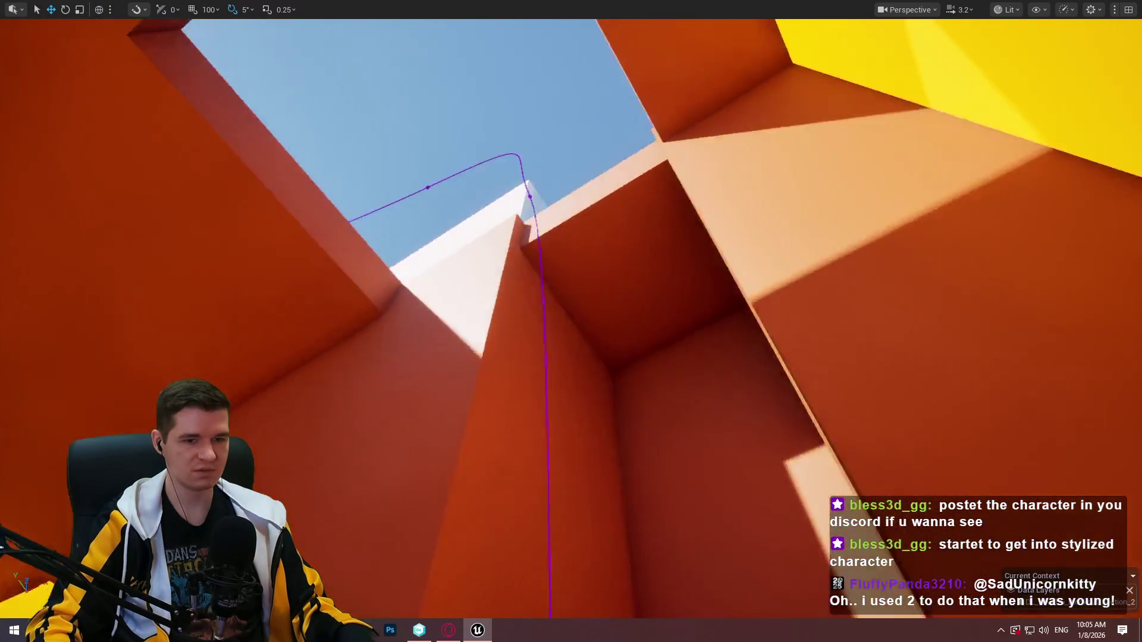
Rotate the box about 55° and move it down-left, then up to fit over the recess
{"action": "mouse_move", "coordinate": [391, 352]}
{"action": "left_mouse_down"}
{"action": "mouse_move", "coordinate": [397, 268]}
{"action": "mouse_move", "coordinate": [624, 267]}
{"action": "mouse_move", "coordinate": [675, 449]}
{"action": "mouse_move", "coordinate": [403, 176]}
{"action": "left_mouse_up"}
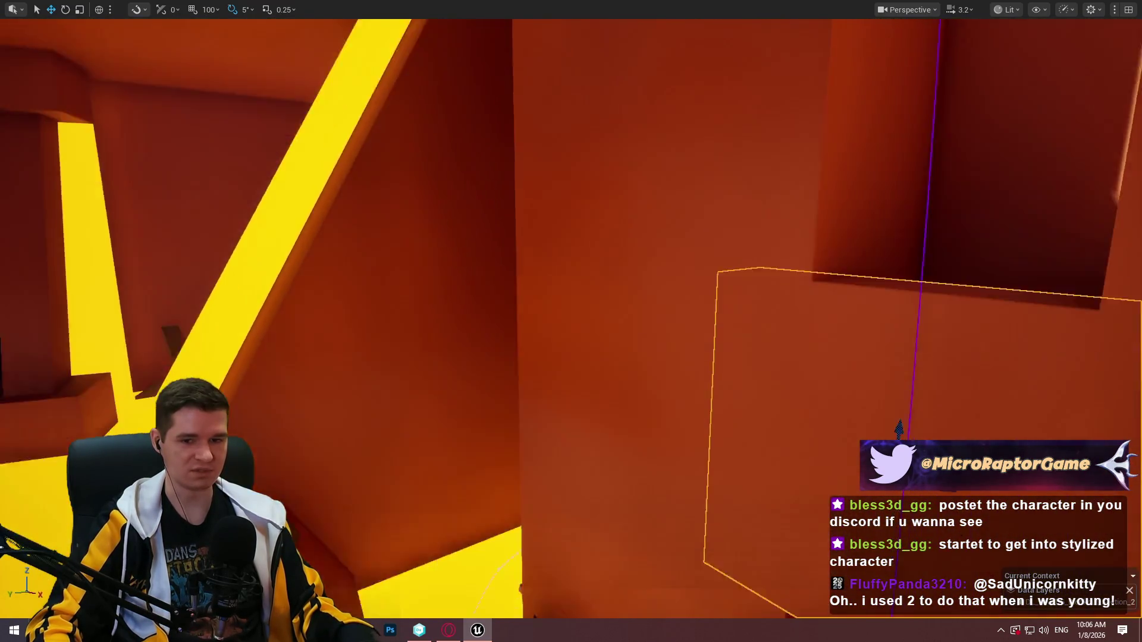
{"action": "left_click_drag", "start_coordinate": [901, 389], "coordinate": [902, 389]}
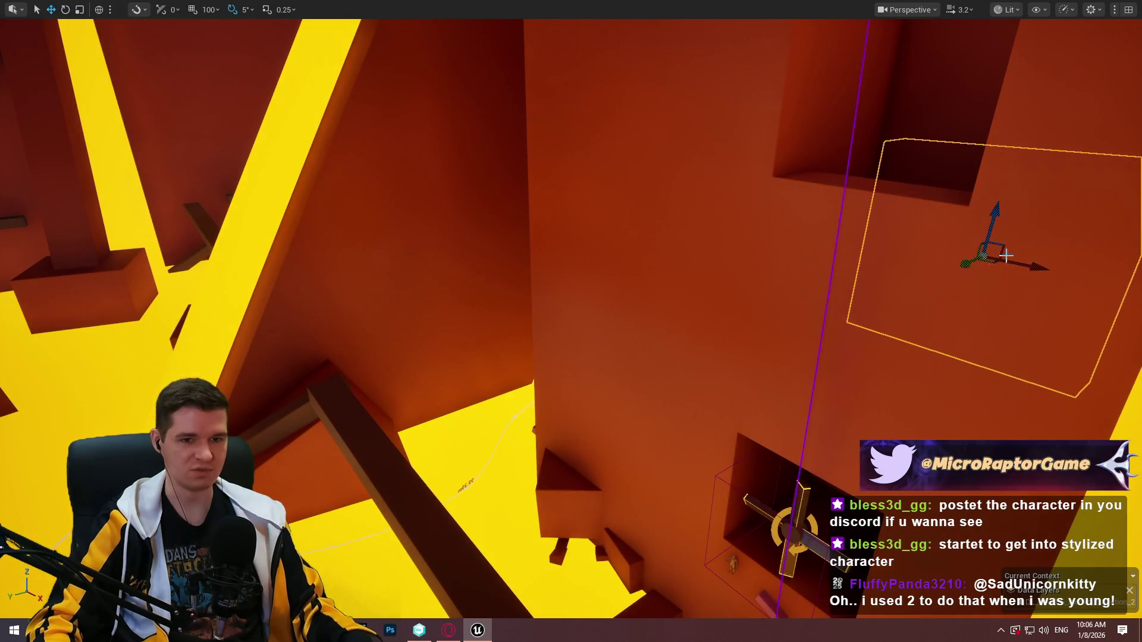
{"action": "left_click_drag", "start_coordinate": [1039, 205], "coordinate": [1052, 205]}
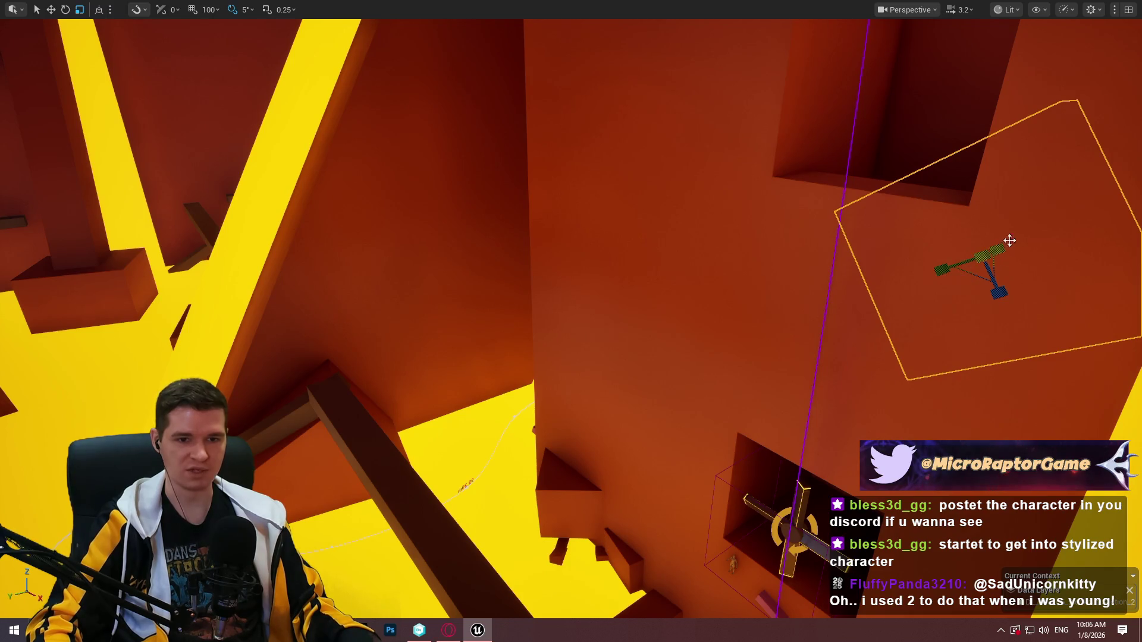
{"action": "left_click_drag", "start_coordinate": [1024, 240], "coordinate": [1035, 247]}
{"action": "key", "text": "w"}
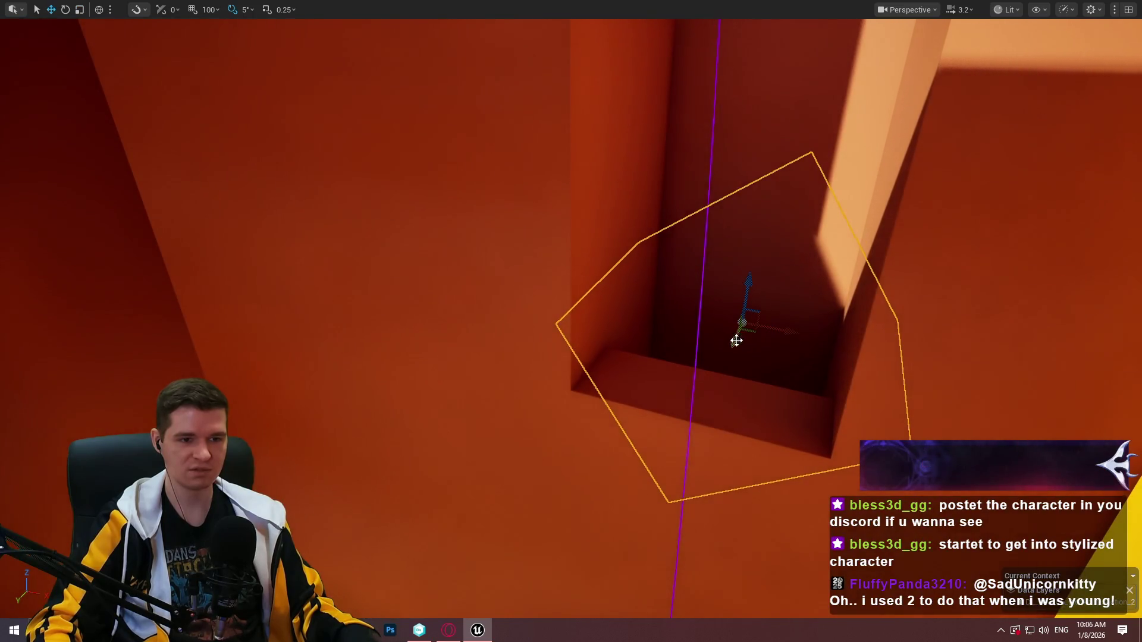
{"action": "left_click_drag", "start_coordinate": [736, 340], "coordinate": [714, 453]}
{"action": "left_click_drag", "start_coordinate": [704, 381], "coordinate": [721, 257]}
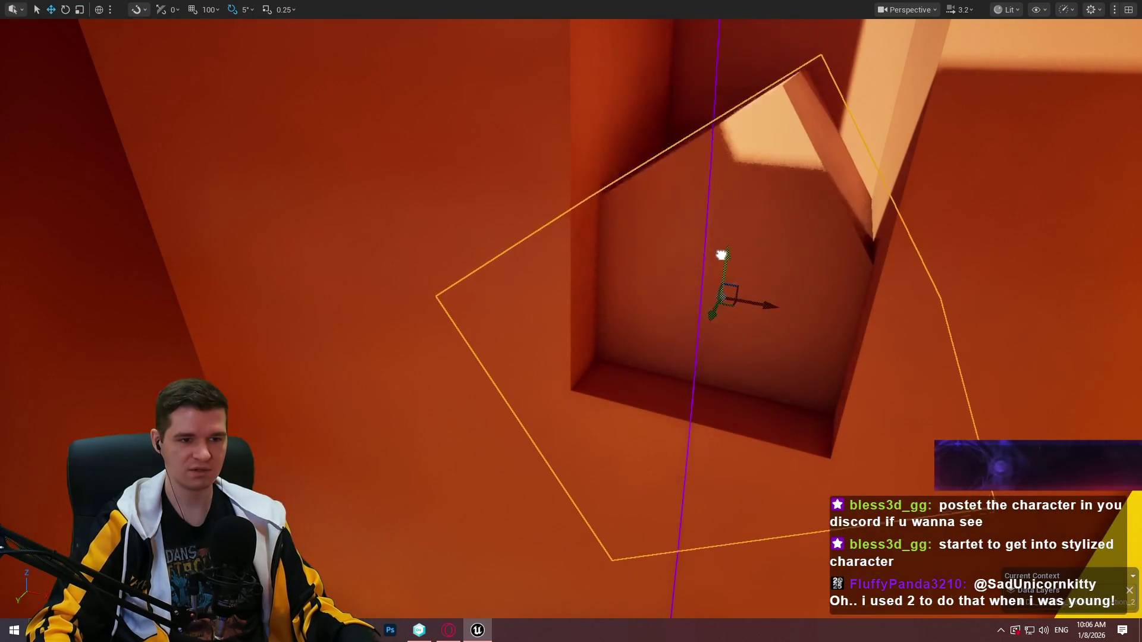
{"action": "left_click_drag", "start_coordinate": [571, 321], "coordinate": [571, 321]}
{"action": "mouse_move", "coordinate": [621, 487]}
{"action": "left_mouse_down"}
{"action": "mouse_move", "coordinate": [650, 403]}
{"action": "mouse_move", "coordinate": [633, 416]}
{"action": "mouse_move", "coordinate": [658, 209]}
{"action": "mouse_move", "coordinate": [621, 227]}
{"action": "mouse_move", "coordinate": [622, 107]}
{"action": "mouse_move", "coordinate": [622, 167]}
{"action": "left_mouse_up"}
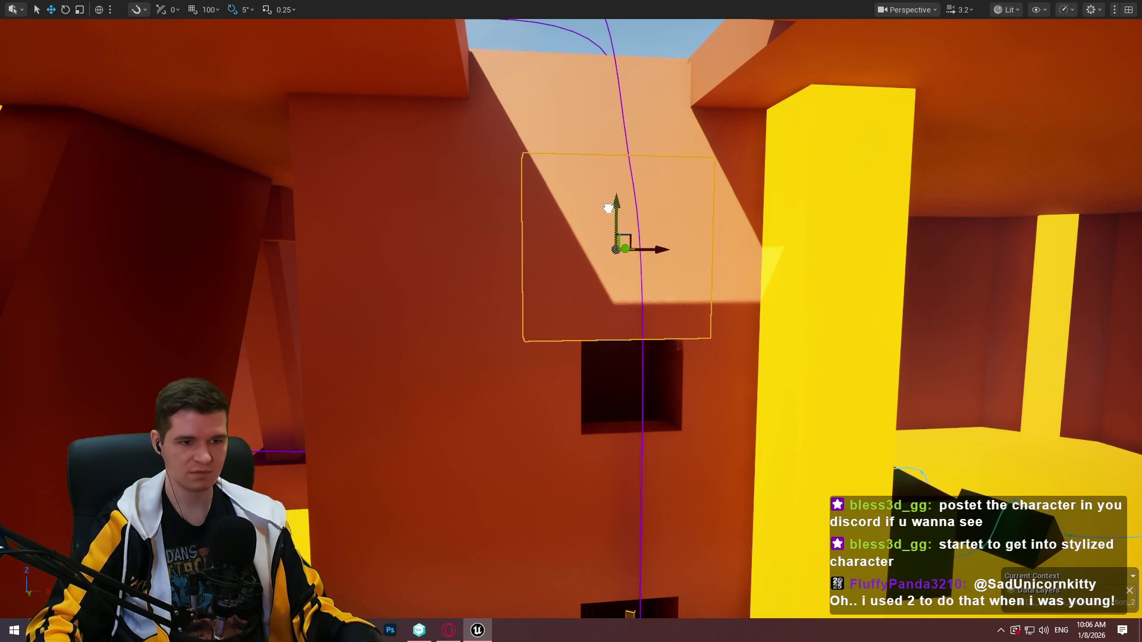
{"action": "mouse_move", "coordinate": [608, 203]}
{"action": "left_mouse_down"}
{"action": "mouse_move", "coordinate": [577, 210]}
{"action": "mouse_move", "coordinate": [584, 301]}
{"action": "mouse_move", "coordinate": [457, 194]}
{"action": "mouse_move", "coordinate": [523, 250]}
{"action": "left_mouse_up"}
{"action": "left_click", "coordinate": [523, 250]}
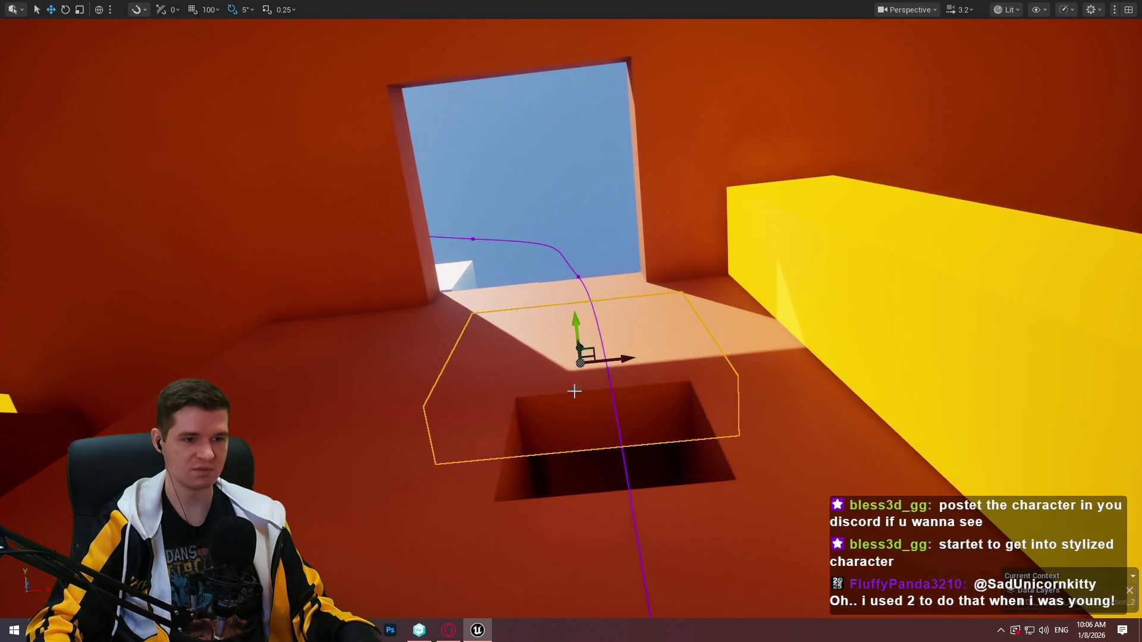
{"action": "left_click_drag", "start_coordinate": [574, 390], "coordinate": [576, 416]}
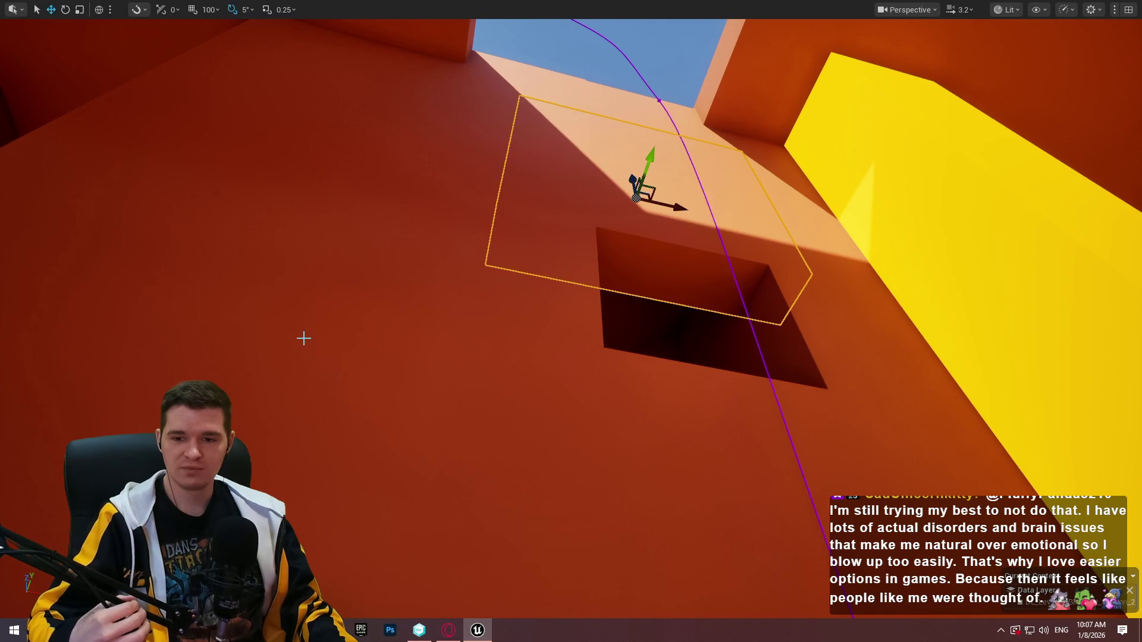
{"action": "mouse_move", "coordinate": [542, 510]}
{"action": "left_mouse_down"}
{"action": "mouse_move", "coordinate": [542, 601]}
{"action": "mouse_move", "coordinate": [595, 535]}
{"action": "mouse_move", "coordinate": [734, 267]}
{"action": "left_mouse_up"}
{"action": "left_click", "coordinate": [734, 268]}
Lower the wall block, scale it thin on X, and slide it left to the fan opening's edge
{"action": "mouse_move", "coordinate": [720, 212]}
{"action": "left_mouse_down"}
{"action": "mouse_move", "coordinate": [702, 226]}
{"action": "mouse_move", "coordinate": [713, 196]}
{"action": "mouse_move", "coordinate": [719, 212]}
{"action": "left_mouse_up"}
{"action": "left_click_drag", "start_coordinate": [556, 150], "coordinate": [565, 333]}
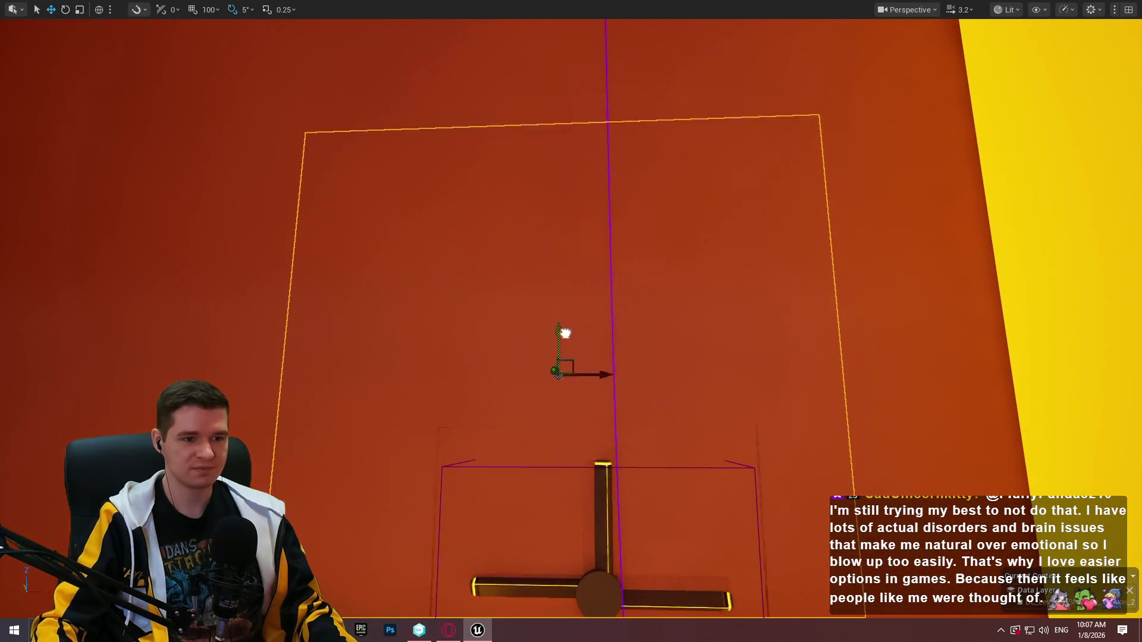
{"action": "left_click_drag", "start_coordinate": [525, 473], "coordinate": [502, 473]}
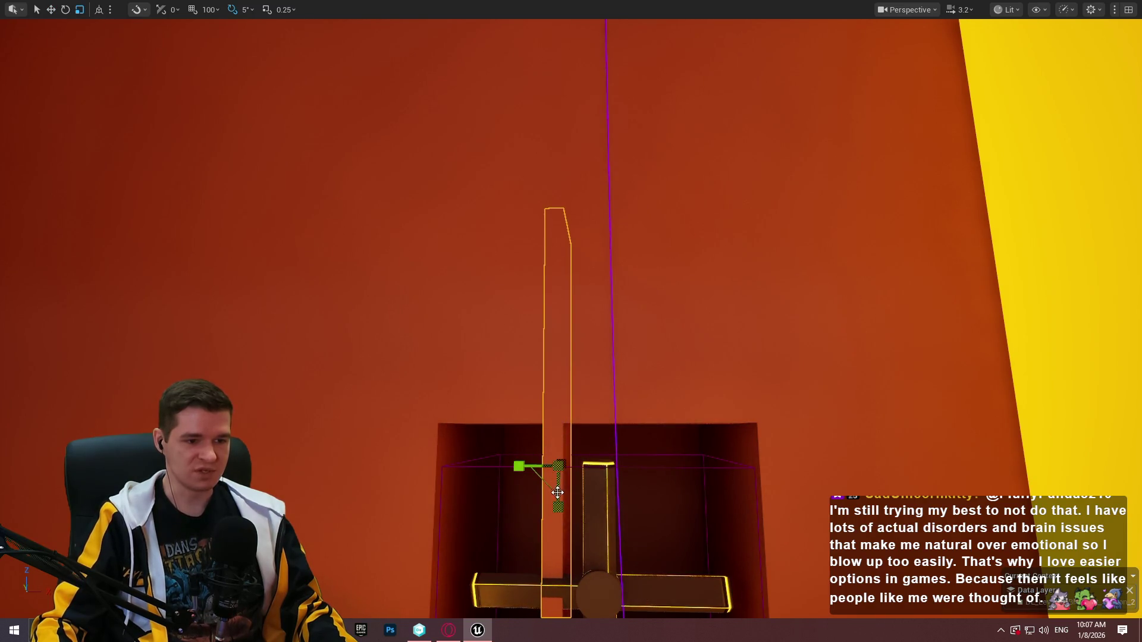
{"action": "left_click_drag", "start_coordinate": [529, 327], "coordinate": [529, 327]}
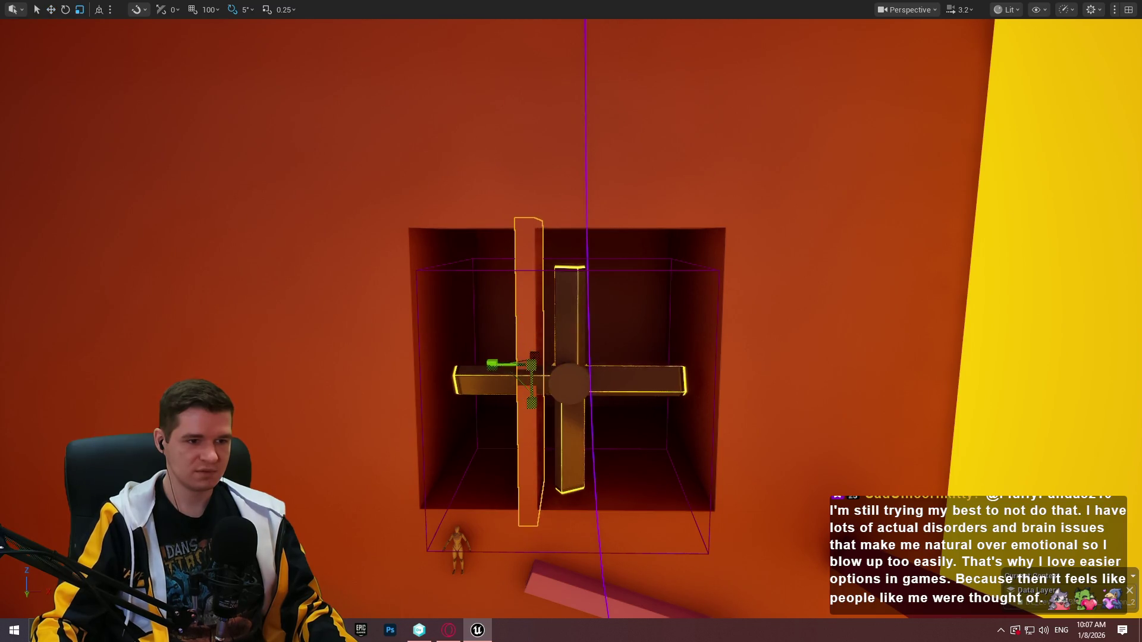
{"action": "left_click_drag", "start_coordinate": [573, 365], "coordinate": [470, 364]}
{"action": "scroll", "coordinate": [470, 364], "scroll_direction": "up", "scroll_amount": 5}
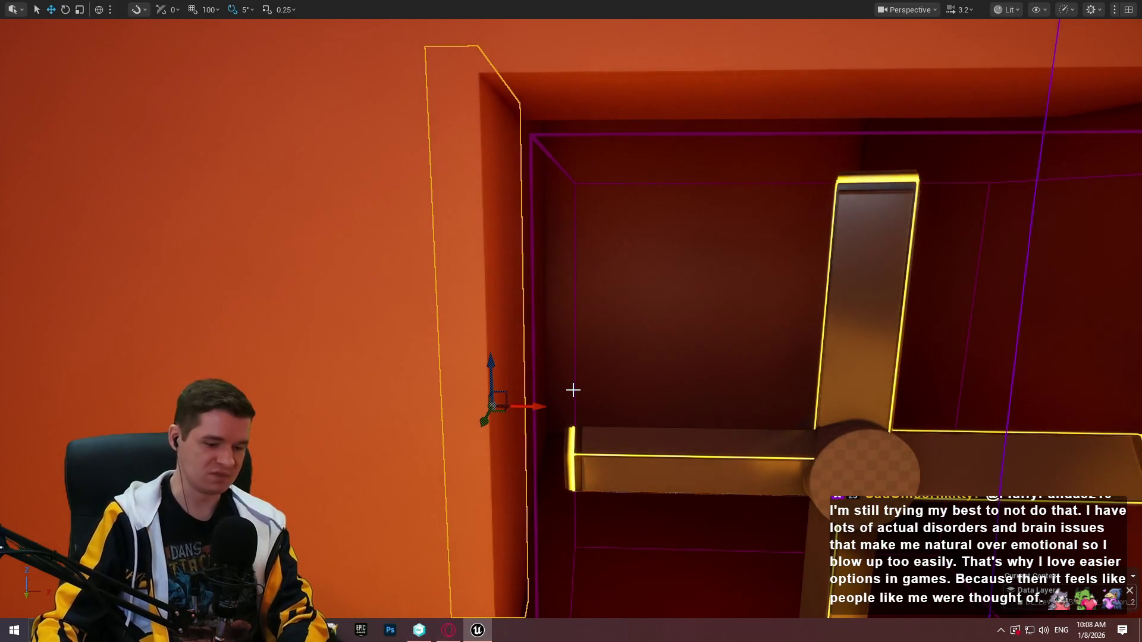
Browse to Materials > Prototyping and drop MI_ProtoGrey onto the left frame plank
{"action": "key", "text": "F11"}
{"action": "left_click", "coordinate": [627, 464]}
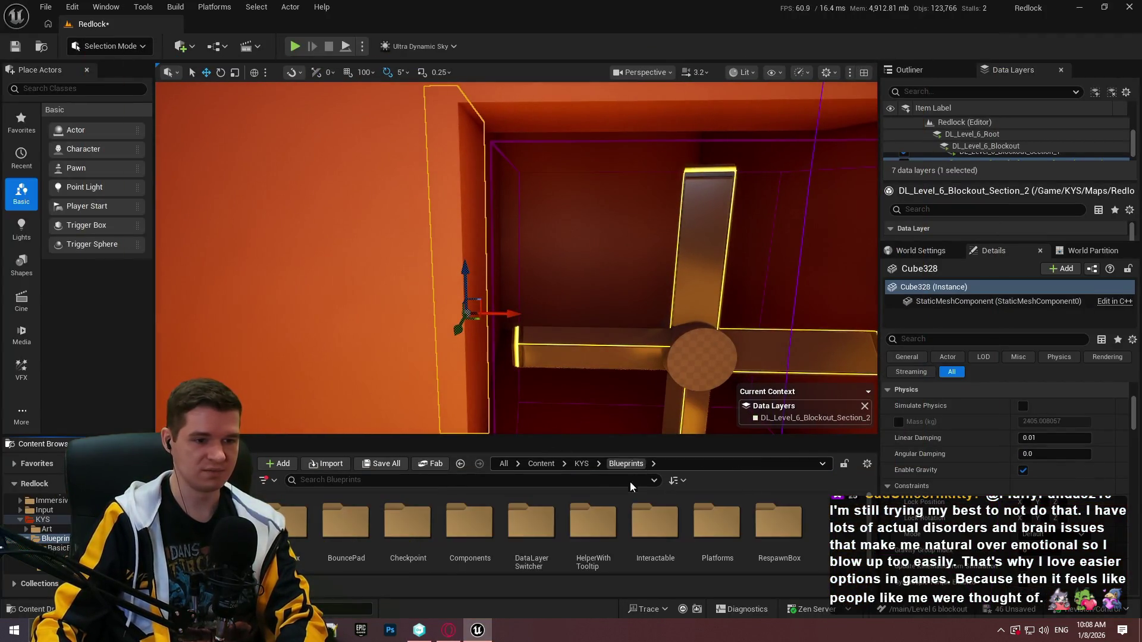
{"action": "scroll", "coordinate": [654, 523], "scroll_direction": "down", "scroll_amount": 1}
{"action": "scroll", "coordinate": [590, 533], "scroll_direction": "up", "scroll_amount": 1}
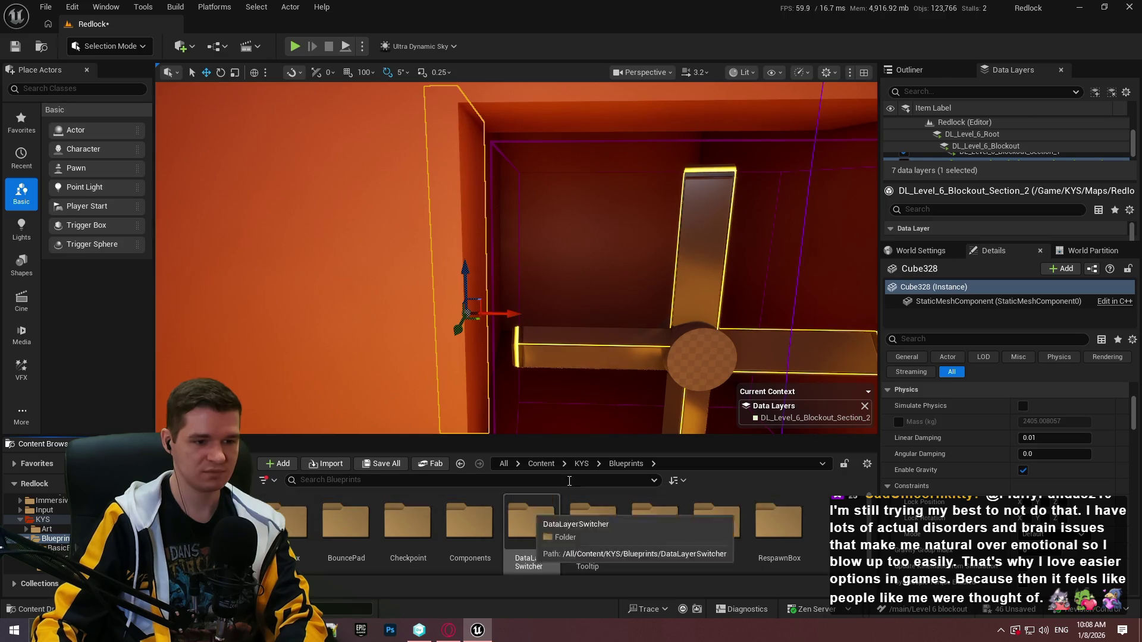
{"action": "double_click", "coordinate": [662, 523]}
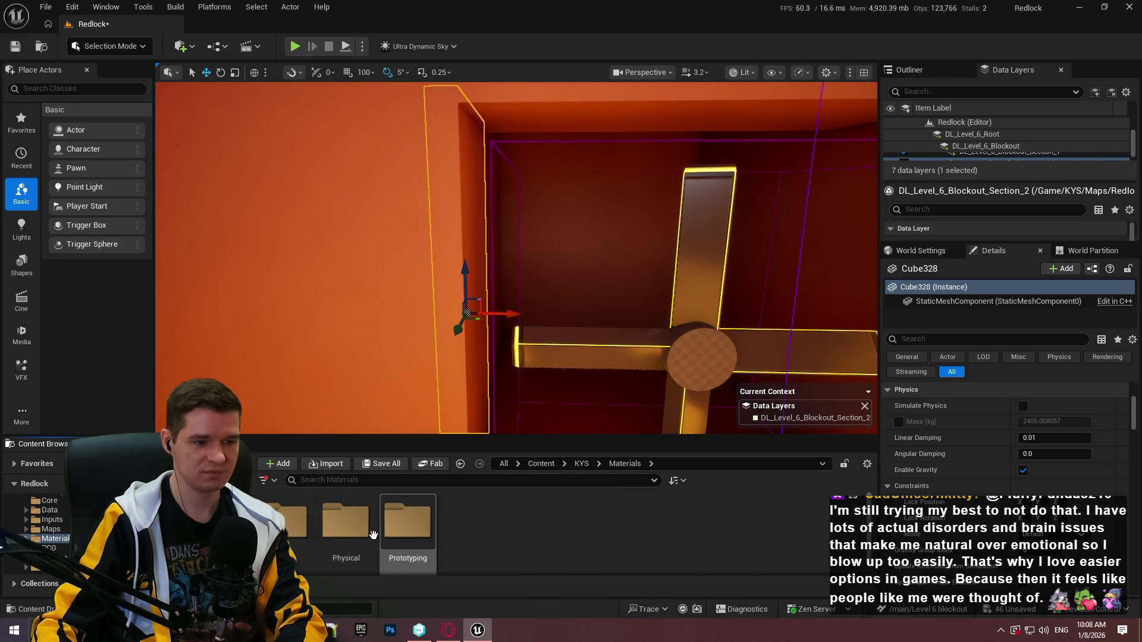
{"action": "double_click", "coordinate": [390, 522]}
{"action": "scroll", "coordinate": [509, 531], "scroll_direction": "down", "scroll_amount": 2}
{"action": "scroll", "coordinate": [510, 530], "scroll_direction": "up", "scroll_amount": 1}
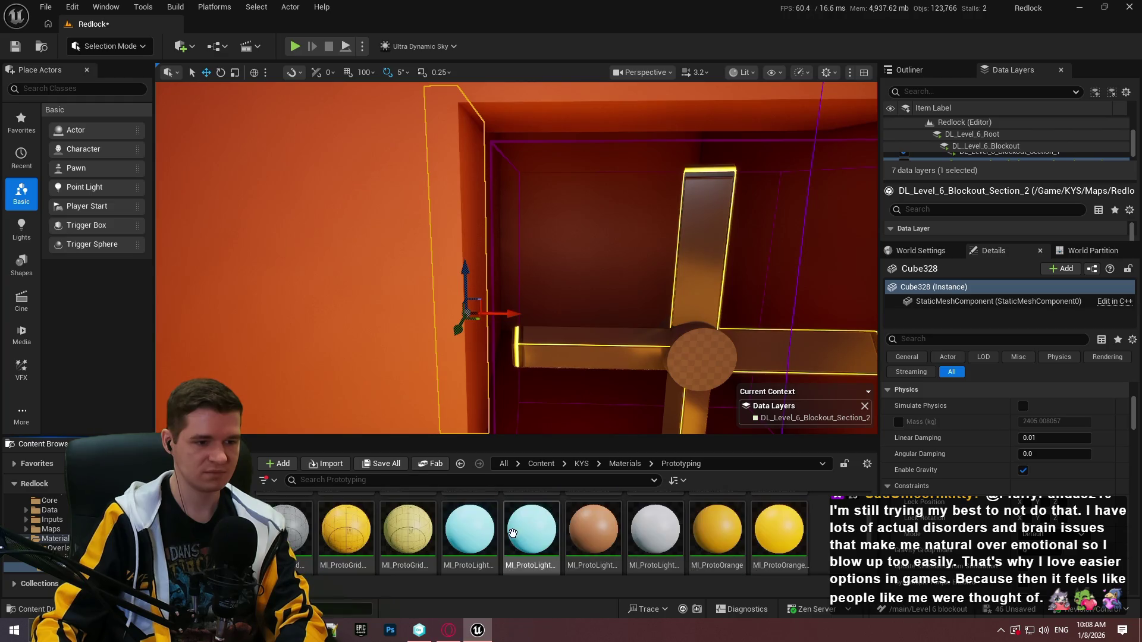
{"action": "scroll", "coordinate": [482, 534], "scroll_direction": "up", "scroll_amount": 1}
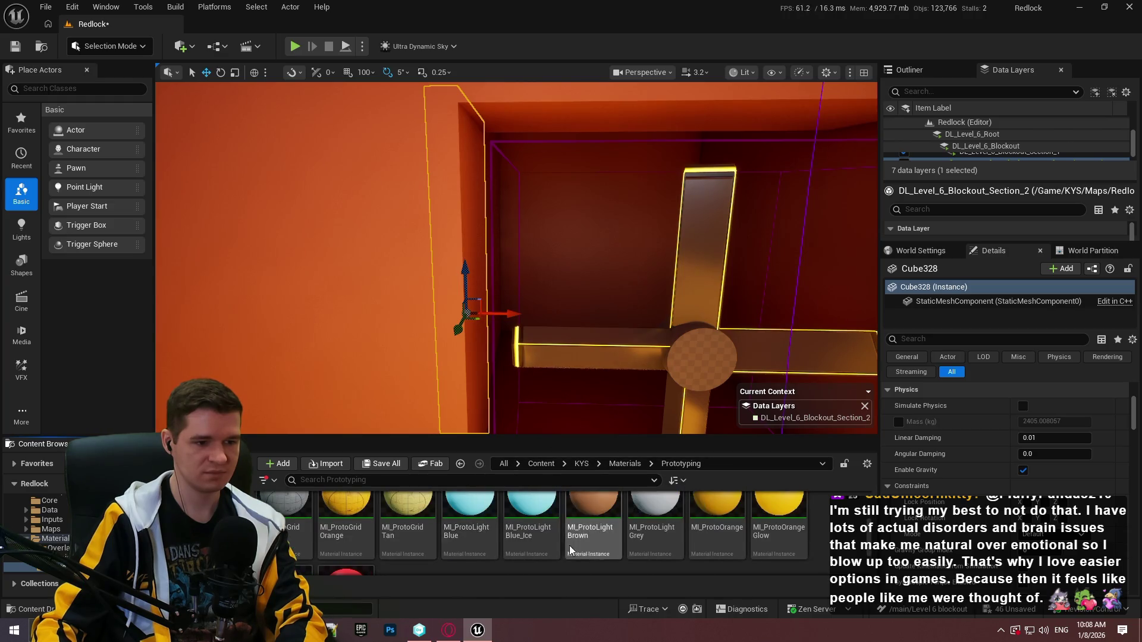
{"action": "scroll", "coordinate": [566, 535], "scroll_direction": "down", "scroll_amount": 3}
{"action": "scroll", "coordinate": [566, 535], "scroll_direction": "up", "scroll_amount": 2}
{"action": "scroll", "coordinate": [566, 535], "scroll_direction": "up", "scroll_amount": 2}
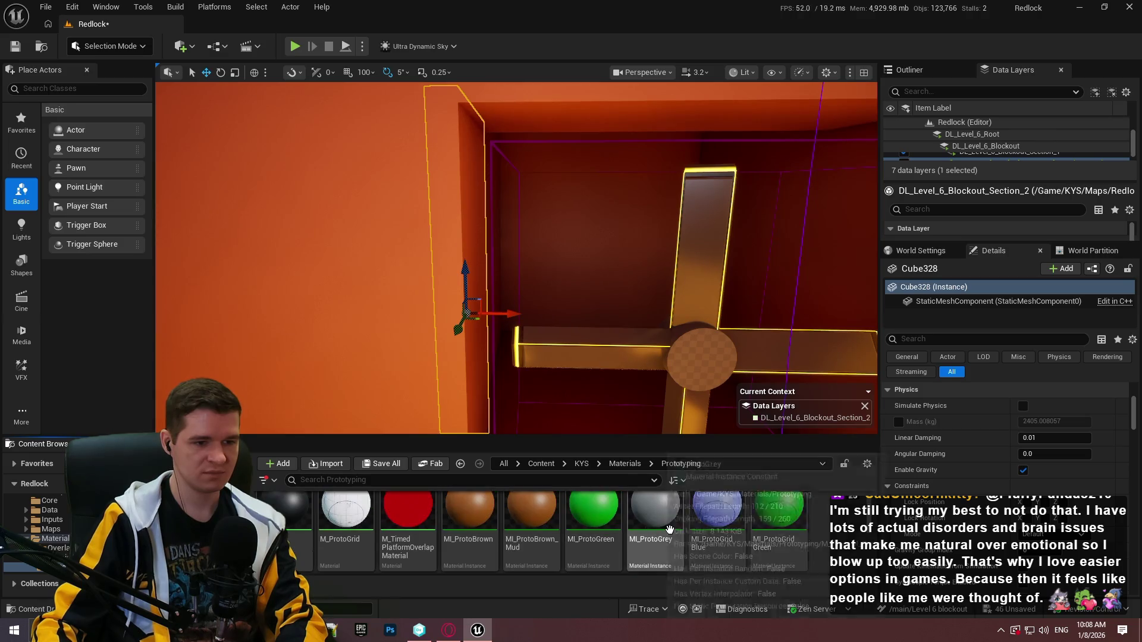
{"action": "left_click_drag", "start_coordinate": [654, 524], "coordinate": [451, 253]}
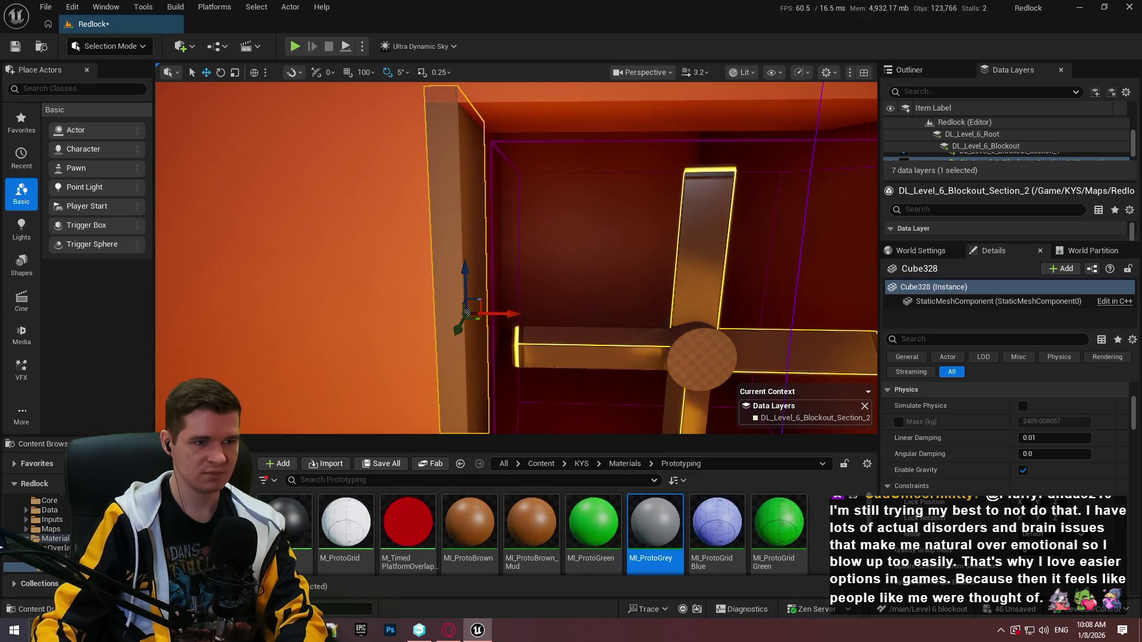
{"action": "key", "text": "F11"}
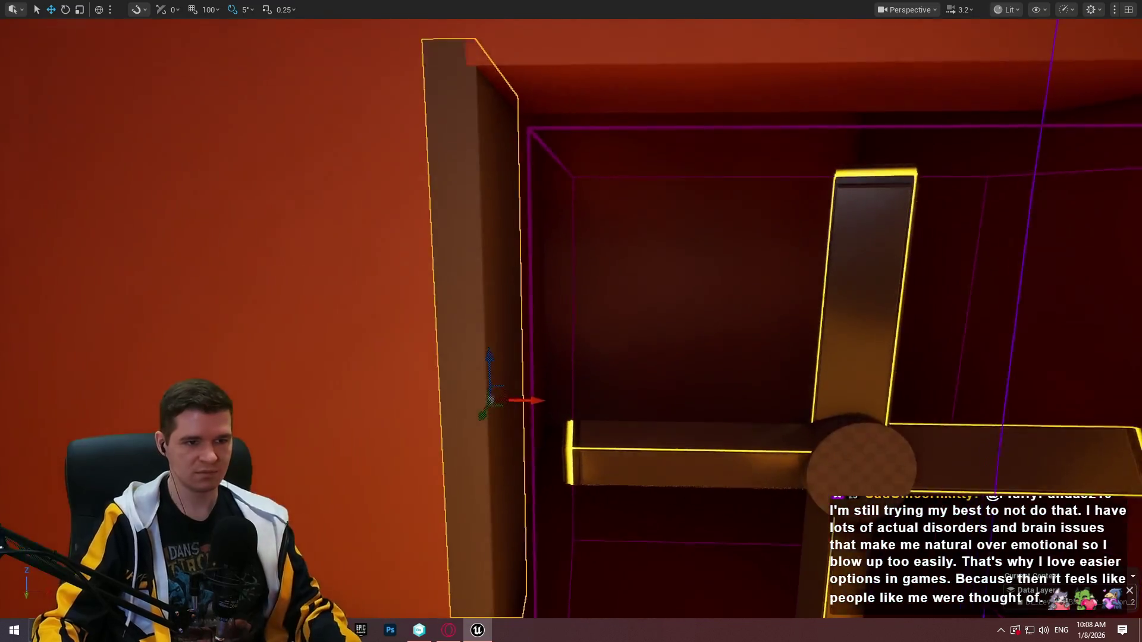
Focus the brown plank and shift it right along X against the fan opening
{"action": "key", "text": "f"}
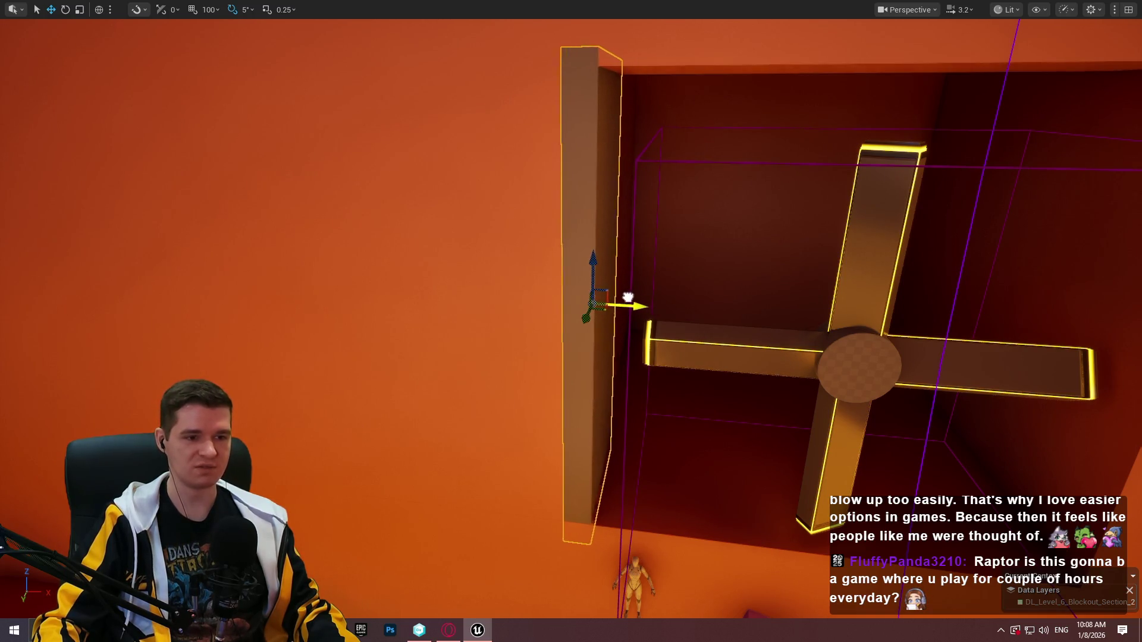
{"action": "mouse_move", "coordinate": [624, 289]}
{"action": "left_mouse_down"}
{"action": "mouse_move", "coordinate": [609, 280]}
{"action": "mouse_move", "coordinate": [640, 284]}
{"action": "left_mouse_up"}
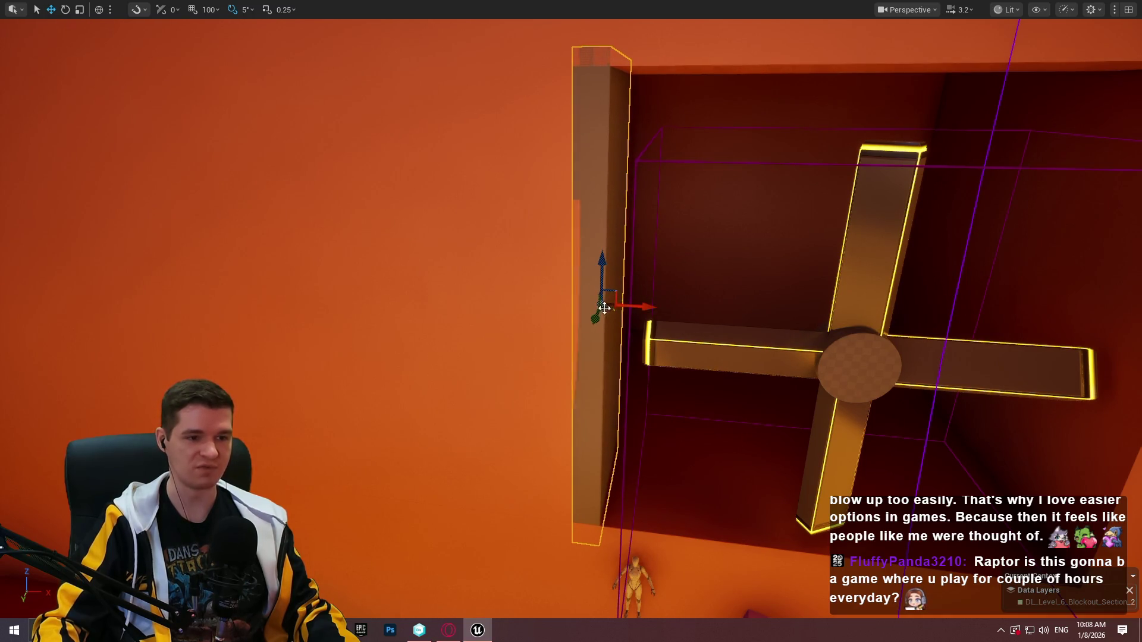
{"action": "left_click_drag", "start_coordinate": [653, 317], "coordinate": [752, 288]}
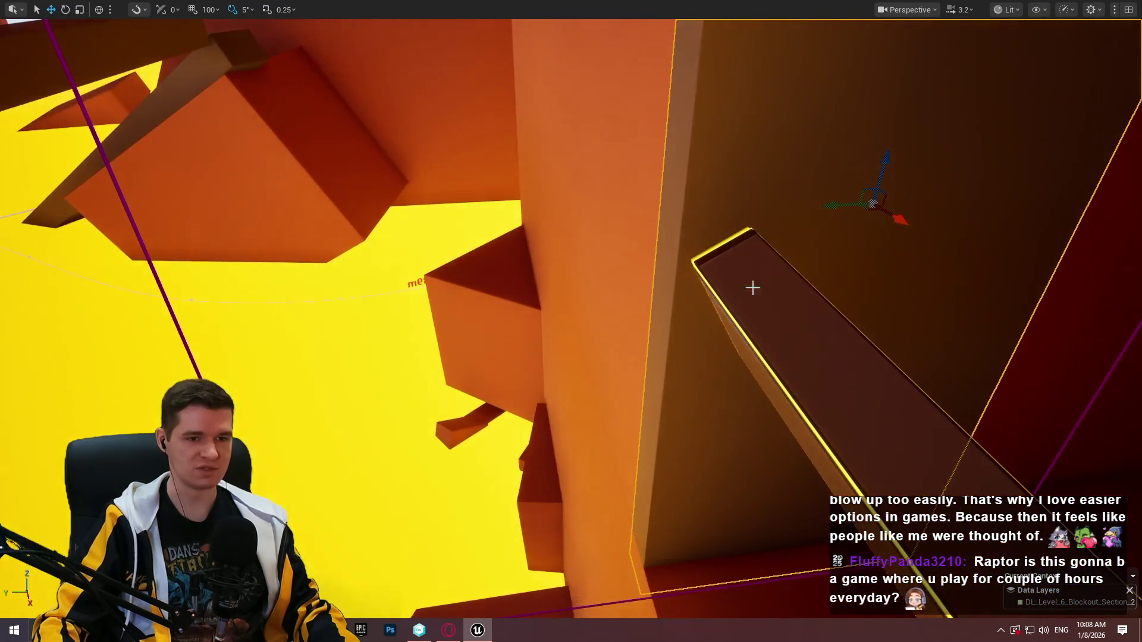
{"action": "mouse_move", "coordinate": [833, 206]}
{"action": "left_mouse_down"}
{"action": "mouse_move", "coordinate": [791, 178]}
{"action": "mouse_move", "coordinate": [575, 245]}
{"action": "mouse_move", "coordinate": [984, 236]}
{"action": "mouse_move", "coordinate": [654, 339]}
{"action": "mouse_move", "coordinate": [878, 321]}
{"action": "mouse_move", "coordinate": [918, 298]}
{"action": "mouse_move", "coordinate": [851, 474]}
{"action": "mouse_move", "coordinate": [860, 485]}
{"action": "mouse_move", "coordinate": [860, 473]}
{"action": "mouse_move", "coordinate": [742, 516]}
{"action": "left_mouse_up"}
Rotate the fan blade 90°, then move the pink foreground block farther back
{"action": "key", "text": "e"}
{"action": "key", "text": "w"}
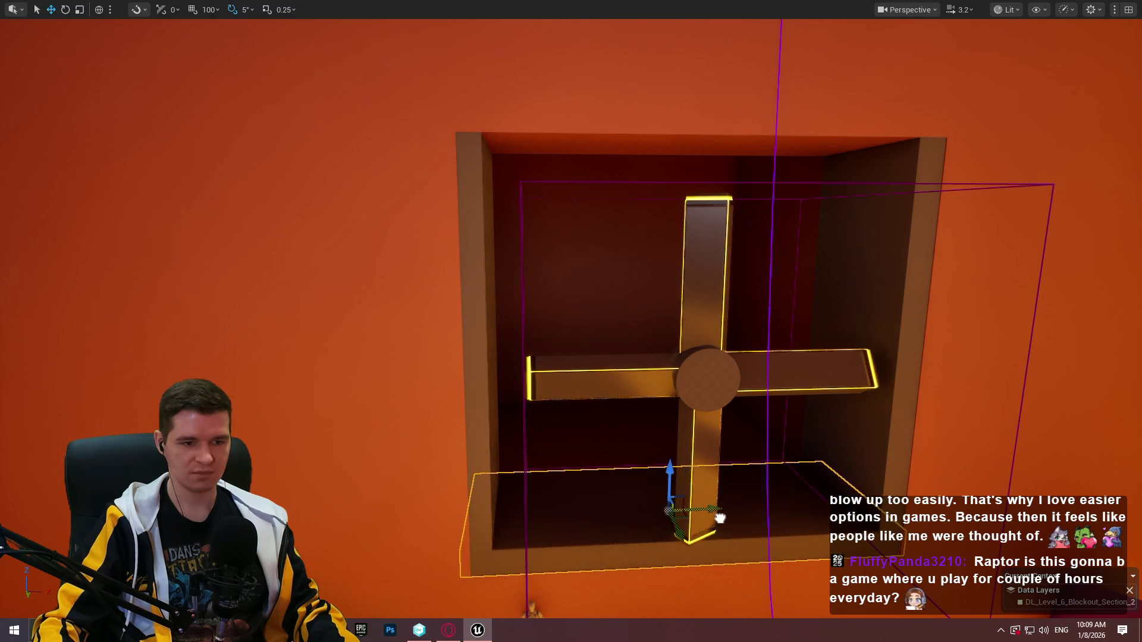
{"action": "scroll", "coordinate": [720, 517], "scroll_direction": "up", "scroll_amount": 5}
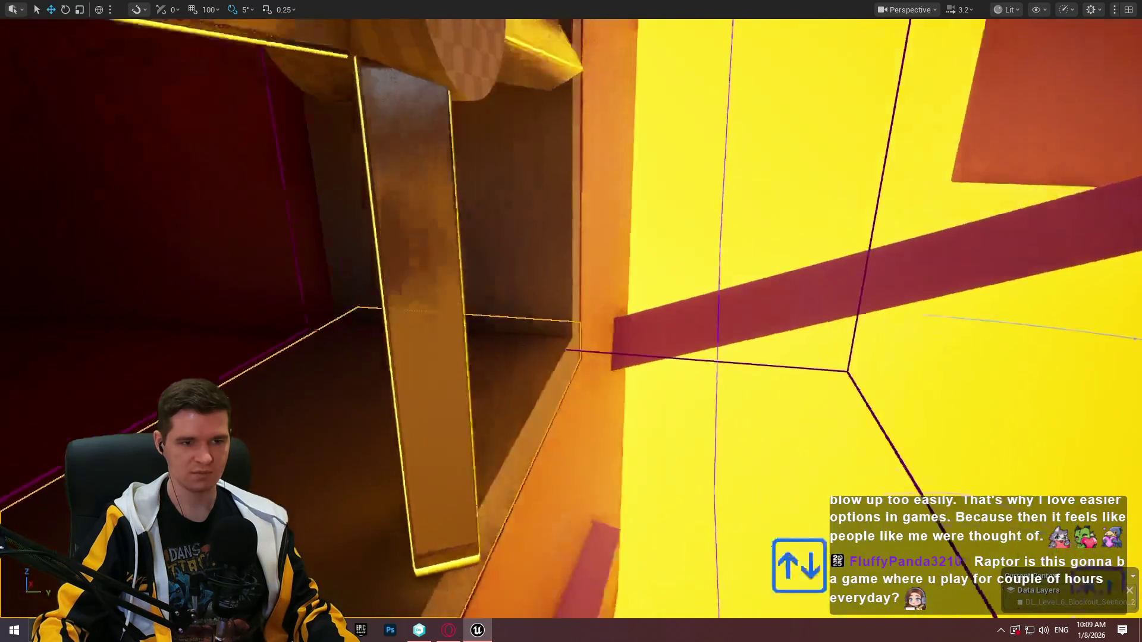
{"action": "scroll", "coordinate": [571, 322], "scroll_direction": "down", "scroll_amount": 2}
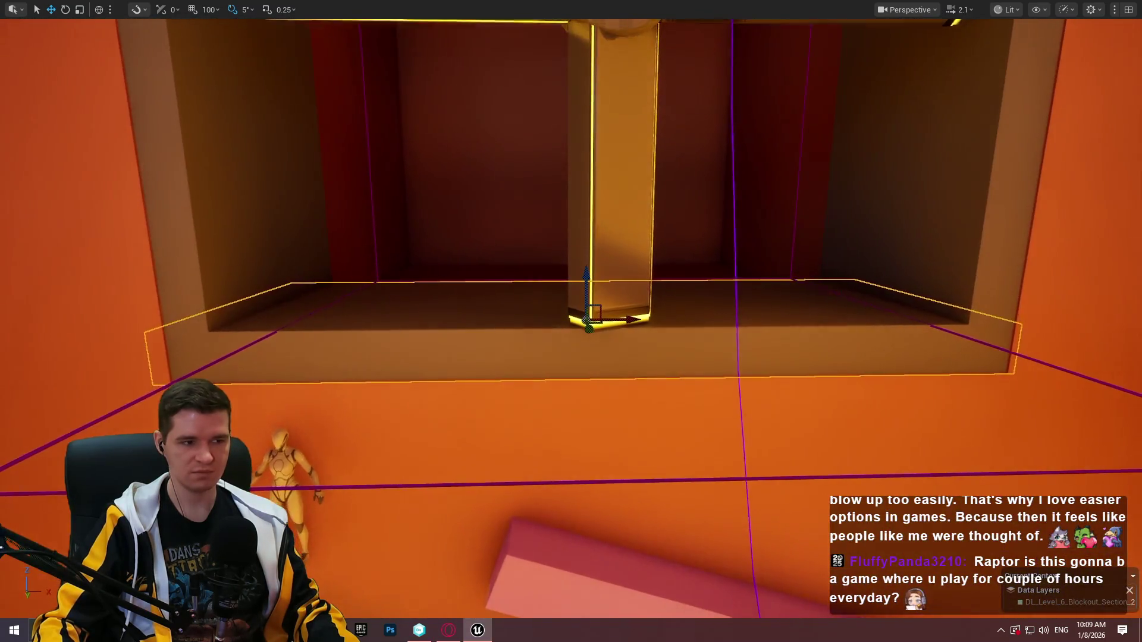
{"action": "scroll", "coordinate": [571, 321], "scroll_direction": "down", "scroll_amount": 3}
{"action": "left_click", "coordinate": [701, 489]}
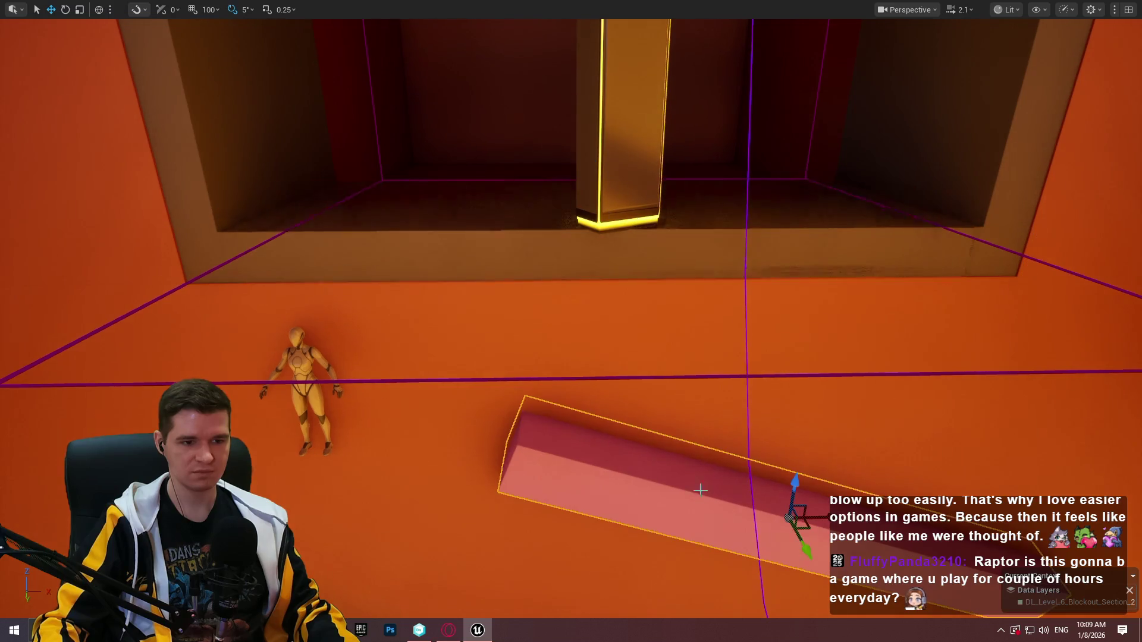
{"action": "mouse_move", "coordinate": [793, 479]}
{"action": "left_mouse_down"}
{"action": "mouse_move", "coordinate": [806, 440]}
{"action": "mouse_move", "coordinate": [802, 472]}
{"action": "left_mouse_up"}
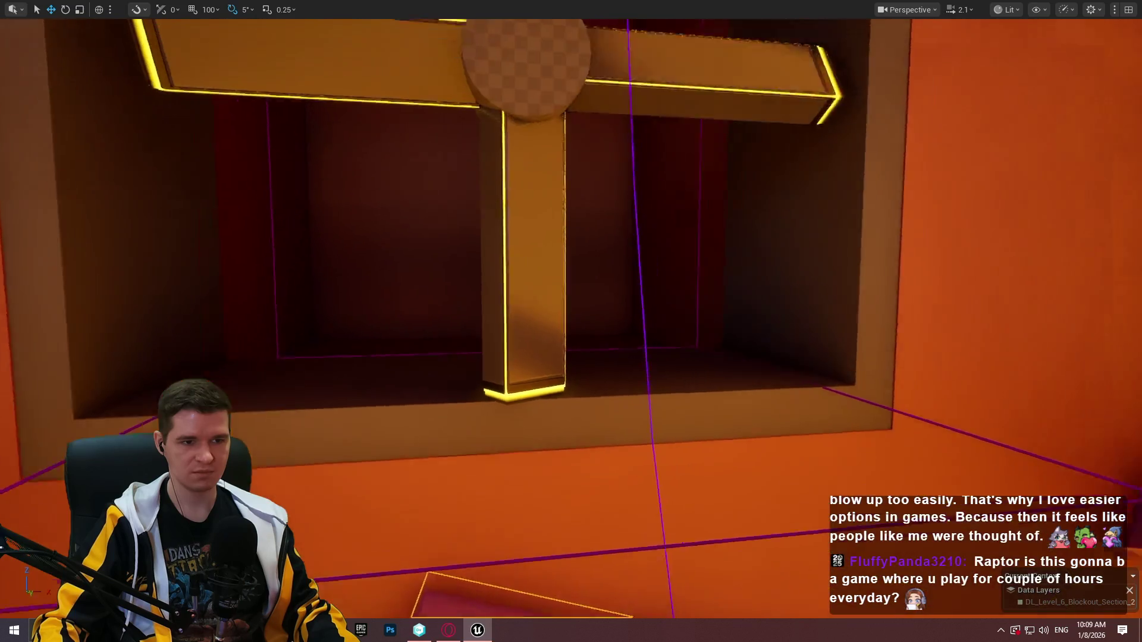
Move the view around the pillar, selecting the long wall and then the fan frame
{"action": "scroll", "coordinate": [571, 321], "scroll_direction": "down", "scroll_amount": 2}
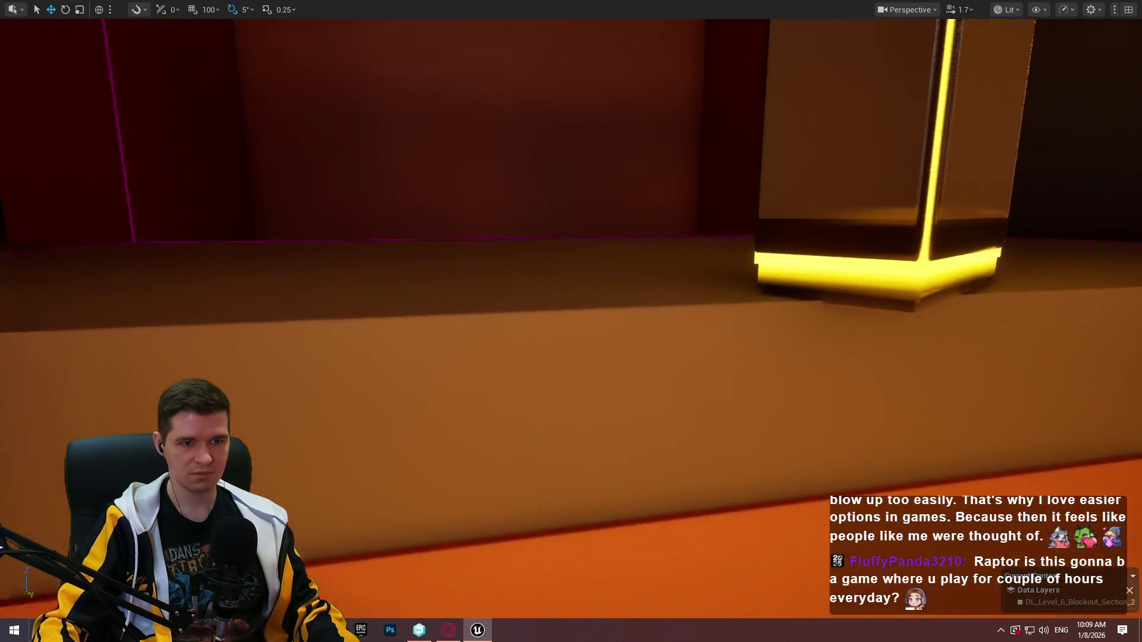
{"action": "left_click_drag", "start_coordinate": [752, 296], "coordinate": [752, 295]}
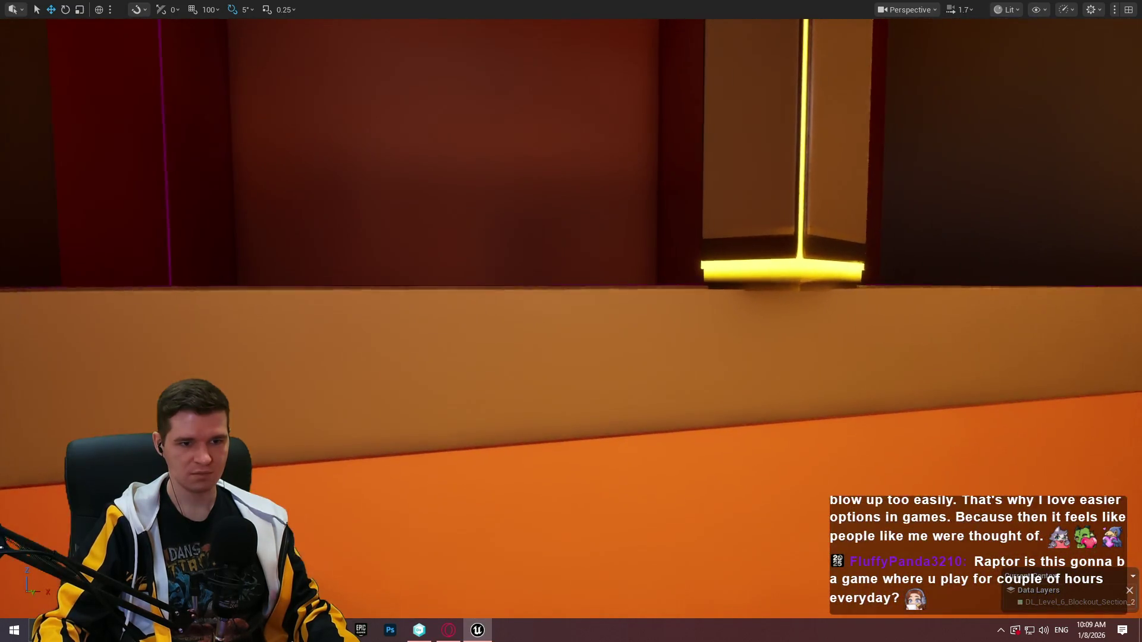
{"action": "left_click", "coordinate": [752, 295]}
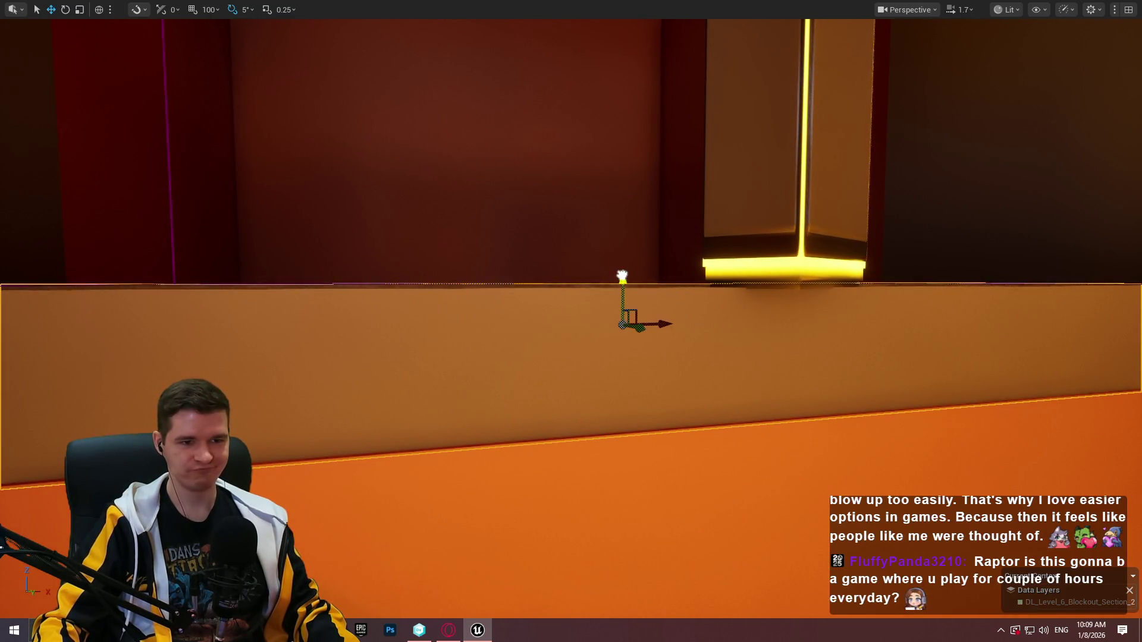
{"action": "left_click_drag", "start_coordinate": [621, 275], "coordinate": [655, 319]}
{"action": "left_click", "coordinate": [625, 370]}
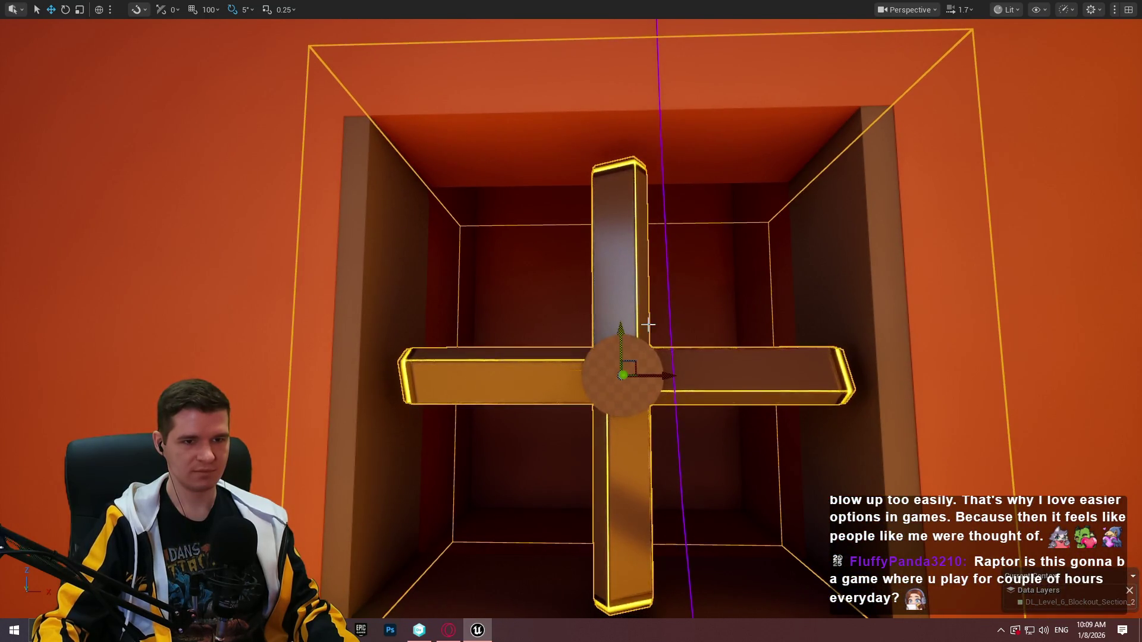
{"action": "left_click_drag", "start_coordinate": [619, 327], "coordinate": [647, 333]}
Select the ledge below the fan cross, focus it, and raise it one grid step
{"action": "left_click", "coordinate": [646, 379]}
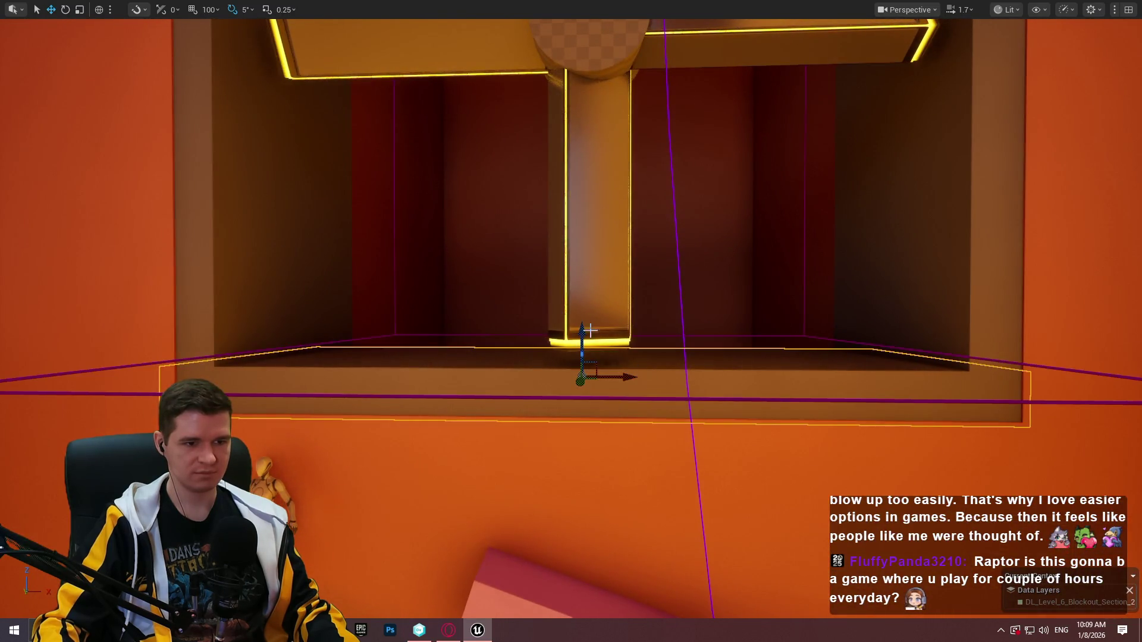
{"action": "left_click_drag", "start_coordinate": [579, 329], "coordinate": [584, 122]}
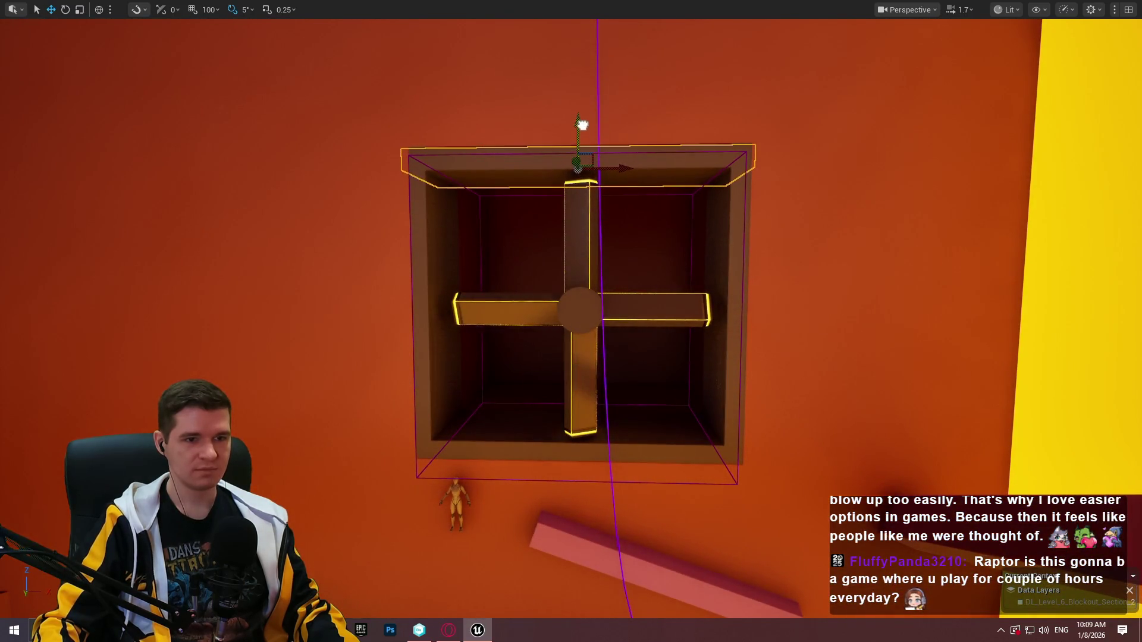
{"action": "key", "text": "f"}
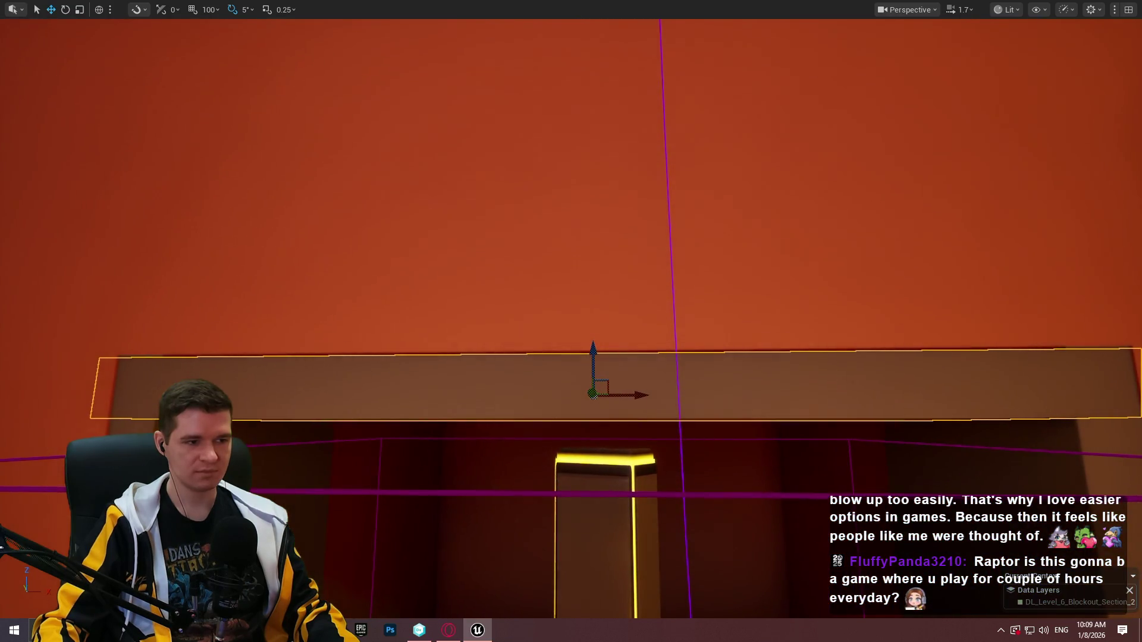
{"action": "left_click_drag", "start_coordinate": [589, 344], "coordinate": [591, 337]}
{"action": "mouse_move", "coordinate": [639, 534]}
{"action": "left_mouse_down"}
{"action": "mouse_move", "coordinate": [630, 517]}
{"action": "mouse_move", "coordinate": [648, 523]}
{"action": "mouse_move", "coordinate": [643, 547]}
{"action": "mouse_move", "coordinate": [636, 524]}
{"action": "mouse_move", "coordinate": [630, 541]}
{"action": "mouse_move", "coordinate": [607, 292]}
{"action": "mouse_move", "coordinate": [625, 274]}
{"action": "mouse_move", "coordinate": [757, 247]}
{"action": "left_mouse_up"}
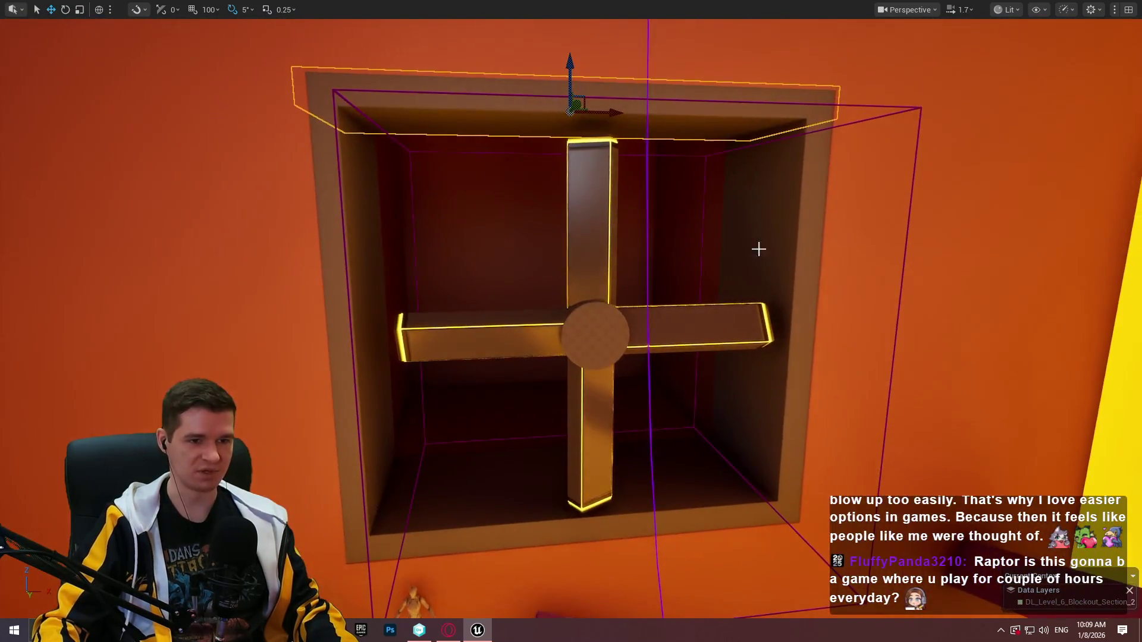
Add the left pit wall to the selection and nudge the pit box up, then slightly back down
{"action": "left_click", "coordinate": [333, 274], "text": "ctrl"}
{"action": "mouse_move", "coordinate": [448, 547]}
{"action": "left_mouse_down"}
{"action": "mouse_move", "coordinate": [820, 601]}
{"action": "mouse_move", "coordinate": [644, 441]}
{"action": "mouse_move", "coordinate": [536, 416]}
{"action": "mouse_move", "coordinate": [648, 510]}
{"action": "mouse_move", "coordinate": [618, 369]}
{"action": "mouse_move", "coordinate": [622, 518]}
{"action": "mouse_move", "coordinate": [644, 333]}
{"action": "mouse_move", "coordinate": [629, 435]}
{"action": "left_mouse_up"}
{"action": "mouse_move", "coordinate": [611, 558]}
{"action": "left_mouse_down"}
{"action": "mouse_move", "coordinate": [610, 543]}
{"action": "mouse_move", "coordinate": [618, 594]}
{"action": "mouse_move", "coordinate": [907, 289]}
{"action": "left_mouse_up"}
{"action": "left_click_drag", "start_coordinate": [946, 240], "coordinate": [951, 250]}
{"action": "mouse_move", "coordinate": [885, 225]}
{"action": "left_mouse_down"}
{"action": "mouse_move", "coordinate": [832, 268]}
{"action": "mouse_move", "coordinate": [809, 238]}
{"action": "mouse_move", "coordinate": [795, 119]}
{"action": "mouse_move", "coordinate": [594, 71]}
{"action": "mouse_move", "coordinate": [584, 49]}
{"action": "mouse_move", "coordinate": [570, 50]}
{"action": "mouse_move", "coordinate": [562, 125]}
{"action": "left_mouse_up"}
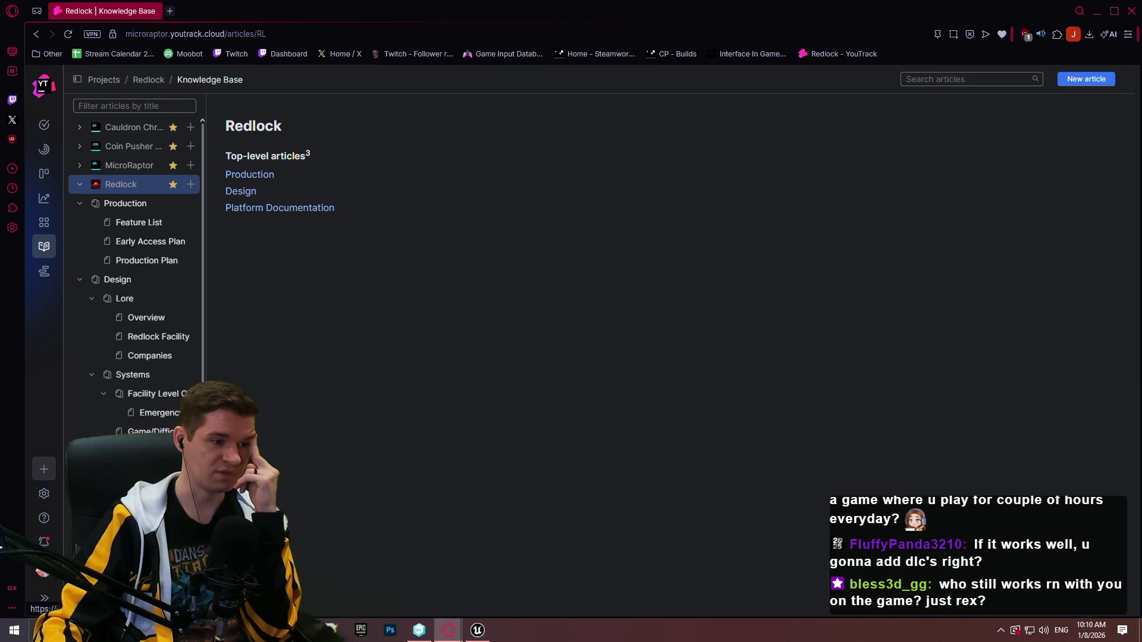
Open the RL-A-13 Game Modes article and scroll down to the Darkside table
{"action": "left_click", "coordinate": [148, 431]}
{"action": "scroll", "coordinate": [428, 338], "scroll_direction": "down", "scroll_amount": 10}
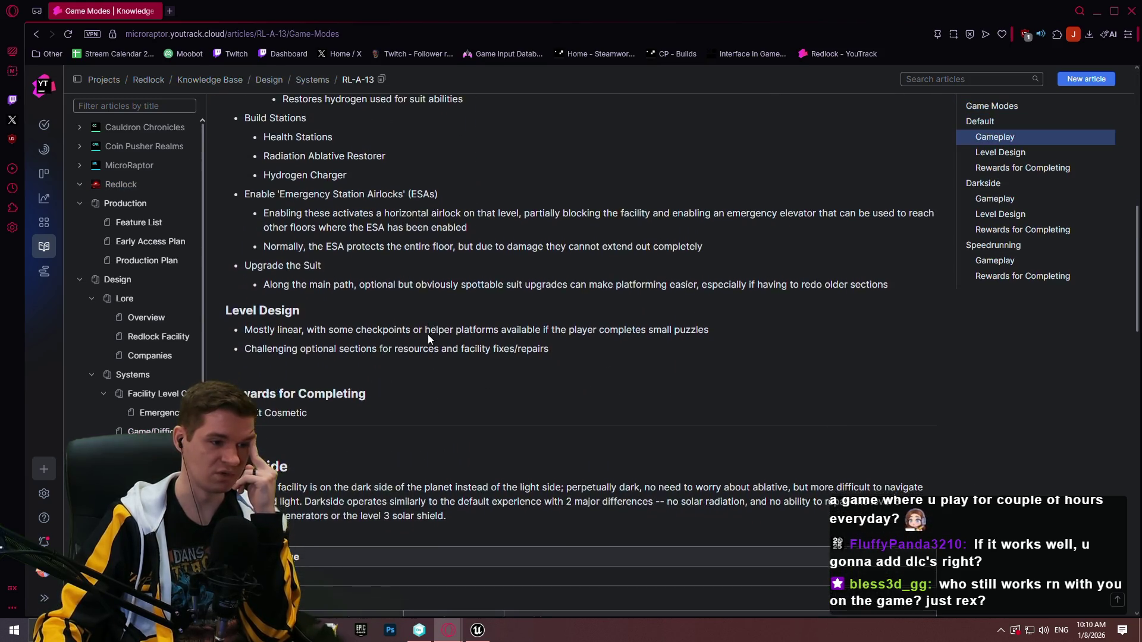
{"action": "scroll", "coordinate": [428, 339], "scroll_direction": "down", "scroll_amount": 3}
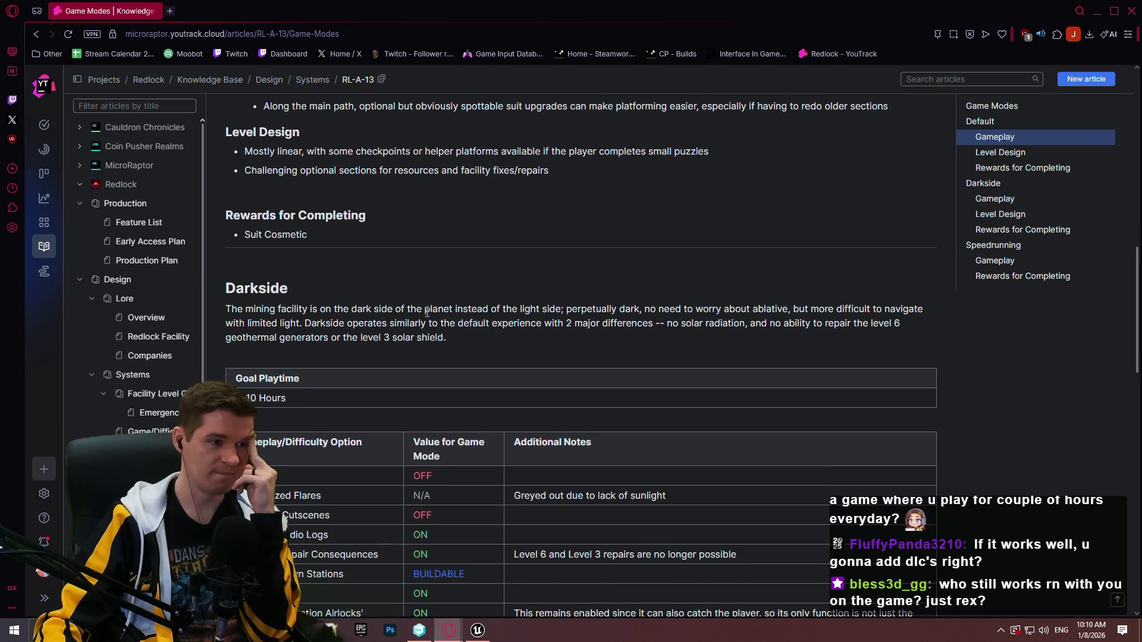
{"action": "scroll", "coordinate": [426, 313], "scroll_direction": "down", "scroll_amount": 2}
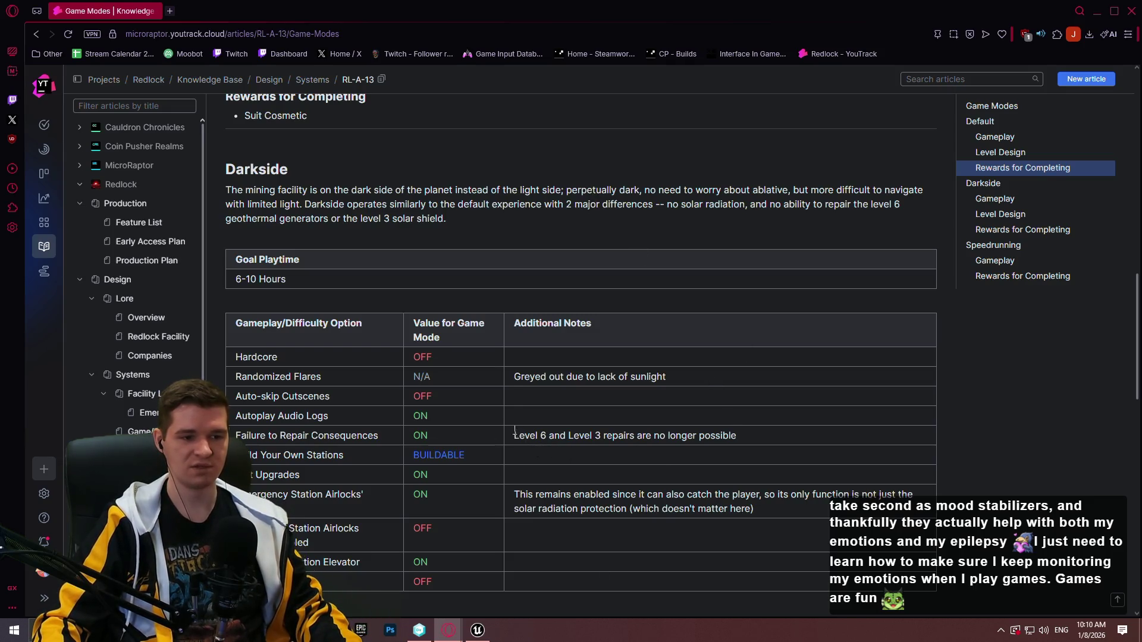
Highlight the Level 6 repairs note, clear it, then minimize the browser back to Unreal
{"action": "left_click_drag", "start_coordinate": [514, 435], "coordinate": [551, 439]}
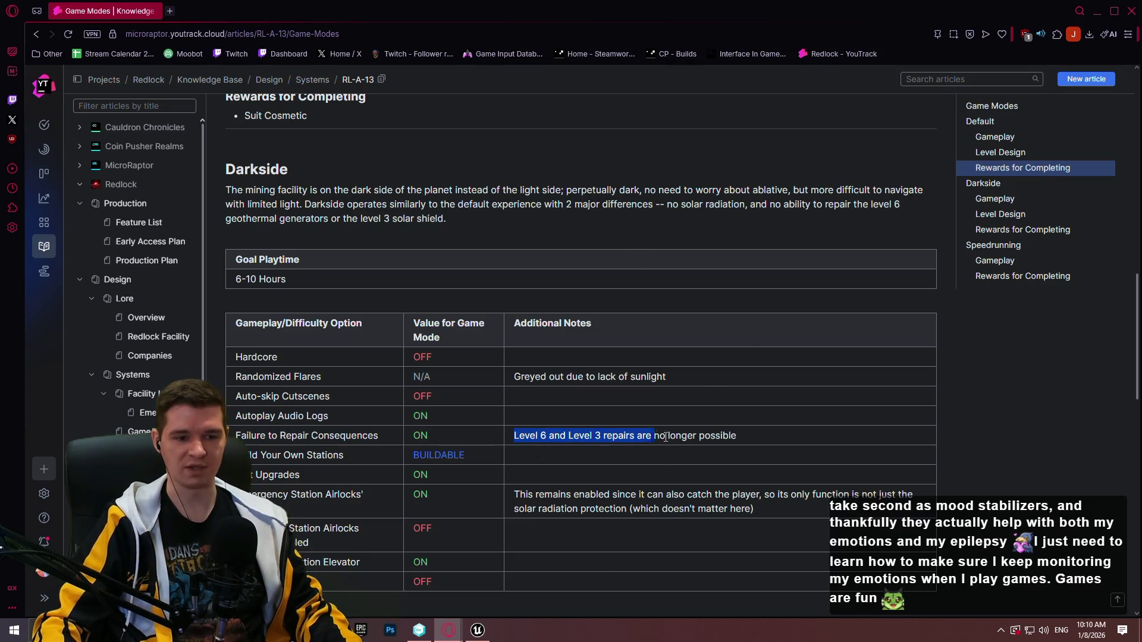
{"action": "left_click_drag", "start_coordinate": [665, 437], "coordinate": [750, 434]}
{"action": "left_click", "coordinate": [848, 433]}
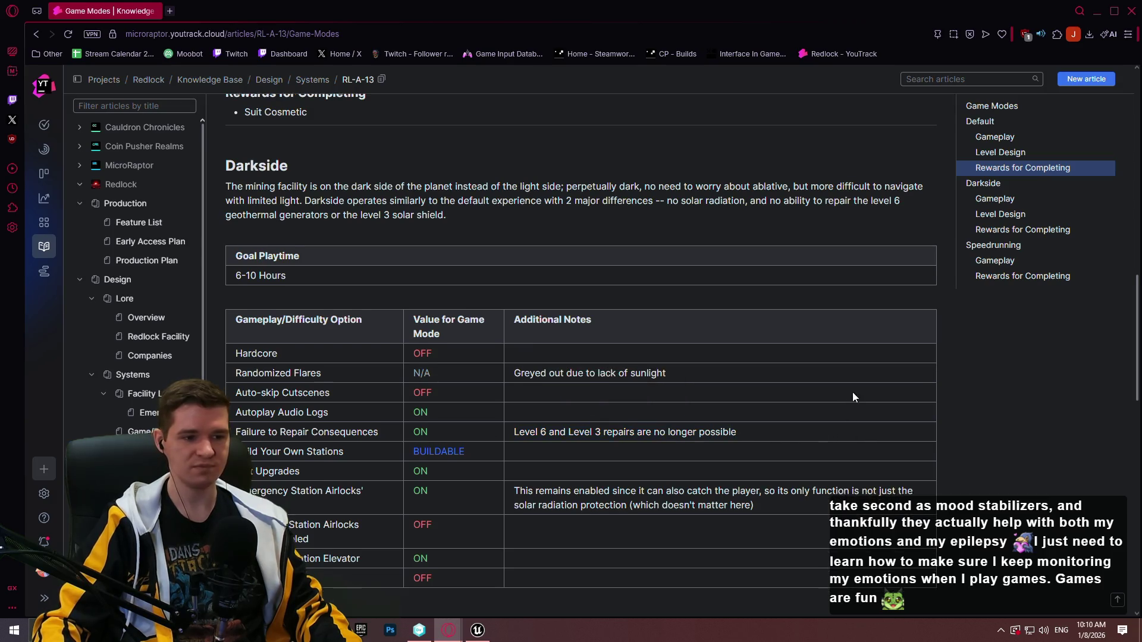
{"action": "scroll", "coordinate": [853, 397], "scroll_direction": "down", "scroll_amount": 2}
{"action": "scroll", "coordinate": [944, 327], "scroll_direction": "up", "scroll_amount": 5}
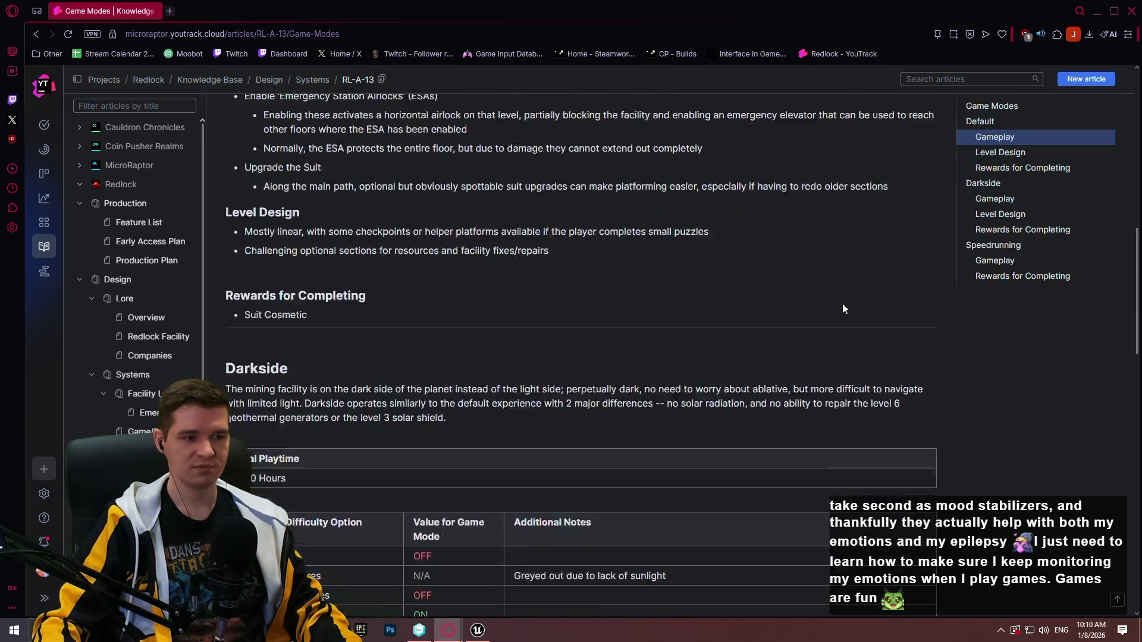
{"action": "scroll", "coordinate": [843, 292], "scroll_direction": "up", "scroll_amount": 4}
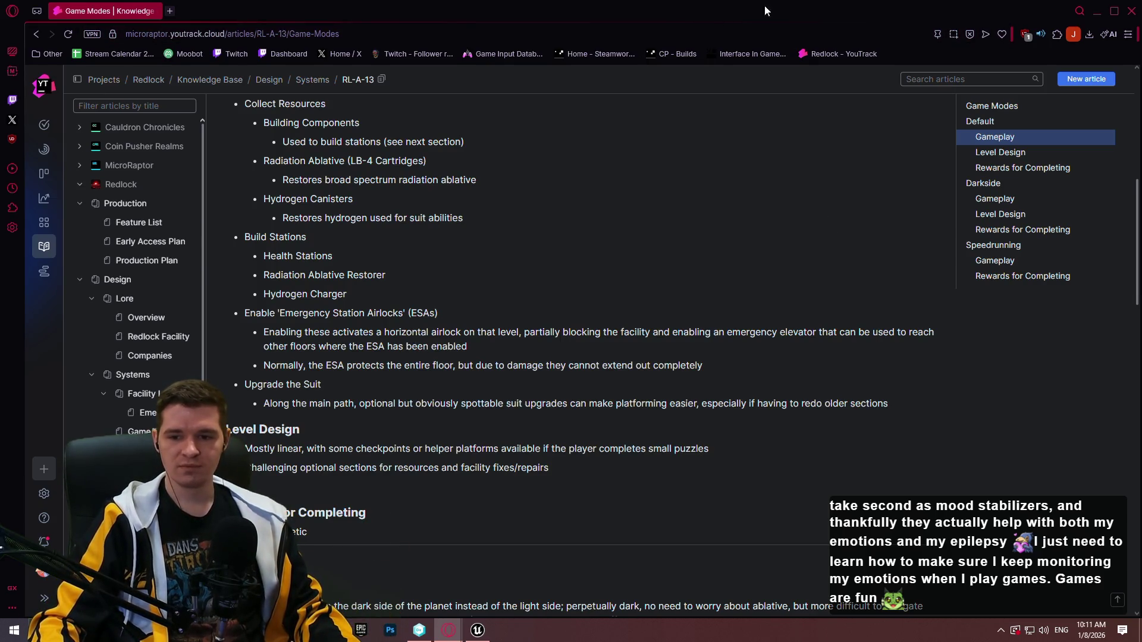
{"action": "left_click", "coordinate": [1097, 9]}
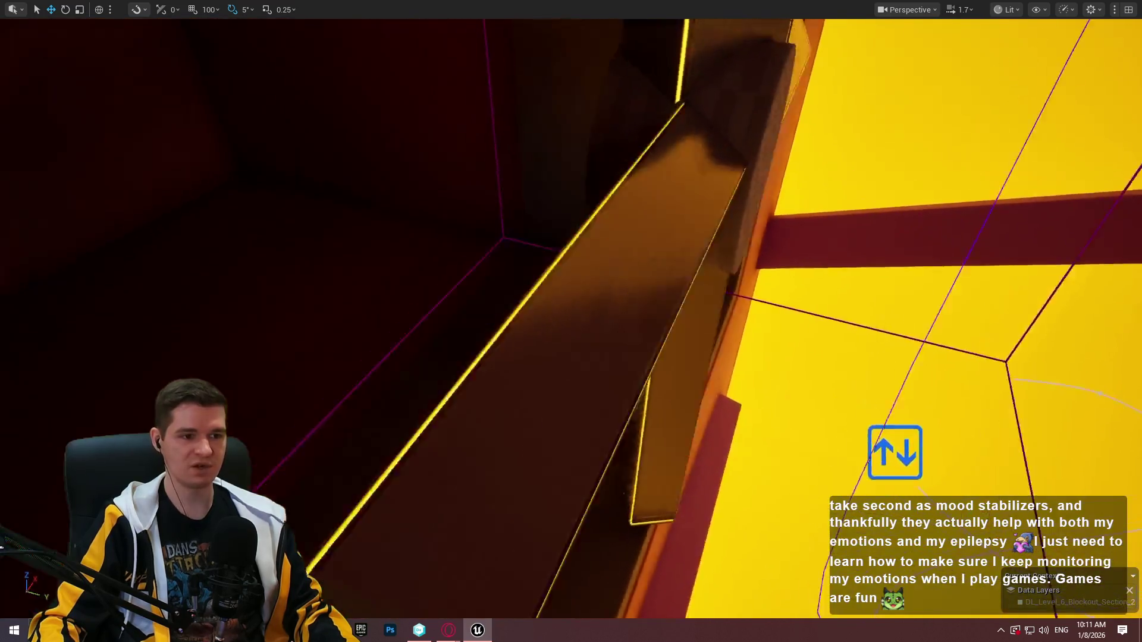
Slide the windowsill floor slab sideways along Y and scale it up much larger
{"action": "mouse_move", "coordinate": [895, 452]}
{"action": "left_mouse_down"}
{"action": "mouse_move", "coordinate": [1032, 224]}
{"action": "mouse_move", "coordinate": [1093, 217]}
{"action": "mouse_move", "coordinate": [809, 260]}
{"action": "mouse_move", "coordinate": [542, 398]}
{"action": "left_mouse_up"}
{"action": "left_click", "coordinate": [623, 372]}
{"action": "left_click_drag", "start_coordinate": [623, 371], "coordinate": [583, 416]}
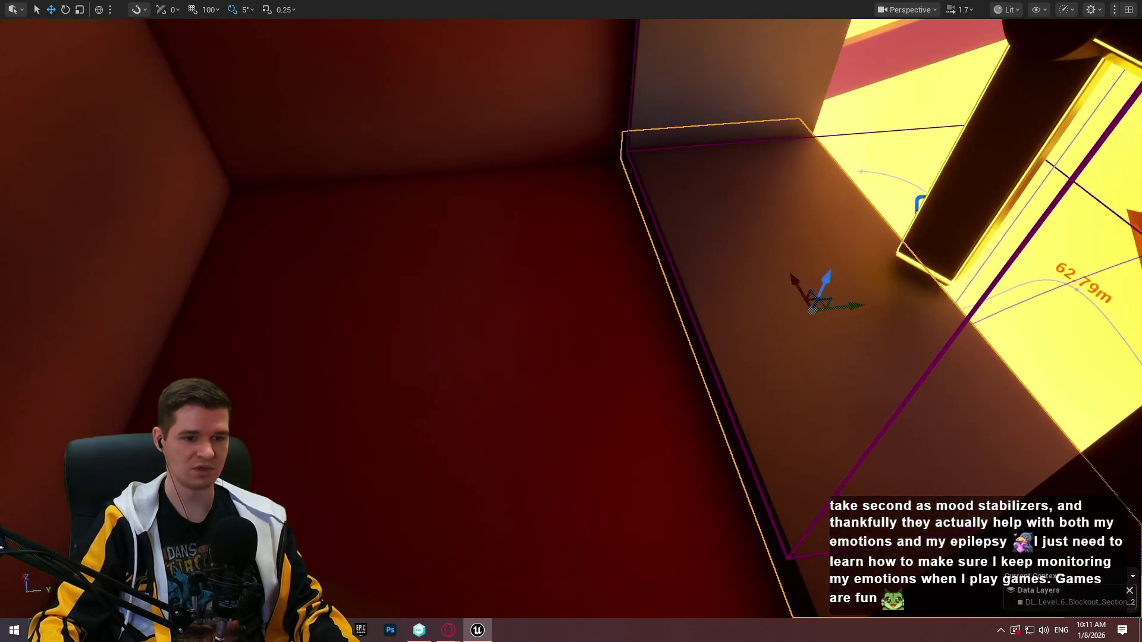
{"action": "mouse_move", "coordinate": [859, 305]}
{"action": "left_mouse_down"}
{"action": "mouse_move", "coordinate": [564, 362]}
{"action": "mouse_move", "coordinate": [393, 374]}
{"action": "mouse_move", "coordinate": [383, 361]}
{"action": "left_mouse_up"}
{"action": "key", "text": "r"}
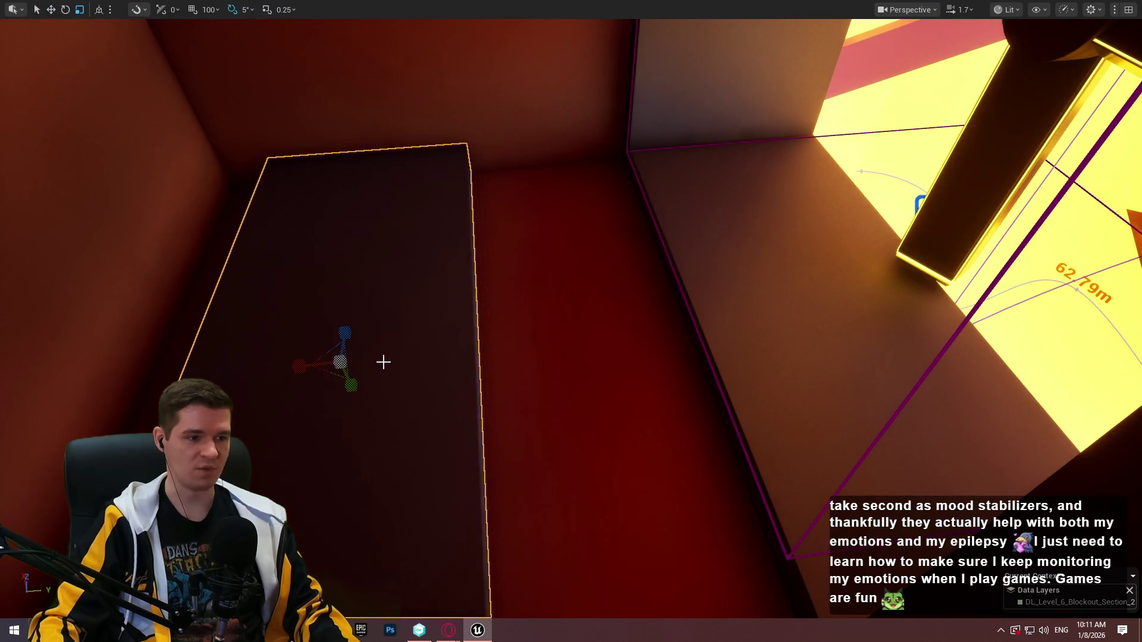
{"action": "left_click_drag", "start_coordinate": [299, 365], "coordinate": [166, 368]}
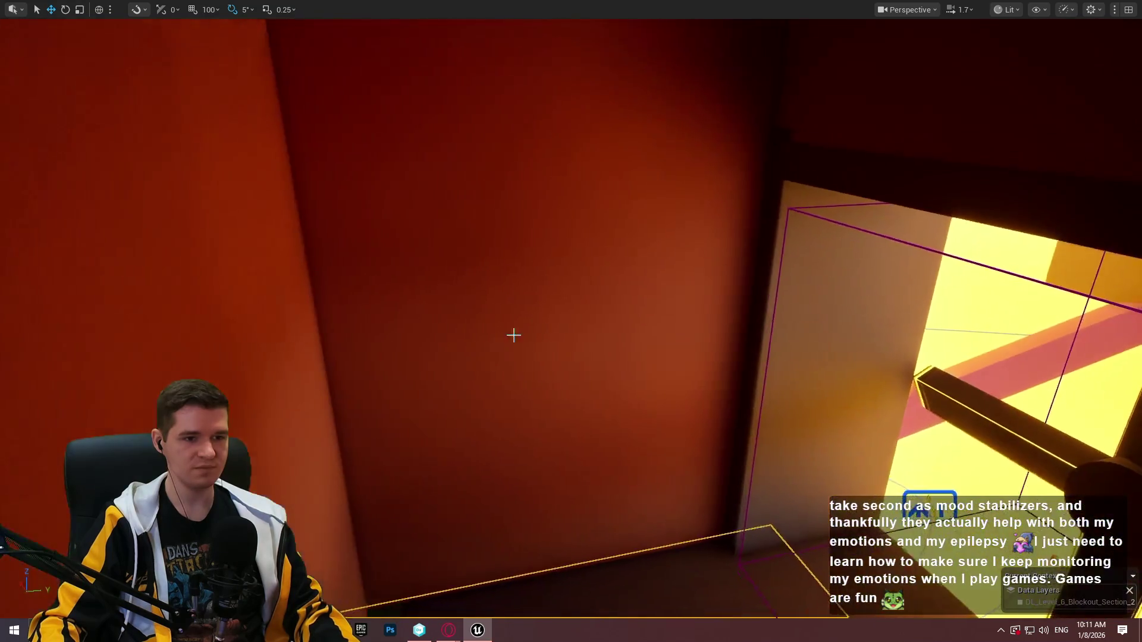
Slide the door slab left along Y and raise it upward
{"action": "mouse_move", "coordinate": [877, 372]}
{"action": "left_mouse_down"}
{"action": "mouse_move", "coordinate": [599, 426]}
{"action": "mouse_move", "coordinate": [616, 415]}
{"action": "left_mouse_up"}
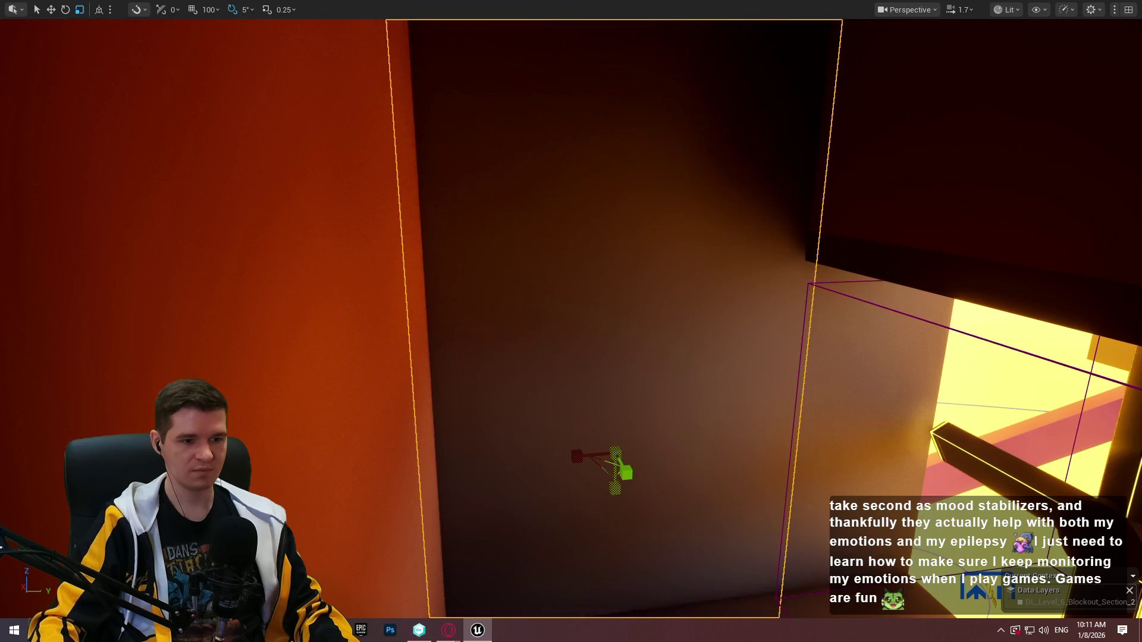
{"action": "left_click_drag", "start_coordinate": [619, 419], "coordinate": [592, 38]}
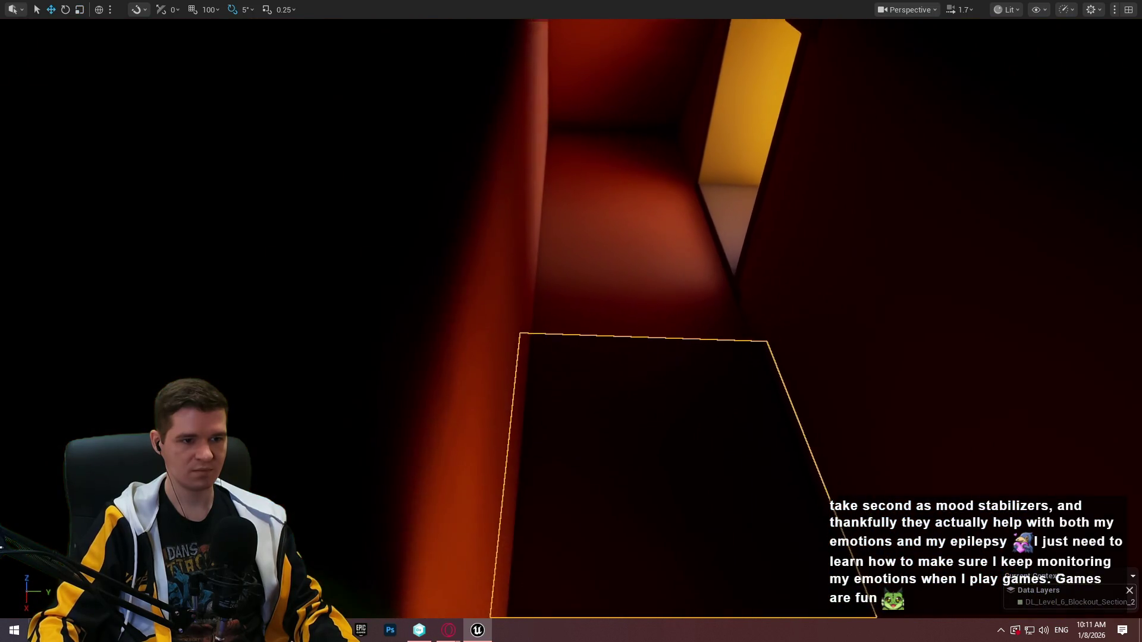
{"action": "left_click_drag", "start_coordinate": [619, 408], "coordinate": [619, 408]}
{"action": "left_click_drag", "start_coordinate": [616, 369], "coordinate": [586, 196]}
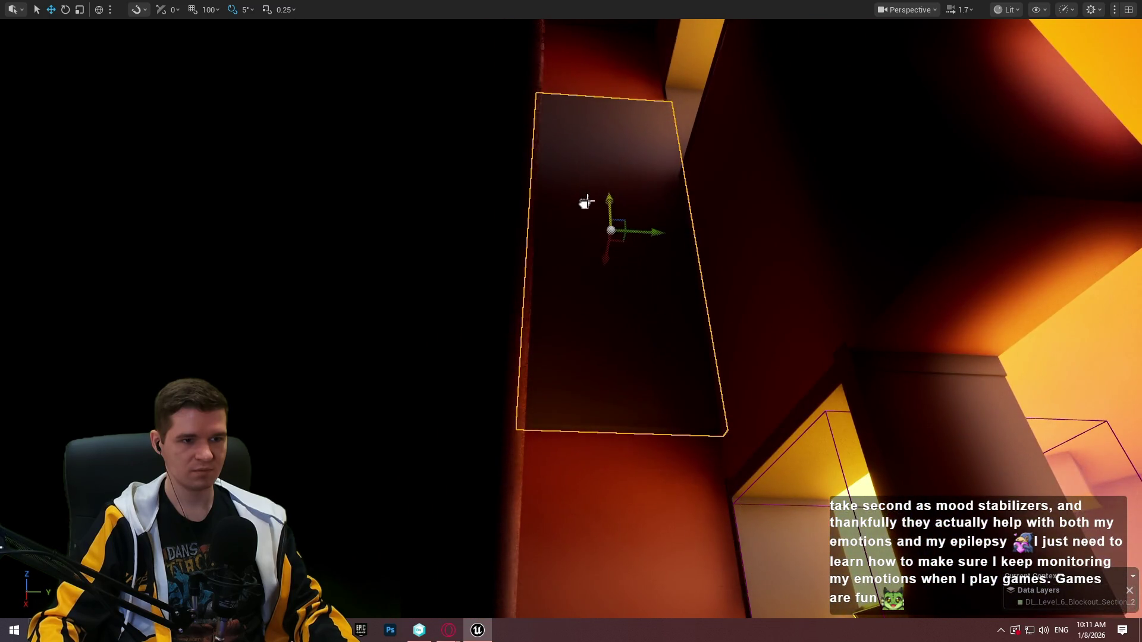
Stretch the floor piece lengthwise, then select the tall pillar by the fan frame with the move tool
{"action": "key", "text": "r"}
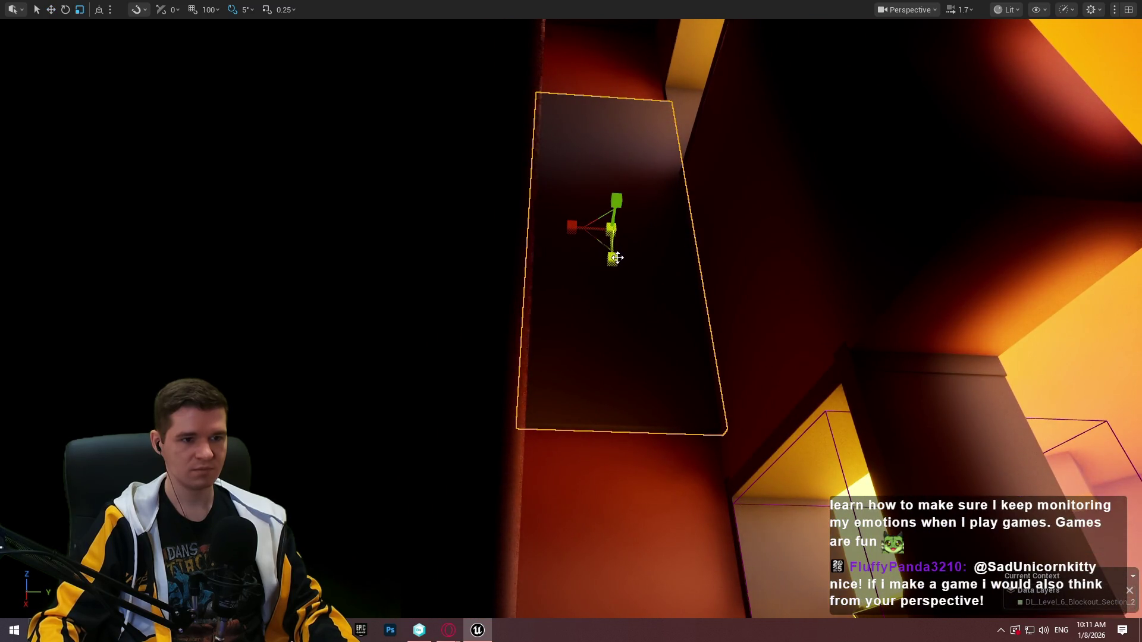
{"action": "left_click_drag", "start_coordinate": [612, 259], "coordinate": [612, 285]}
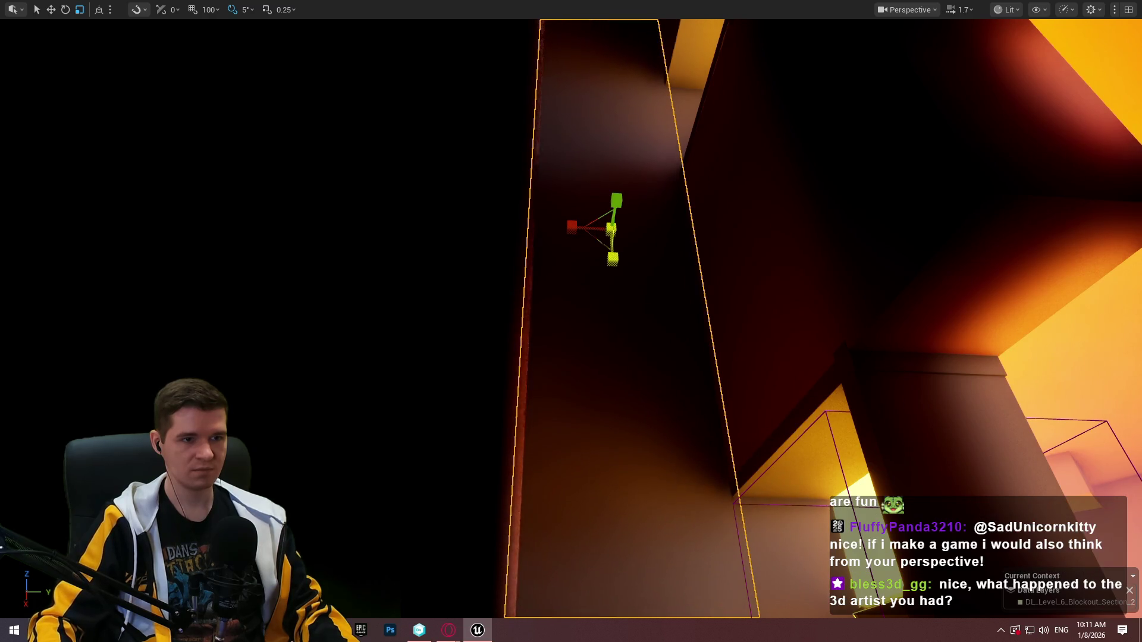
{"action": "left_click_drag", "start_coordinate": [623, 37], "coordinate": [623, 38]}
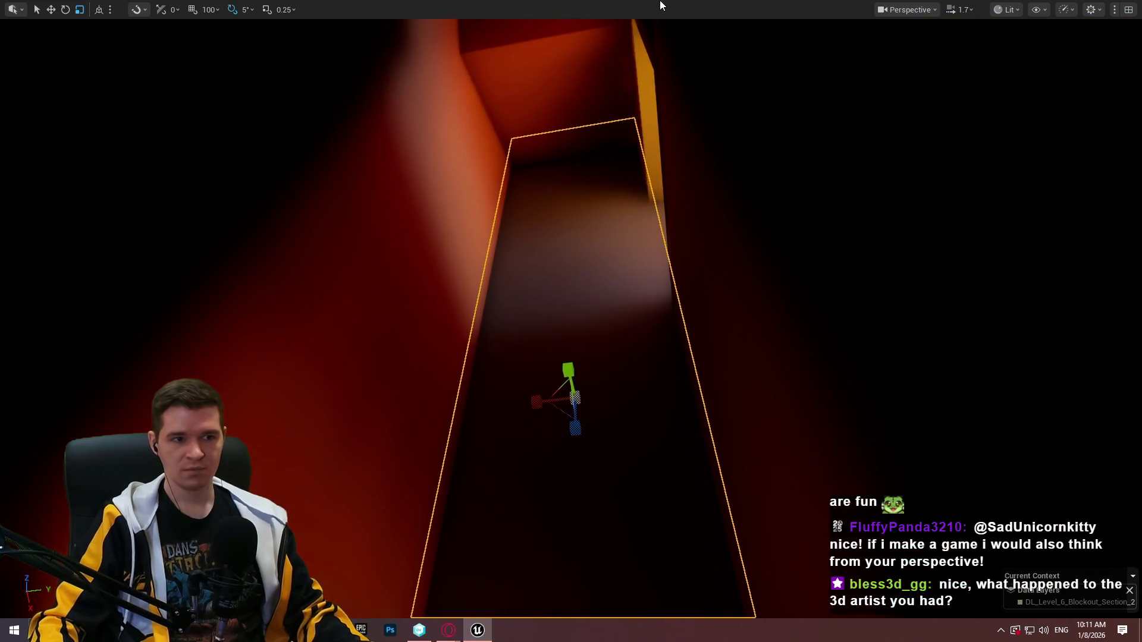
{"action": "mouse_move", "coordinate": [658, 120]}
{"action": "left_mouse_down"}
{"action": "mouse_move", "coordinate": [677, 113]}
{"action": "mouse_move", "coordinate": [673, 137]}
{"action": "left_mouse_up"}
{"action": "key", "text": "w"}
{"action": "left_click", "coordinate": [649, 100]}
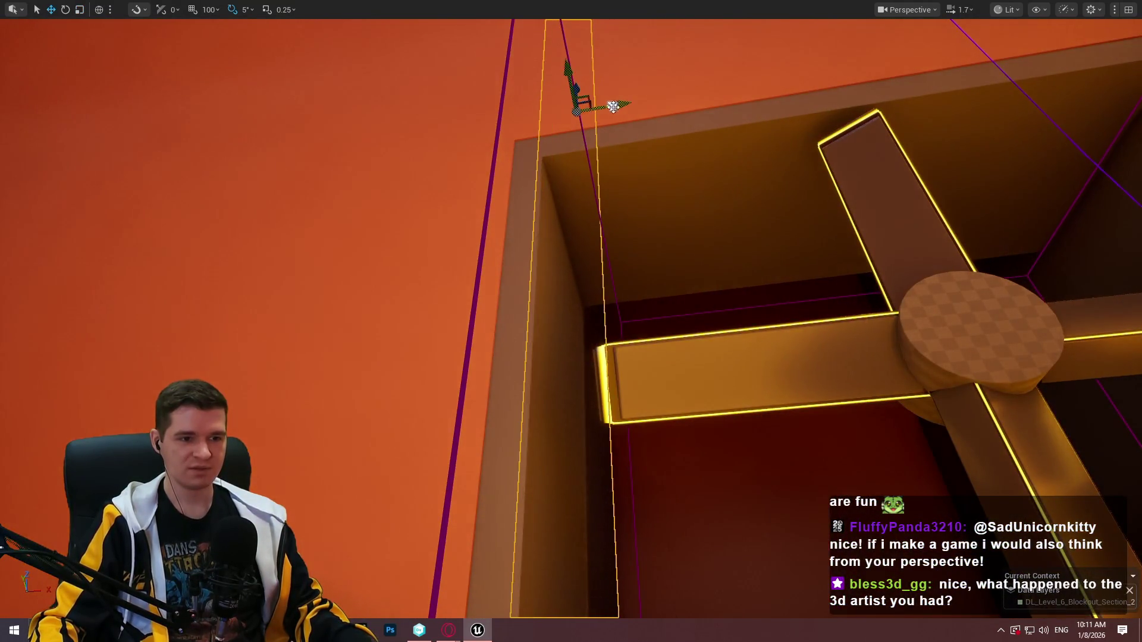
Focus the dark corner wall block, lift it far upward beside the fan frame, and switch to Scale
{"action": "left_click_drag", "start_coordinate": [649, 100], "coordinate": [612, 117]}
{"action": "left_click_drag", "start_coordinate": [407, 503], "coordinate": [407, 502]}
{"action": "key", "text": "f"}
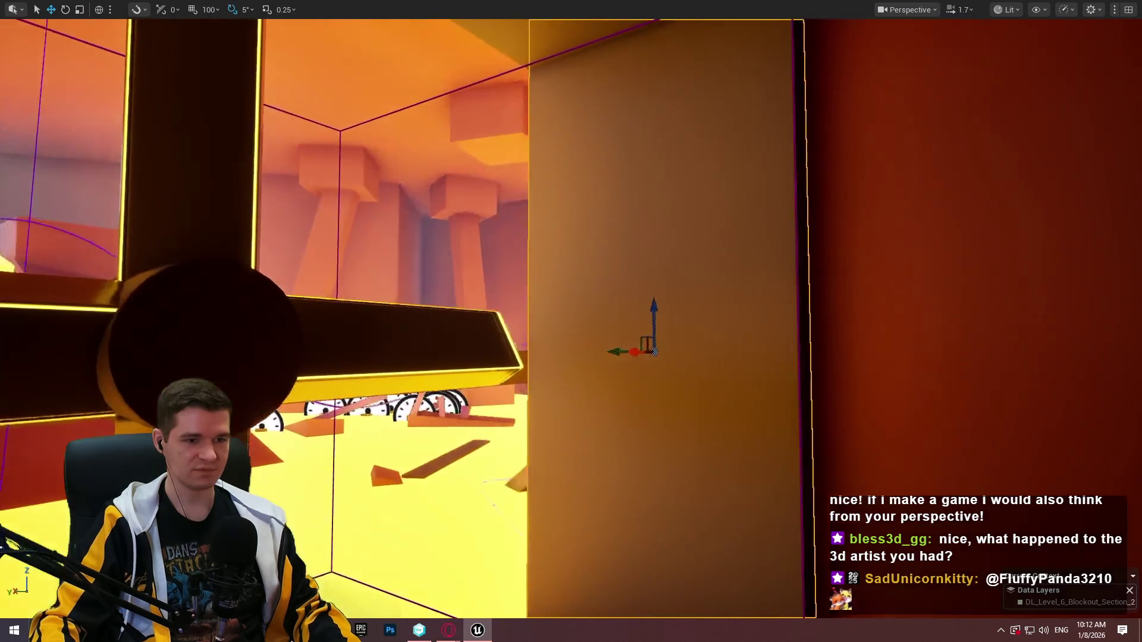
{"action": "left_click_drag", "start_coordinate": [608, 345], "coordinate": [1109, 361]}
{"action": "left_click_drag", "start_coordinate": [869, 459], "coordinate": [648, 455]}
{"action": "left_click_drag", "start_coordinate": [631, 493], "coordinate": [637, 127]}
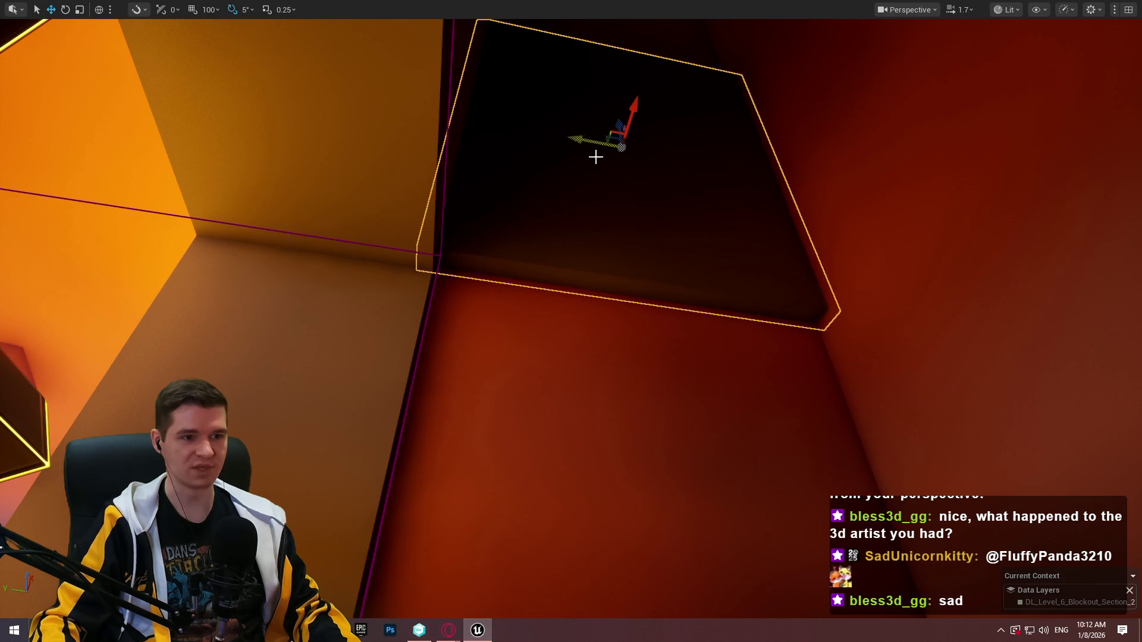
{"action": "left_click_drag", "start_coordinate": [595, 156], "coordinate": [596, 156]}
{"action": "left_click_drag", "start_coordinate": [583, 216], "coordinate": [583, 216]}
{"action": "key", "text": "r"}
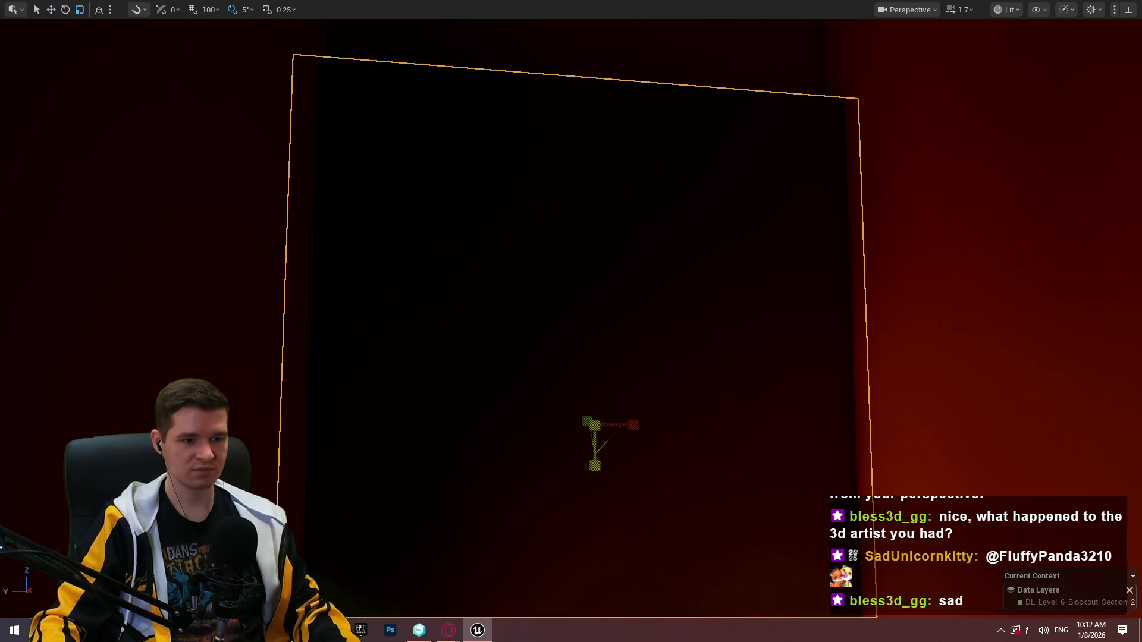
{"action": "left_click_drag", "start_coordinate": [613, 409], "coordinate": [613, 409]}
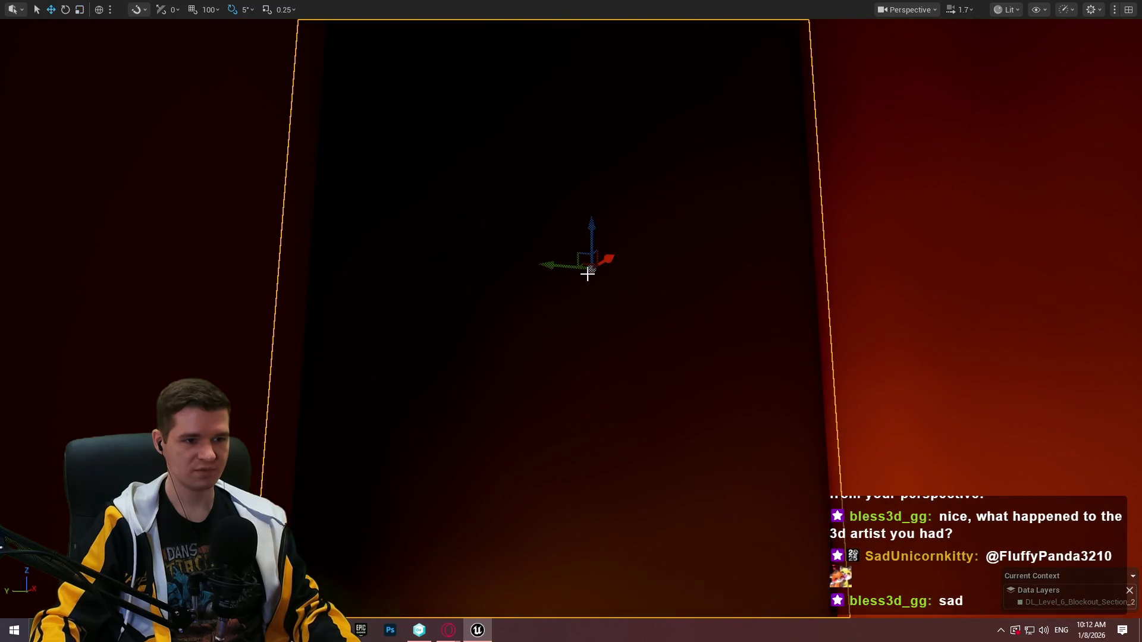